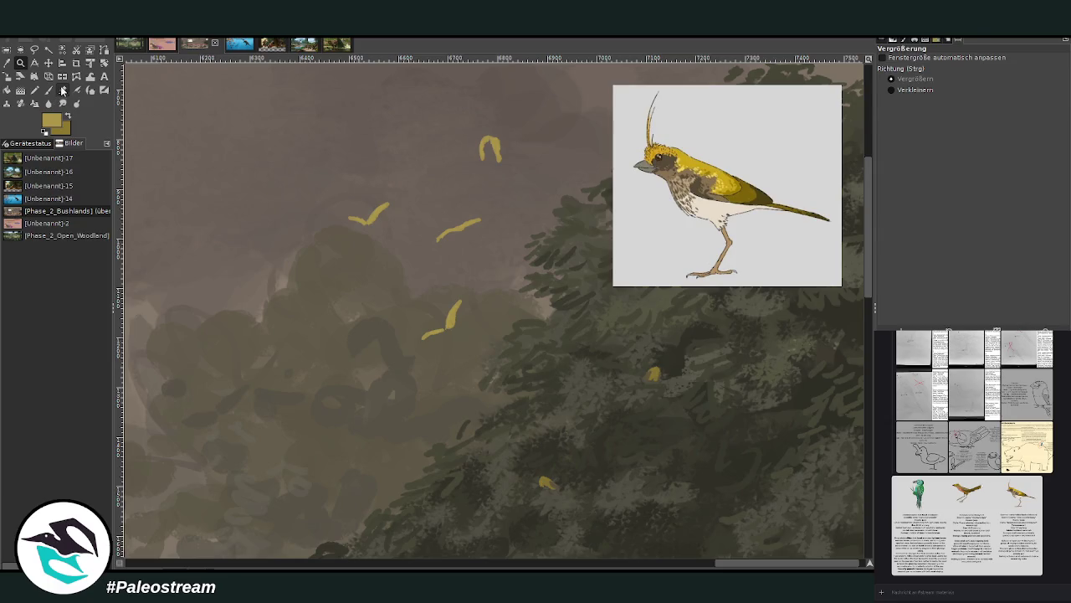
Erase the yellow test strokes from the foliage.
{"action": "mouse_move", "coordinate": [447, 246]}
{"action": "left_mouse_down"}
{"action": "mouse_move", "coordinate": [418, 334]}
{"action": "mouse_move", "coordinate": [335, 235]}
{"action": "left_mouse_up"}
{"action": "scroll", "coordinate": [368, 293], "scroll_direction": "down", "scroll_amount": 2}
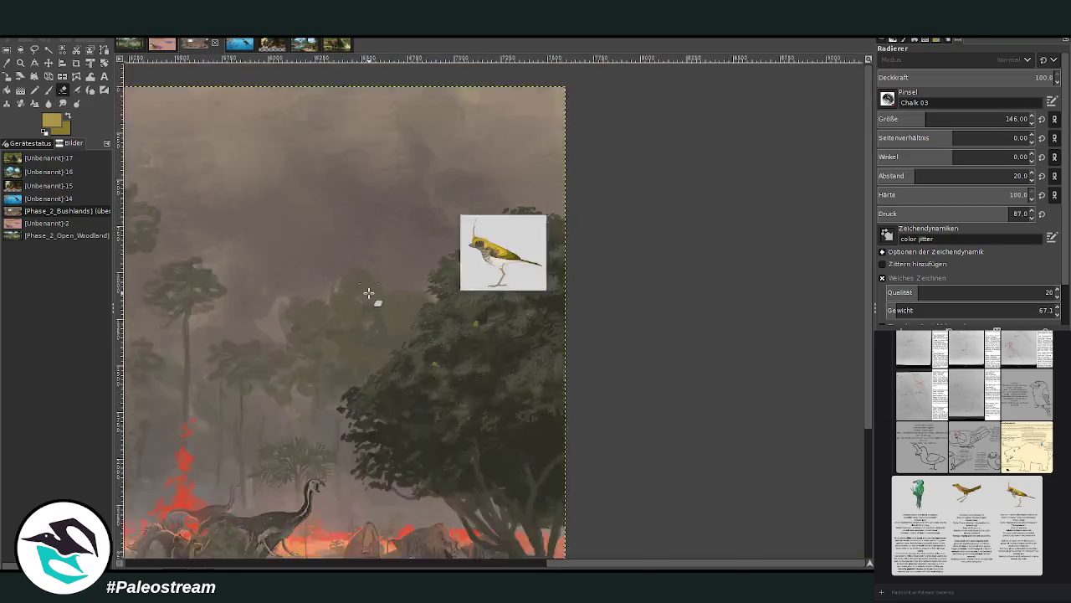
{"action": "scroll", "coordinate": [369, 293], "scroll_direction": "down", "scroll_amount": 2}
{"action": "scroll", "coordinate": [368, 293], "scroll_direction": "down", "scroll_amount": 2}
Zoom into the right part of the painting and set the Paintbrush size to 92.
{"action": "key", "text": "z"}
{"action": "left_click_drag", "start_coordinate": [521, 143], "coordinate": [761, 378]}
{"action": "key", "text": "p"}
{"action": "left_click", "coordinate": [912, 119]}
Dab yellow chalk flecks across the upper-right sky near the dark tree.
{"action": "mouse_move", "coordinate": [544, 266]}
{"action": "left_mouse_down"}
{"action": "mouse_move", "coordinate": [545, 237]}
{"action": "mouse_move", "coordinate": [480, 234]}
{"action": "mouse_move", "coordinate": [373, 195]}
{"action": "left_mouse_up"}
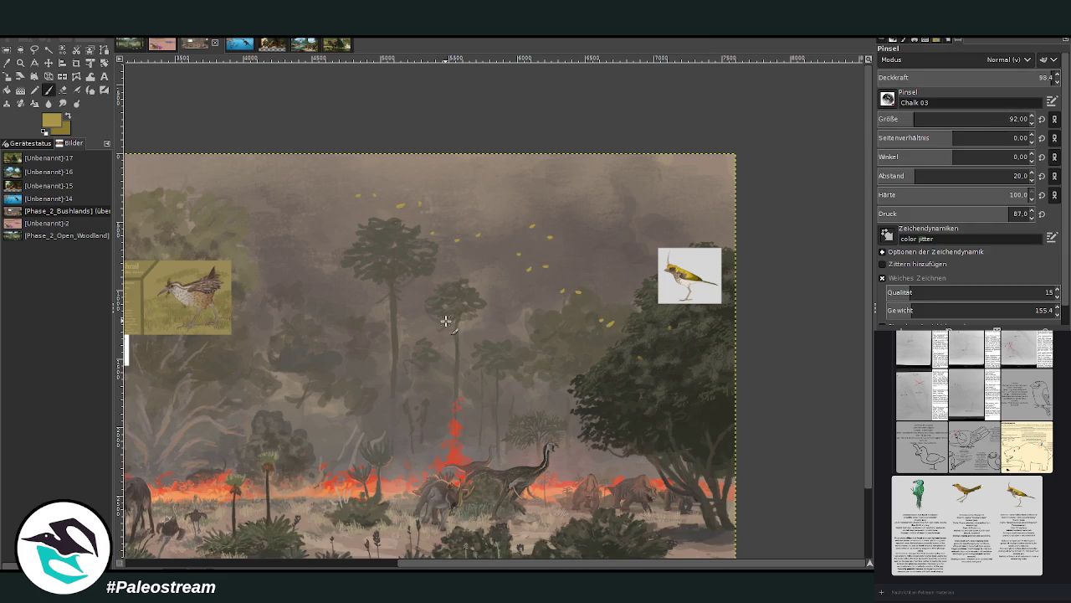
{"action": "key", "text": "ctrl+z"}
{"action": "key", "text": "ctrl+z"}
{"action": "key", "text": "ctrl+z"}
{"action": "mouse_move", "coordinate": [684, 343]}
{"action": "left_mouse_down"}
{"action": "mouse_move", "coordinate": [639, 315]}
{"action": "mouse_move", "coordinate": [619, 282]}
{"action": "mouse_move", "coordinate": [653, 270]}
{"action": "mouse_move", "coordinate": [662, 228]}
{"action": "mouse_move", "coordinate": [705, 220]}
{"action": "mouse_move", "coordinate": [685, 195]}
{"action": "mouse_move", "coordinate": [603, 192]}
{"action": "mouse_move", "coordinate": [648, 177]}
{"action": "left_mouse_up"}
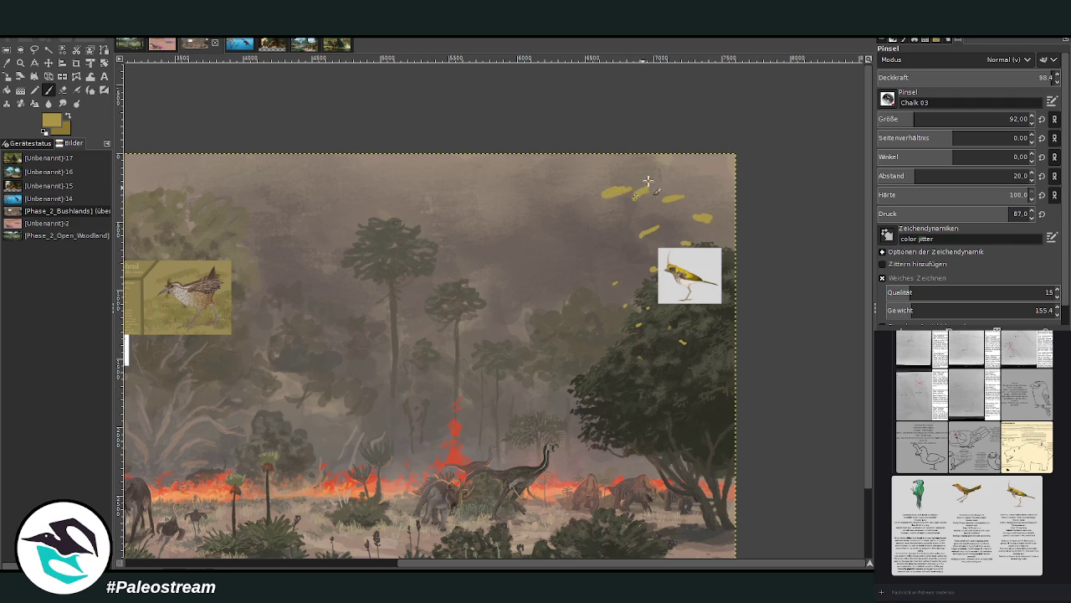
{"action": "left_click", "coordinate": [552, 170]}
{"action": "scroll", "coordinate": [484, 225], "scroll_direction": "down", "scroll_amount": 2}
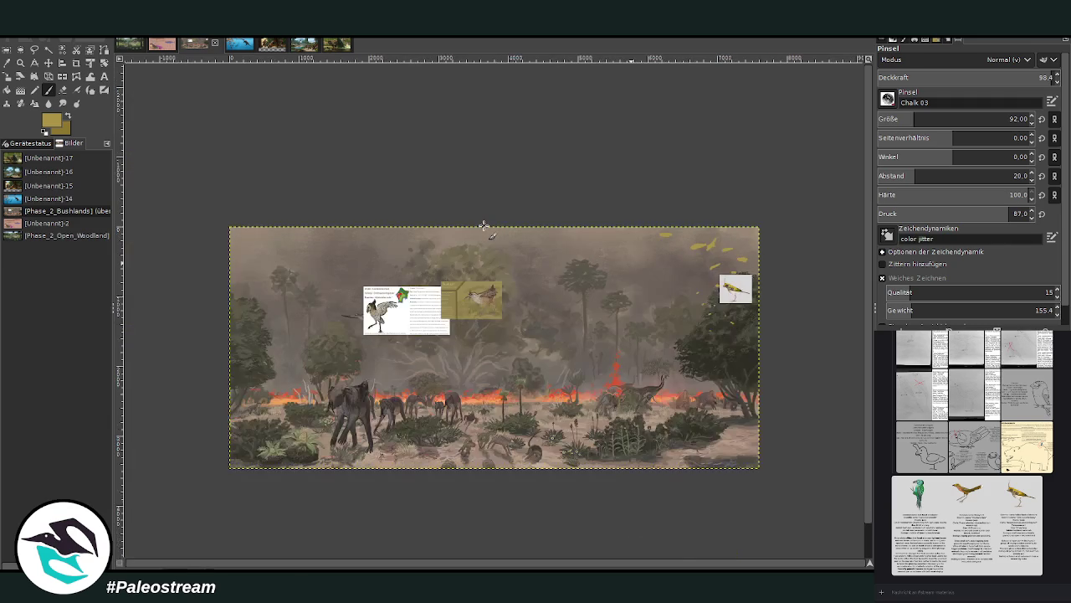
Zoom into the upper-right sky and undo the yellow flecks.
{"action": "key", "text": "z"}
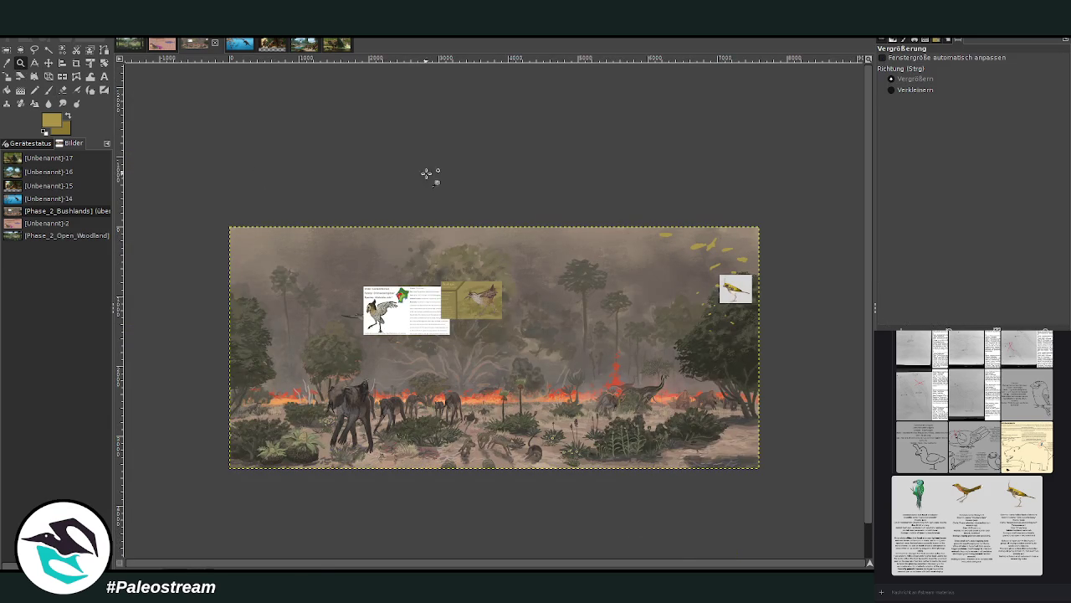
{"action": "left_click_drag", "start_coordinate": [421, 180], "coordinate": [770, 475]}
{"action": "key", "text": "ctrl+z"}
{"action": "key", "text": "ctrl+z"}
{"action": "key", "text": "ctrl+z"}
{"action": "key", "text": "ctrl+z"}
{"action": "key", "text": "ctrl+z"}
{"action": "key", "text": "ctrl+z"}
{"action": "key", "text": "ctrl+z"}
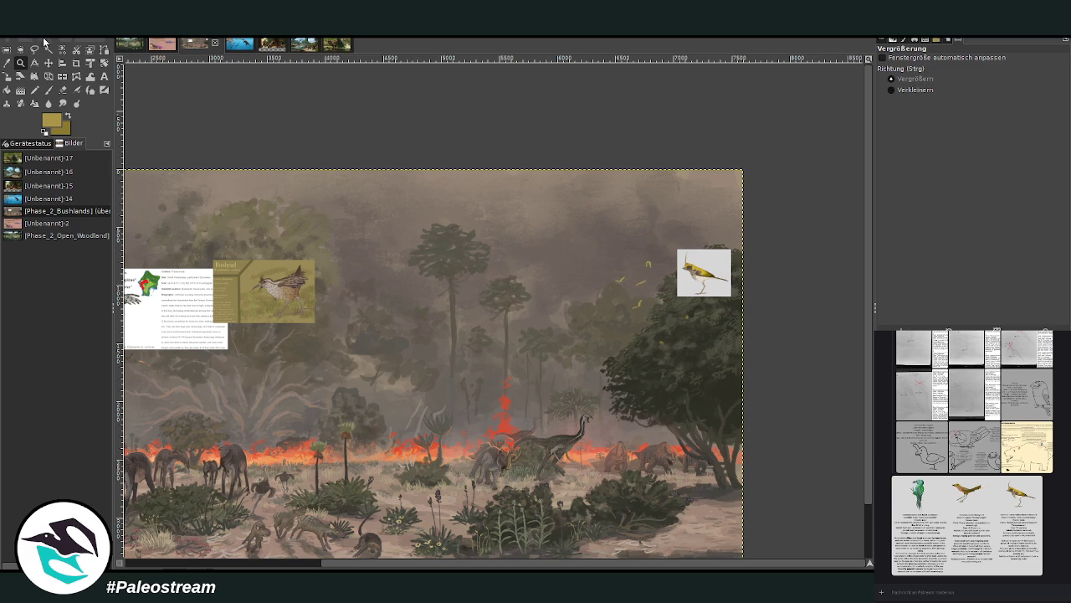
{"action": "key", "text": "ctrl+z"}
Zoom out to the whole painting, then zoom into its centre.
{"action": "key", "text": "minus"}
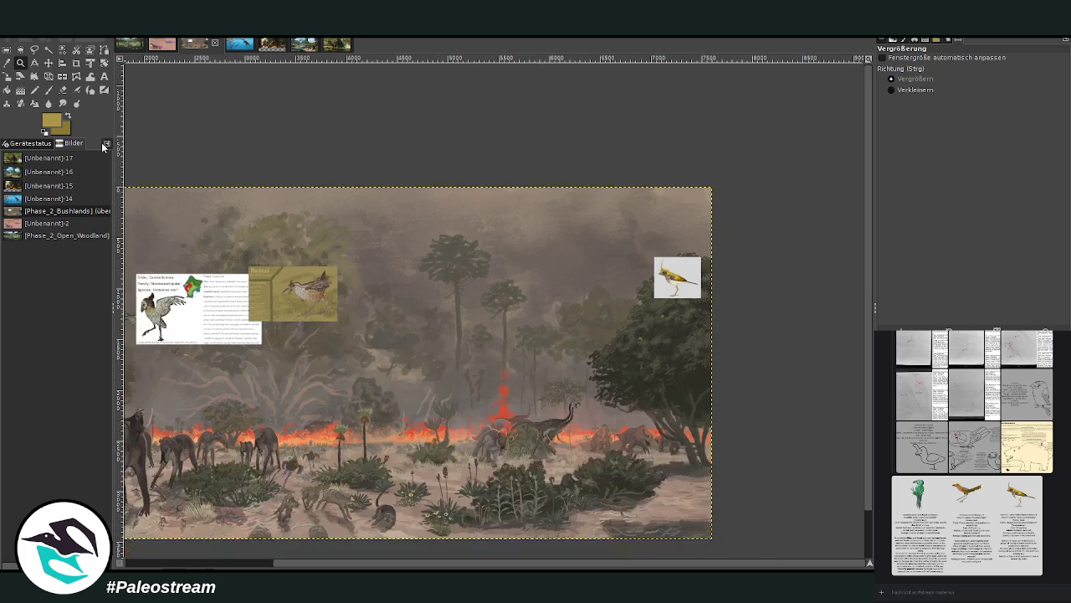
{"action": "key", "text": "minus"}
{"action": "key", "text": "minus"}
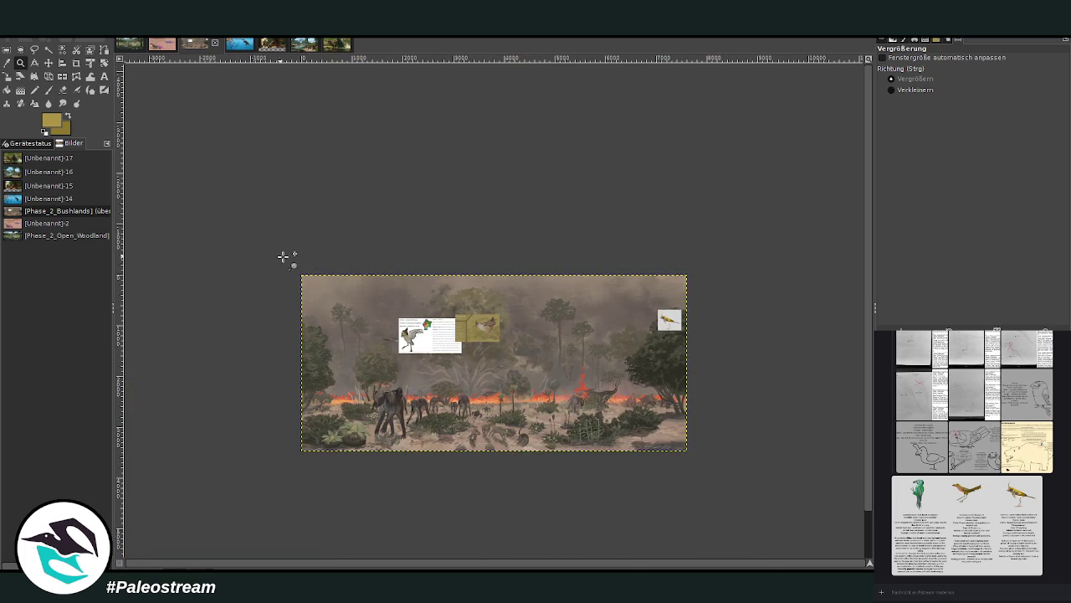
{"action": "mouse_move", "coordinate": [278, 236]}
{"action": "left_mouse_down"}
{"action": "mouse_move", "coordinate": [489, 345]}
{"action": "mouse_move", "coordinate": [653, 449]}
{"action": "left_mouse_up"}
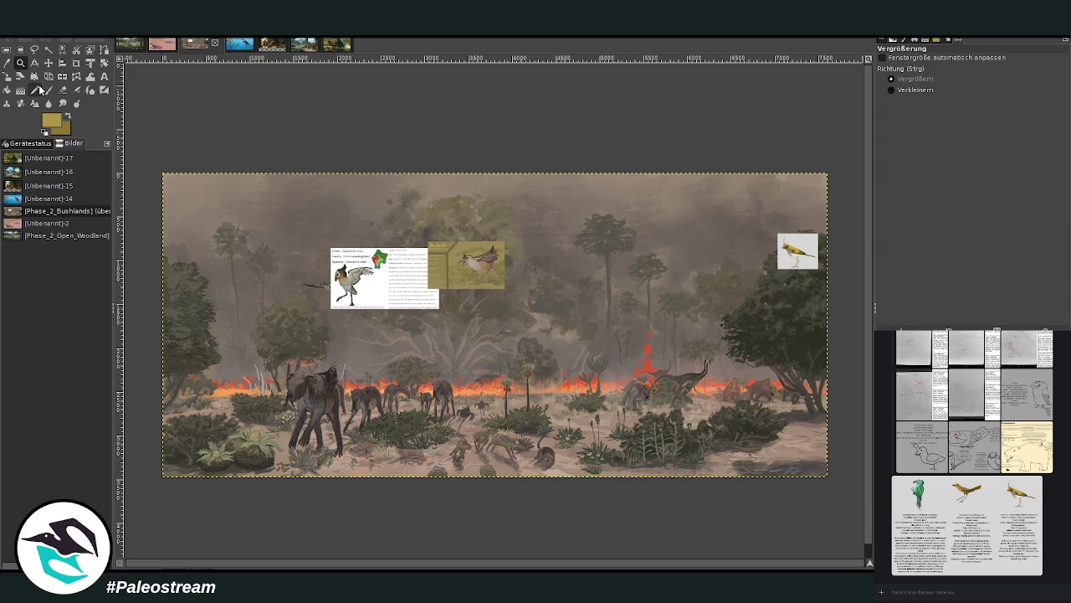
{"action": "left_click_drag", "start_coordinate": [559, 343], "coordinate": [728, 516]}
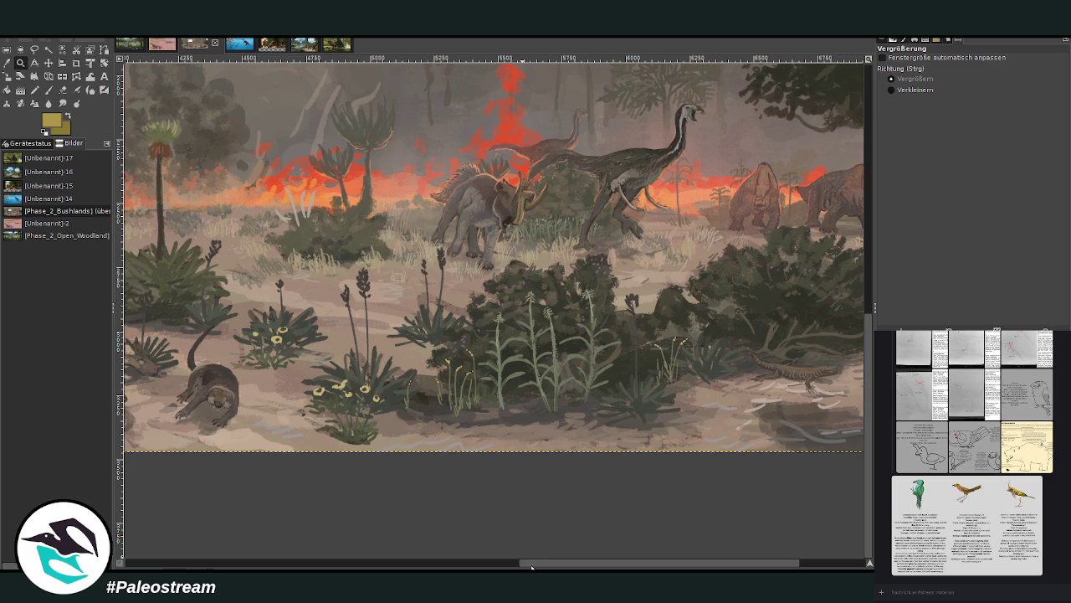
{"action": "left_click_drag", "start_coordinate": [555, 563], "coordinate": [622, 563]}
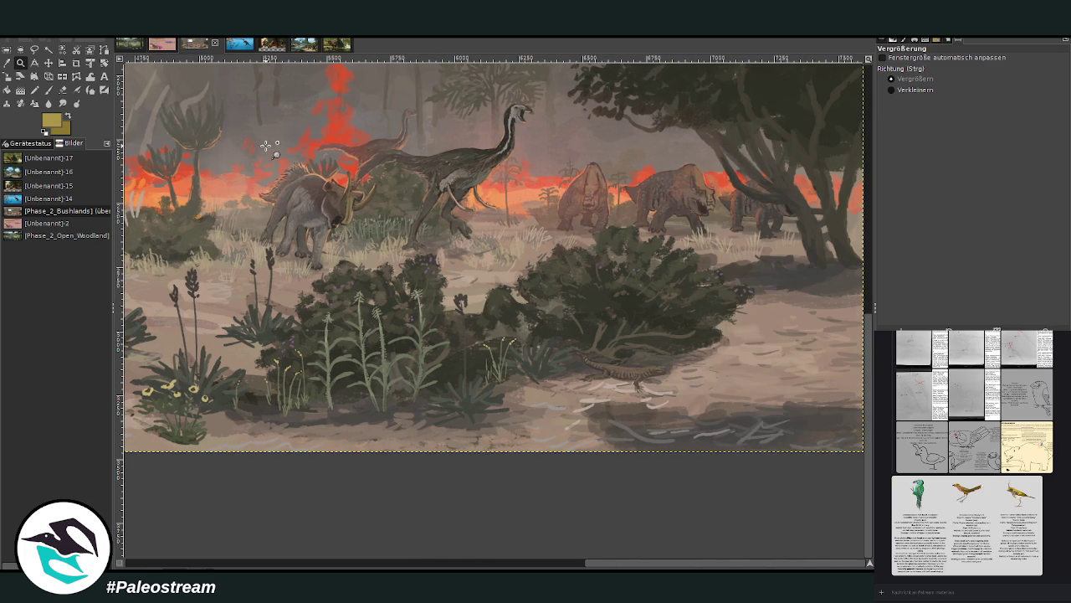
{"action": "left_click_drag", "start_coordinate": [242, 94], "coordinate": [544, 321]}
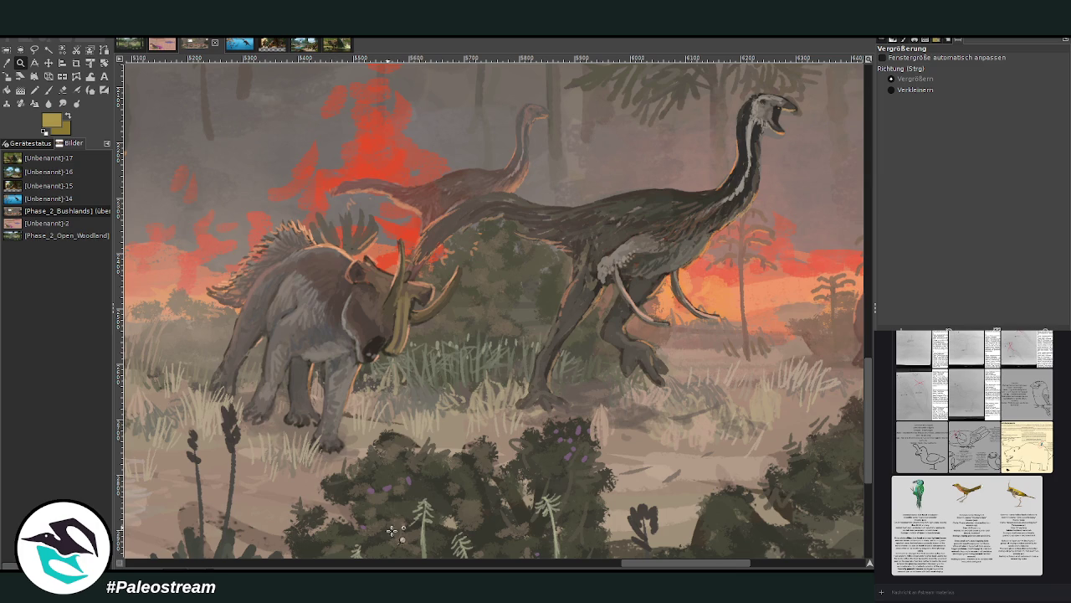
{"action": "mouse_move", "coordinate": [652, 564]}
{"action": "left_mouse_down"}
{"action": "mouse_move", "coordinate": [733, 568]}
{"action": "mouse_move", "coordinate": [158, 567]}
{"action": "mouse_move", "coordinate": [668, 568]}
{"action": "left_mouse_up"}
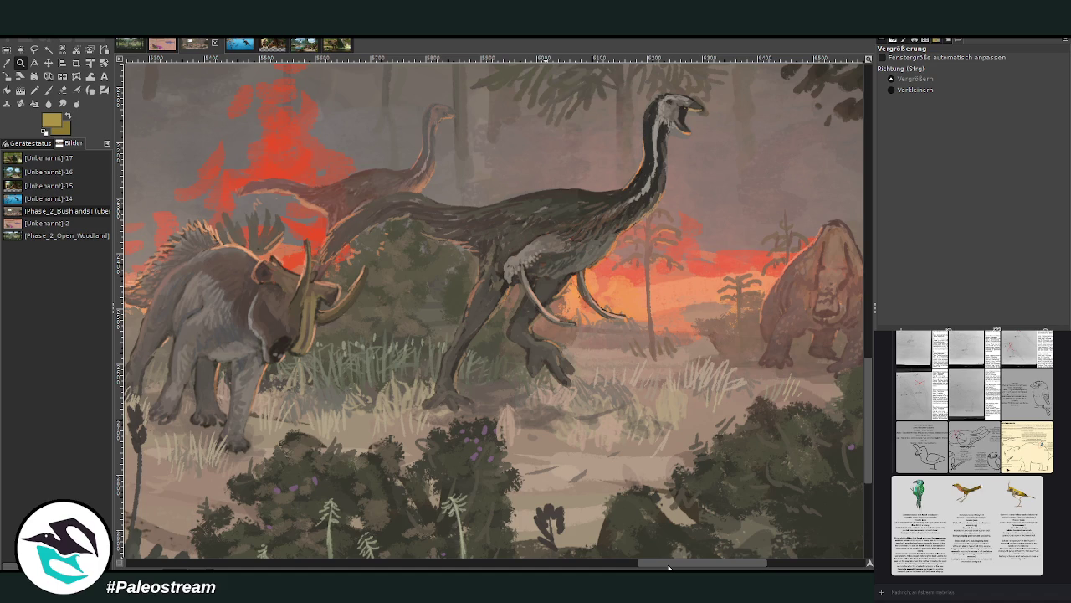
{"action": "key", "text": "minus"}
{"action": "key", "text": "minus"}
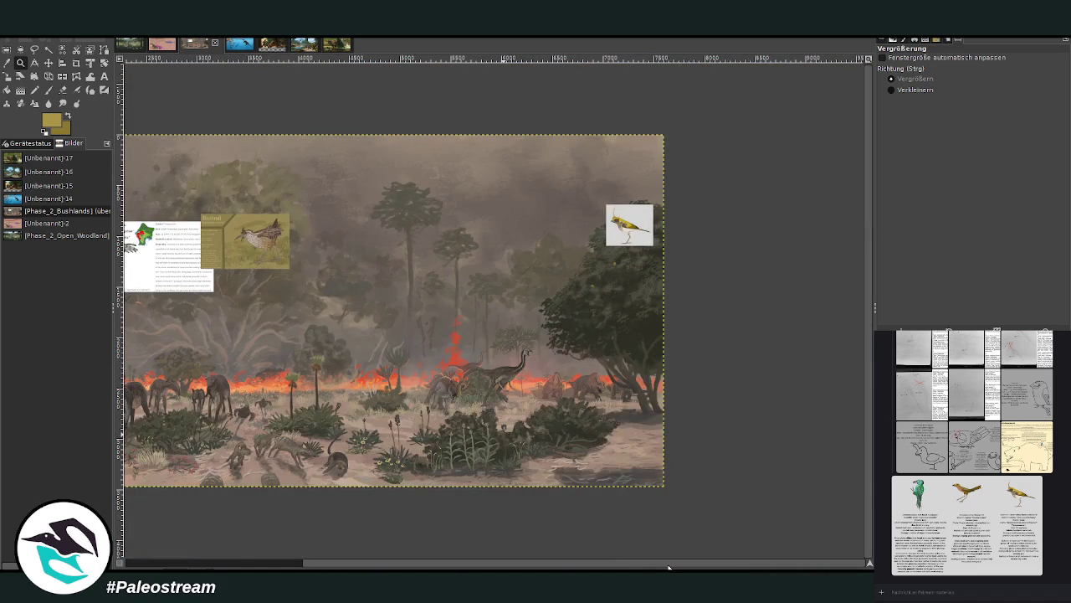
{"action": "key", "text": "minus"}
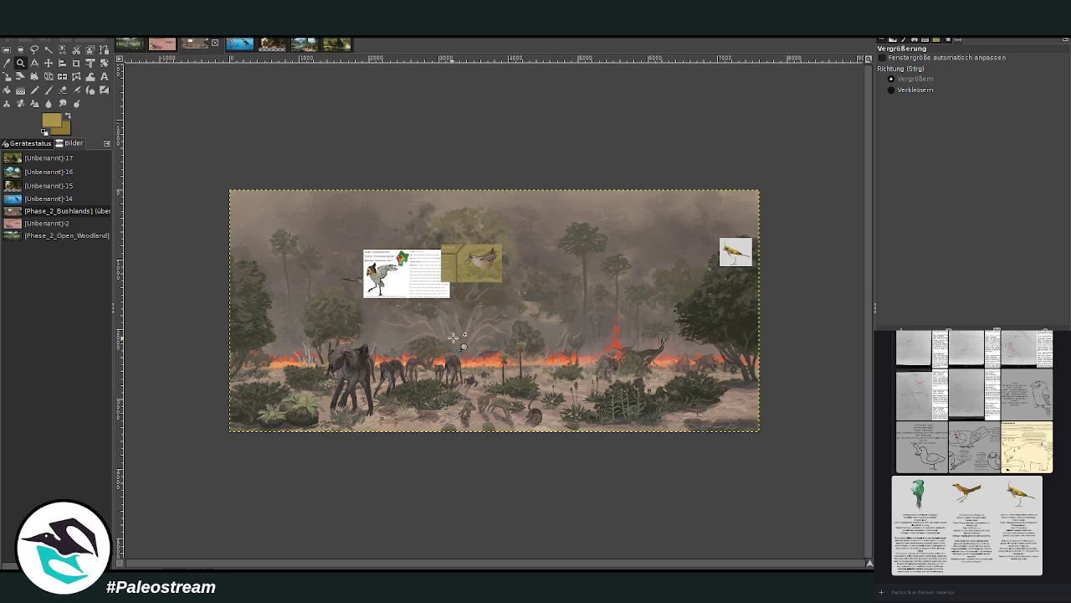
{"action": "left_click_drag", "start_coordinate": [448, 341], "coordinate": [511, 400]}
{"action": "left_click_drag", "start_coordinate": [333, 197], "coordinate": [608, 554]}
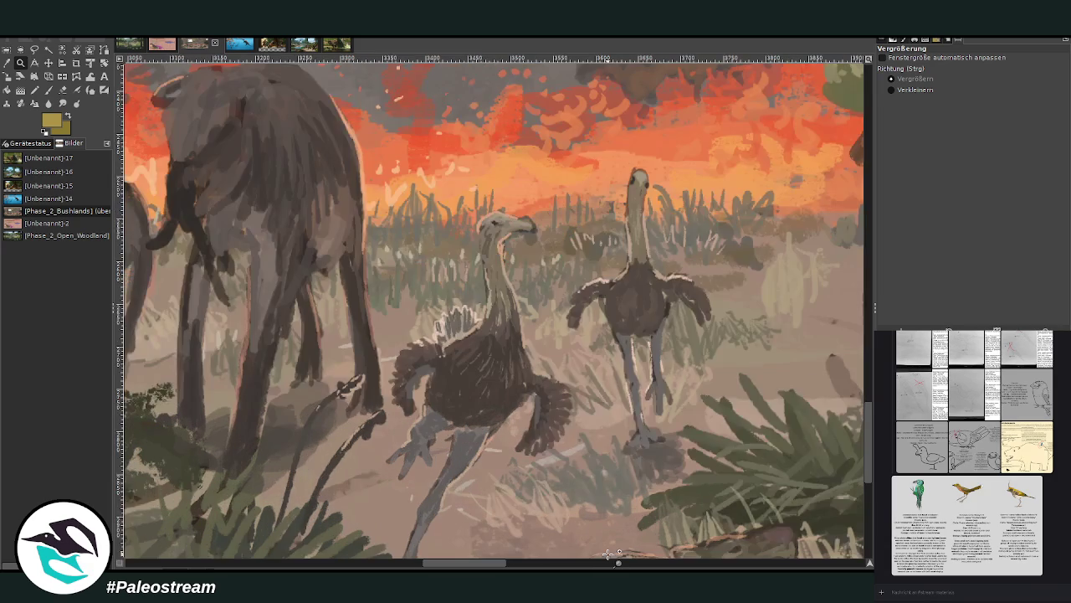
{"action": "key", "text": "minus"}
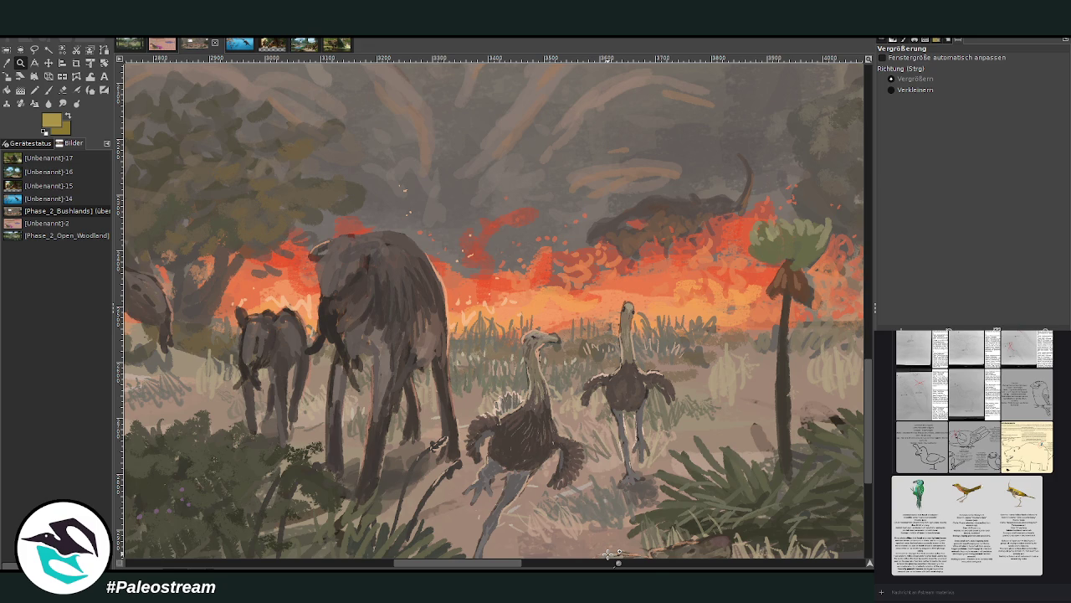
{"action": "scroll", "coordinate": [608, 554], "scroll_direction": "down", "scroll_amount": 3}
{"action": "scroll", "coordinate": [608, 554], "scroll_direction": "down", "scroll_amount": 2}
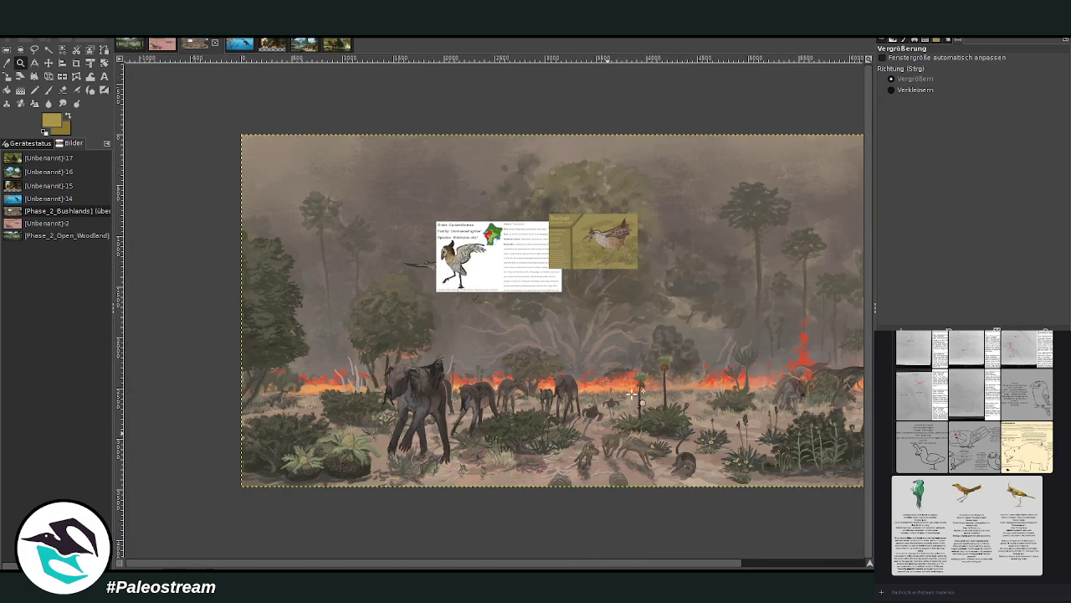
{"action": "left_click", "coordinate": [782, 567]}
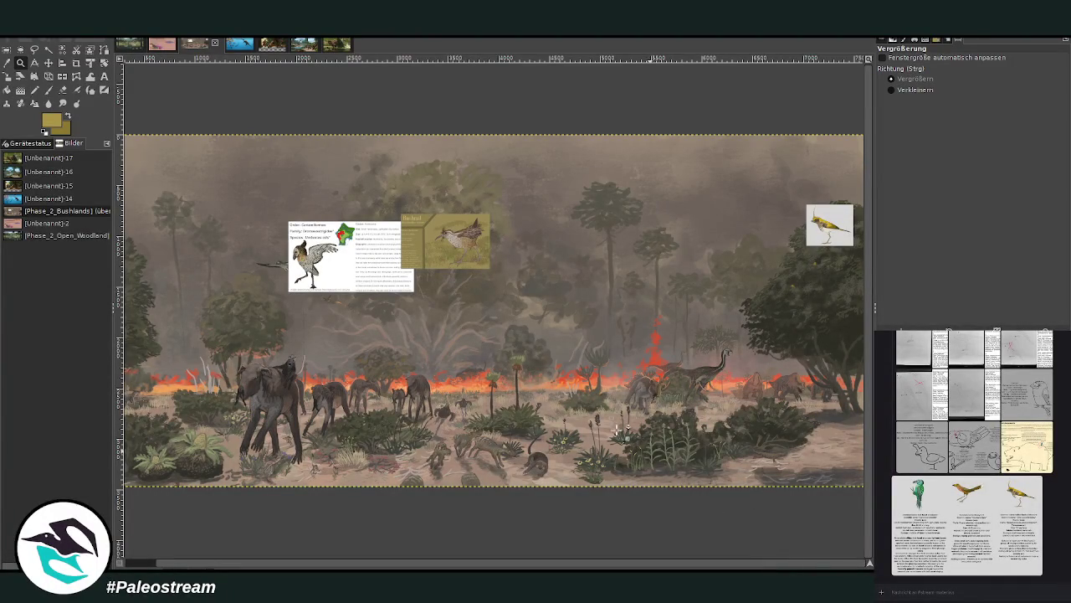
{"action": "left_click_drag", "start_coordinate": [442, 323], "coordinate": [509, 403]}
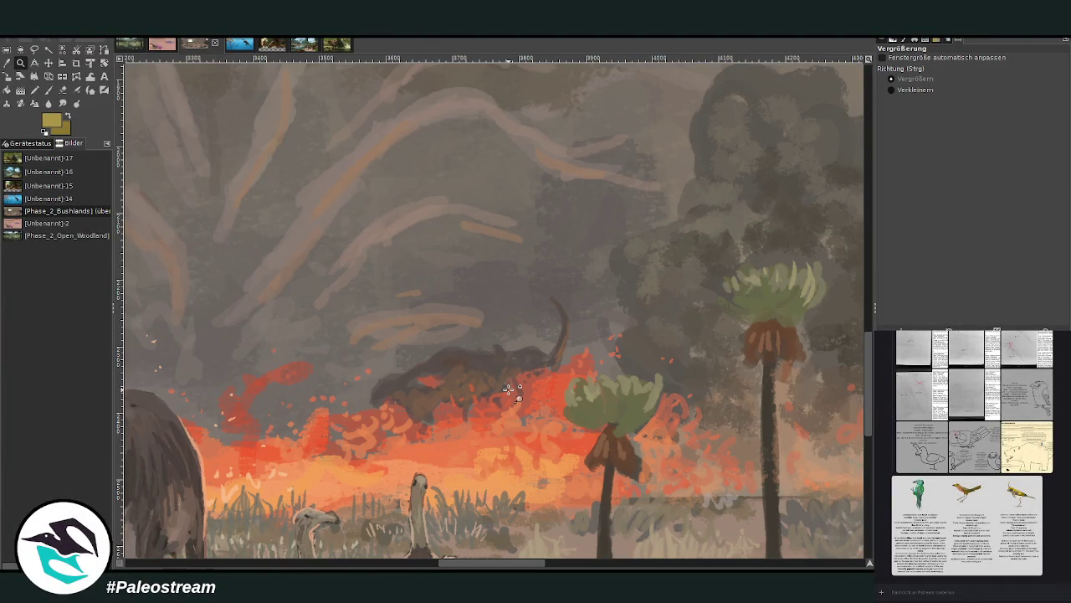
{"action": "left_click", "coordinate": [908, 92]}
{"action": "left_click", "coordinate": [517, 356]}
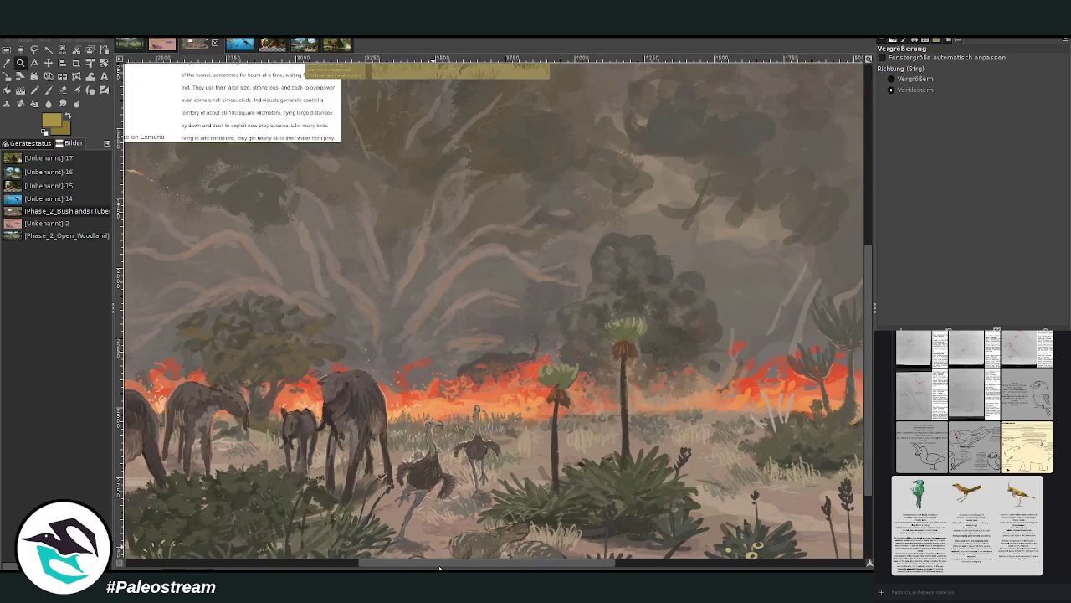
{"action": "left_click_drag", "start_coordinate": [441, 567], "coordinate": [690, 568]}
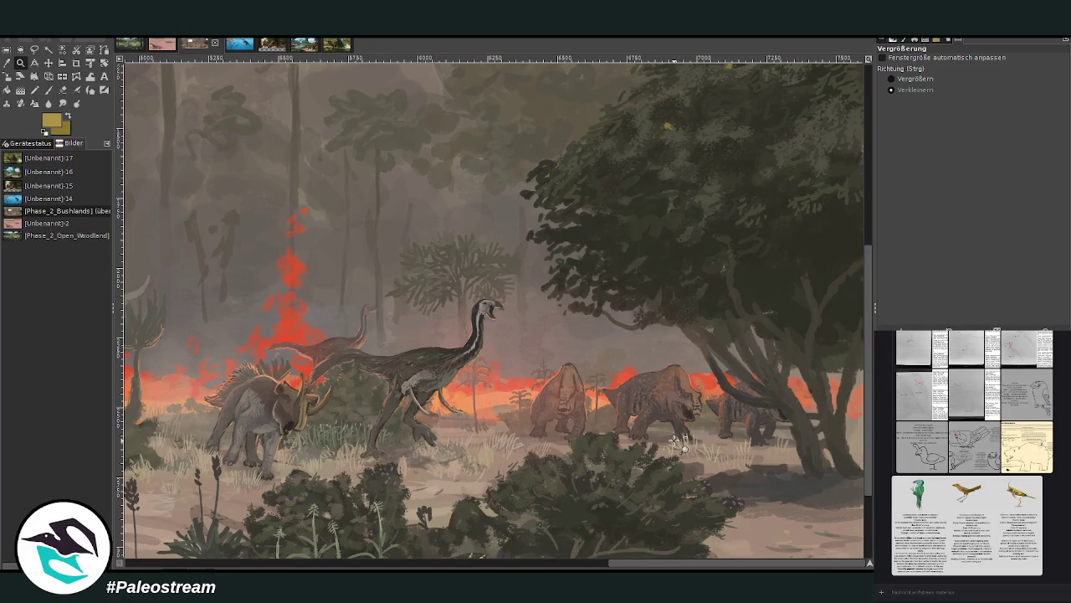
{"action": "scroll", "coordinate": [674, 441], "scroll_direction": "up", "scroll_amount": 3}
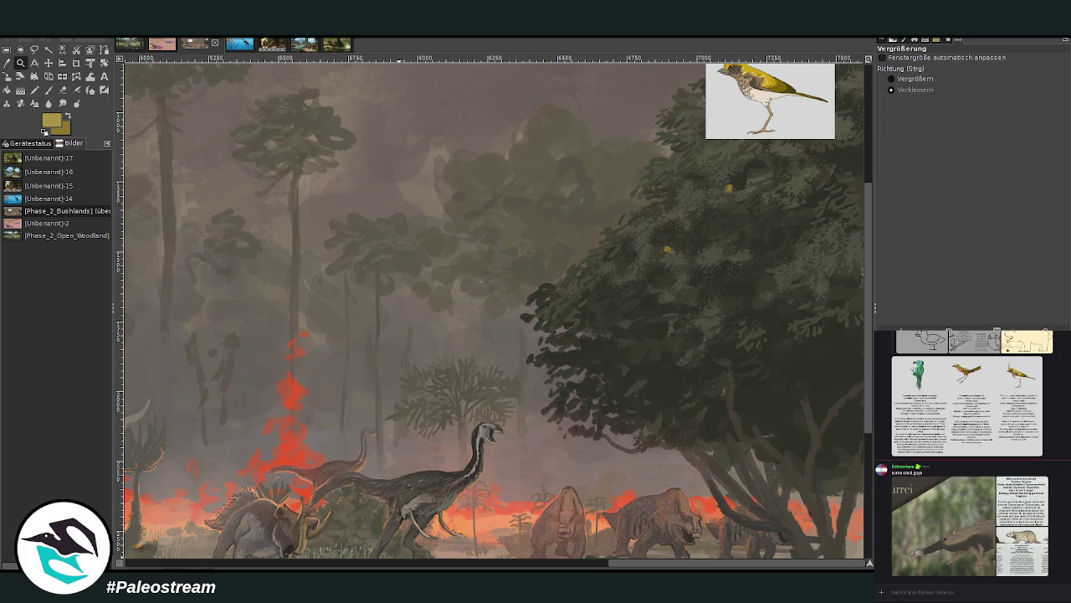
{"action": "left_click", "coordinate": [520, 365]}
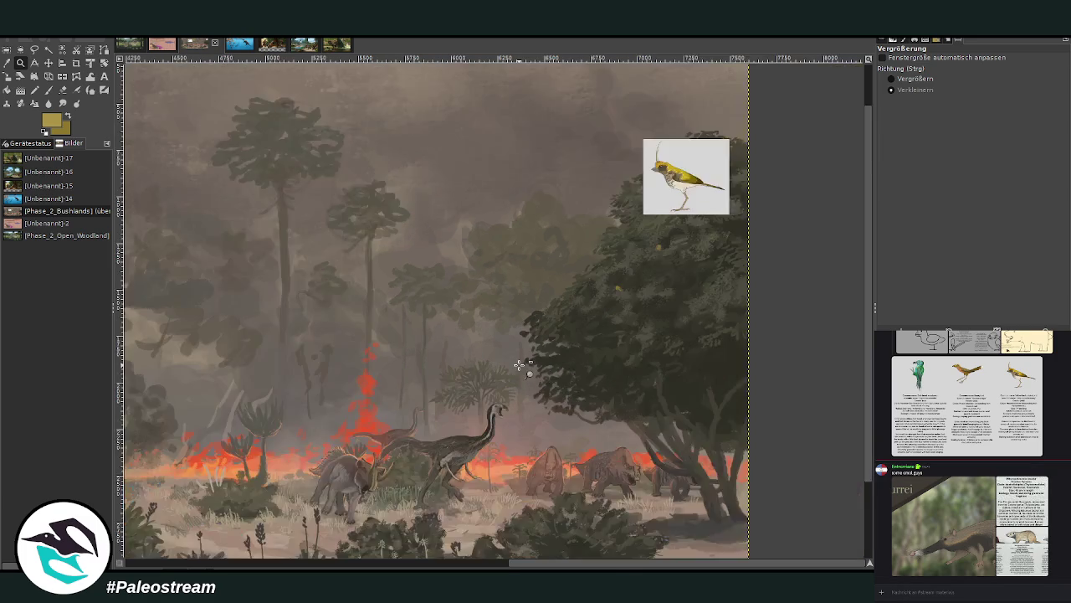
{"action": "left_click", "coordinate": [765, 219]}
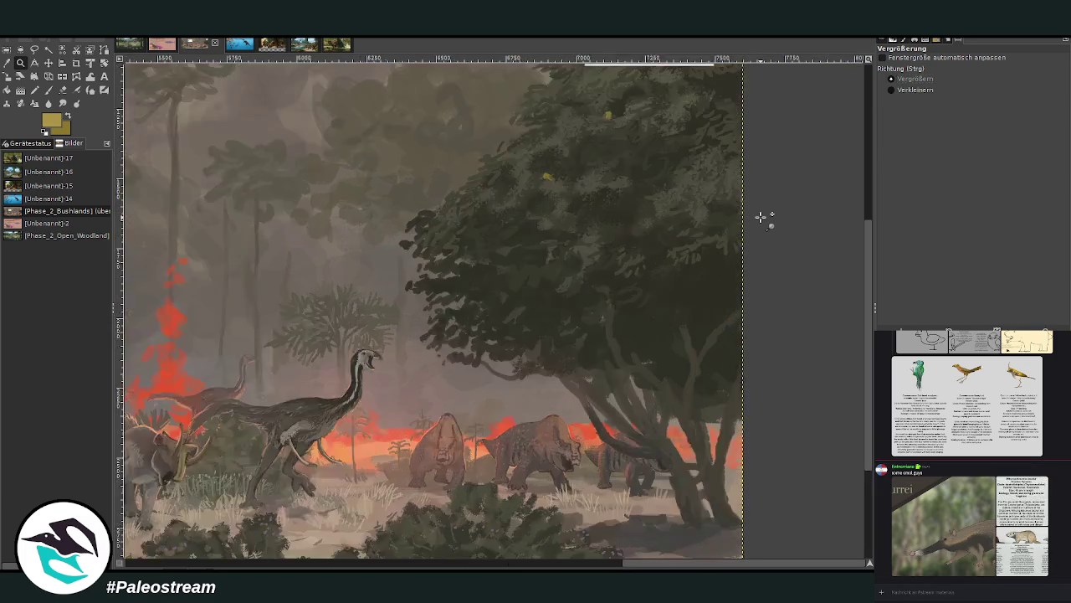
{"action": "left_click", "coordinate": [761, 218]}
{"action": "left_click", "coordinate": [680, 236], "text": "ctrl"}
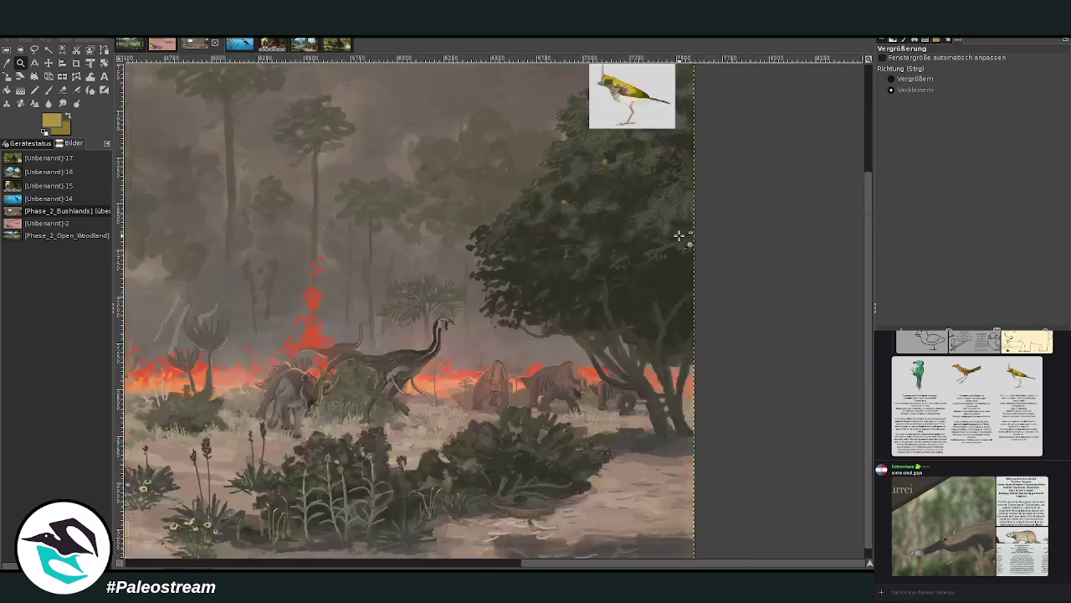
{"action": "left_click", "coordinate": [680, 236], "text": "ctrl"}
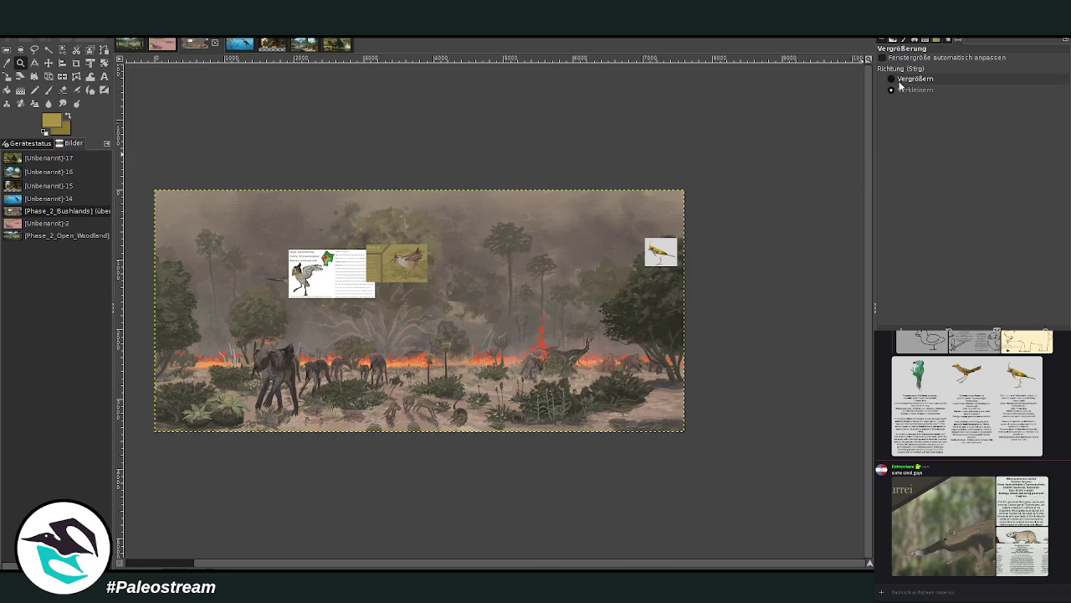
{"action": "left_click_drag", "start_coordinate": [214, 277], "coordinate": [548, 452]}
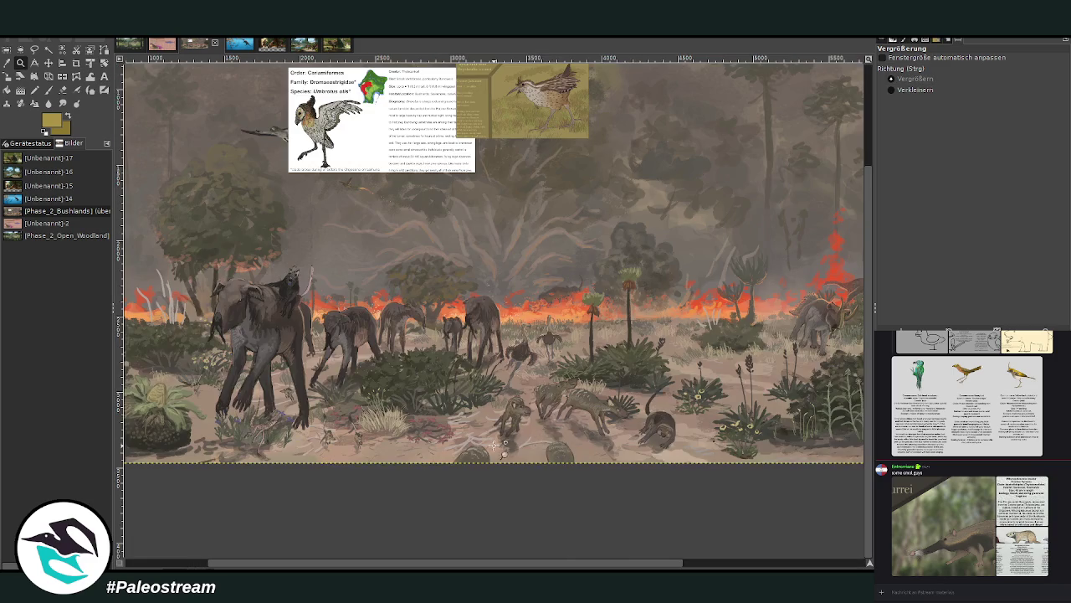
{"action": "mouse_move", "coordinate": [536, 564]}
{"action": "left_mouse_down"}
{"action": "mouse_move", "coordinate": [714, 564]}
{"action": "mouse_move", "coordinate": [258, 546]}
{"action": "mouse_move", "coordinate": [772, 569]}
{"action": "left_mouse_up"}
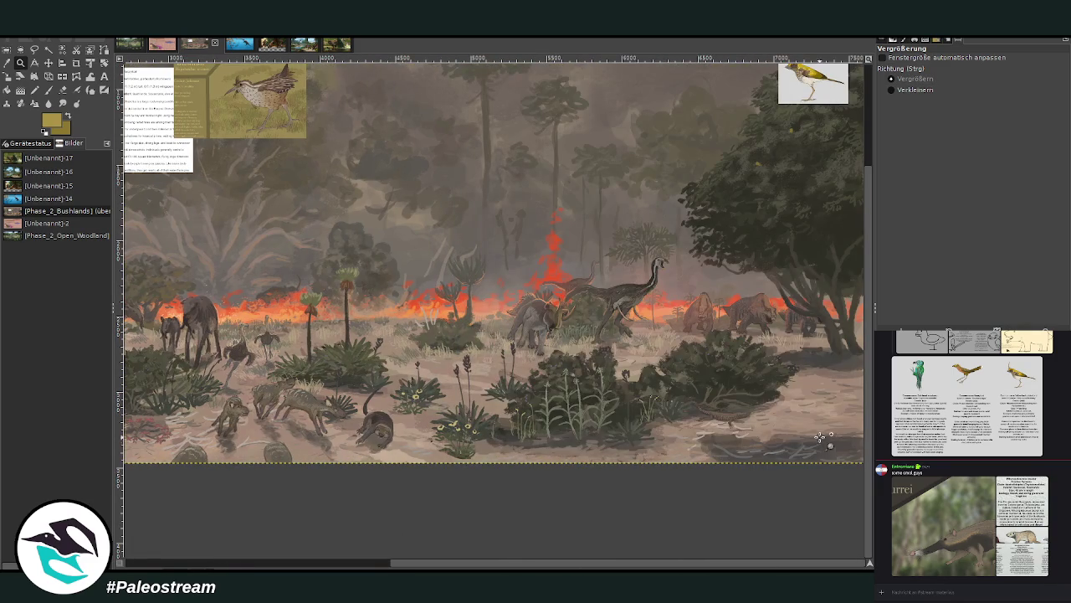
{"action": "scroll", "coordinate": [820, 441], "scroll_direction": "up", "scroll_amount": 3}
{"action": "left_click", "coordinate": [922, 92]}
{"action": "left_click", "coordinate": [644, 323]}
{"action": "left_click", "coordinate": [904, 77]}
{"action": "left_click_drag", "start_coordinate": [457, 180], "coordinate": [750, 444]}
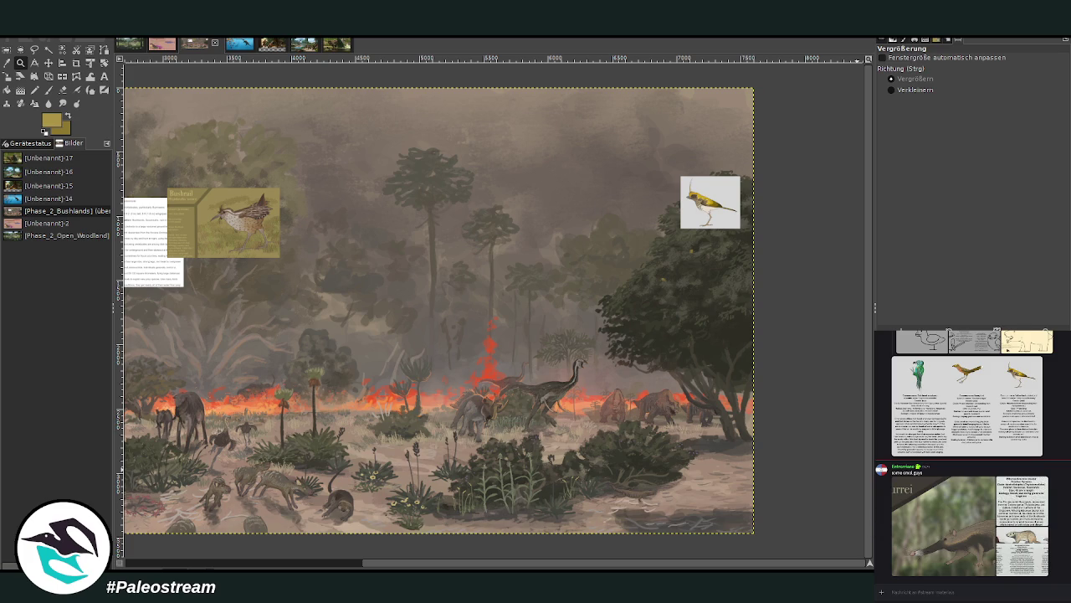
{"action": "left_click", "coordinate": [21, 64]}
Sample a pale beige from the sandy ground and set the brush size to 184.
{"action": "left_click_drag", "start_coordinate": [338, 74], "coordinate": [733, 518]}
{"action": "key", "text": "p"}
{"action": "key", "text": "o"}
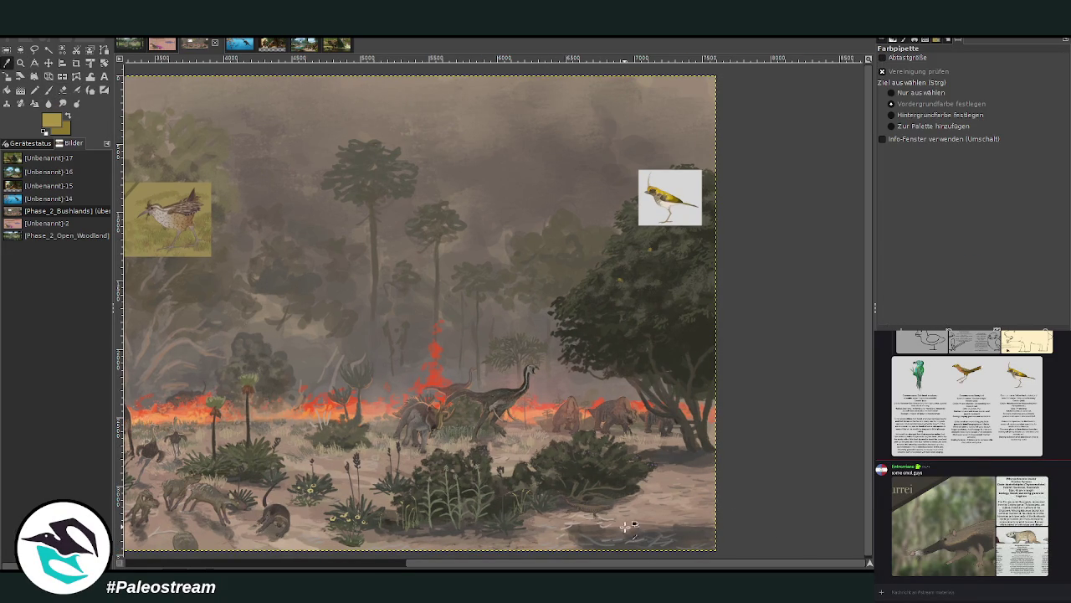
{"action": "left_click", "coordinate": [626, 458]}
{"action": "left_click", "coordinate": [50, 89]}
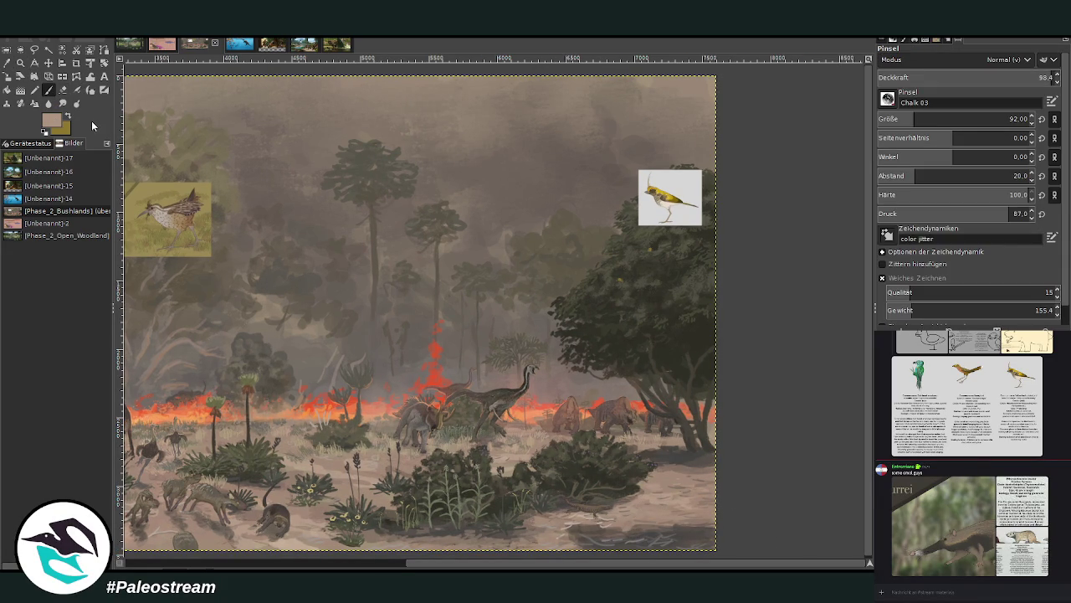
{"action": "left_click", "coordinate": [930, 117]}
{"action": "left_click", "coordinate": [932, 117]}
Paint pale branches reaching in from the right edge toward the bird.
{"action": "left_click_drag", "start_coordinate": [720, 269], "coordinate": [553, 197]}
{"action": "left_click_drag", "start_coordinate": [722, 266], "coordinate": [569, 245]}
{"action": "left_click_drag", "start_coordinate": [722, 232], "coordinate": [552, 147]}
{"action": "mouse_move", "coordinate": [618, 174]}
{"action": "left_mouse_down"}
{"action": "mouse_move", "coordinate": [586, 140]}
{"action": "mouse_move", "coordinate": [512, 142]}
{"action": "left_mouse_up"}
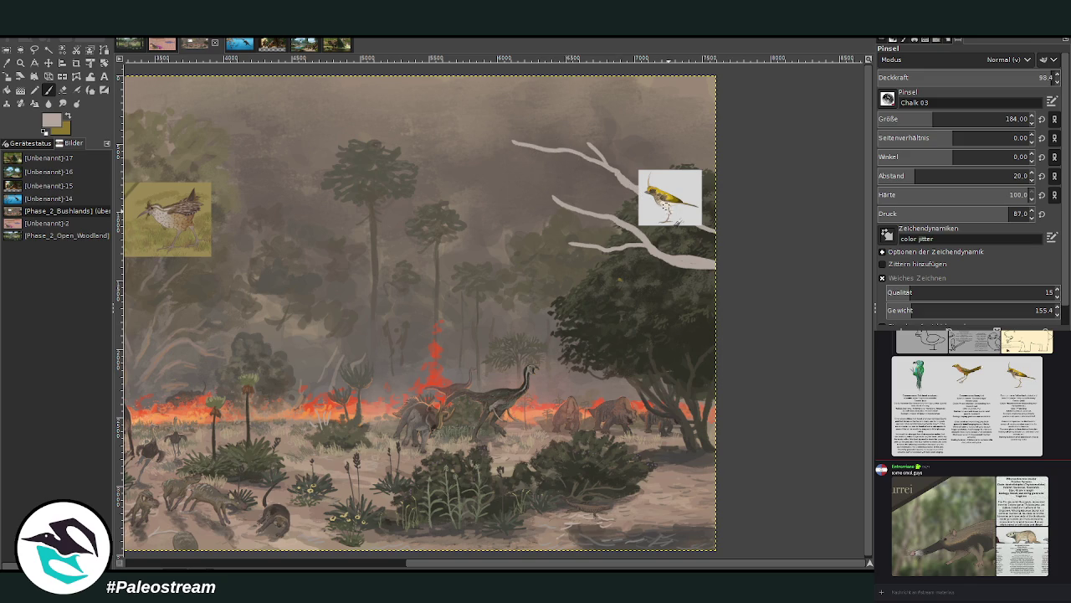
Move the bird reference left into the sky and add more branches and a twig.
{"action": "left_click", "coordinate": [49, 63]}
{"action": "left_click_drag", "start_coordinate": [628, 210], "coordinate": [384, 280]}
{"action": "left_click", "coordinate": [48, 90]}
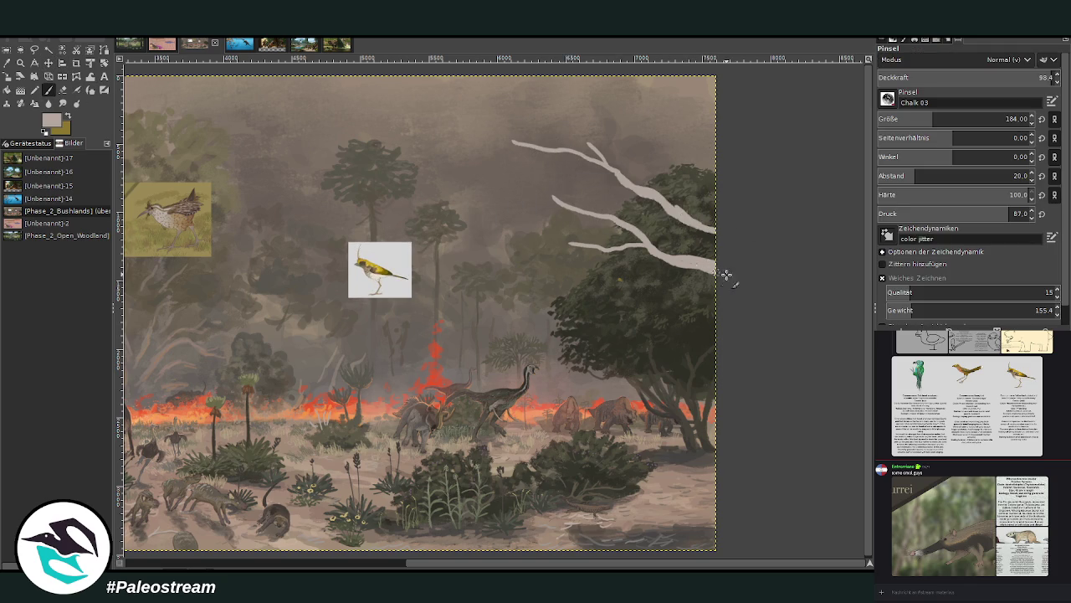
{"action": "left_click_drag", "start_coordinate": [718, 205], "coordinate": [628, 211]}
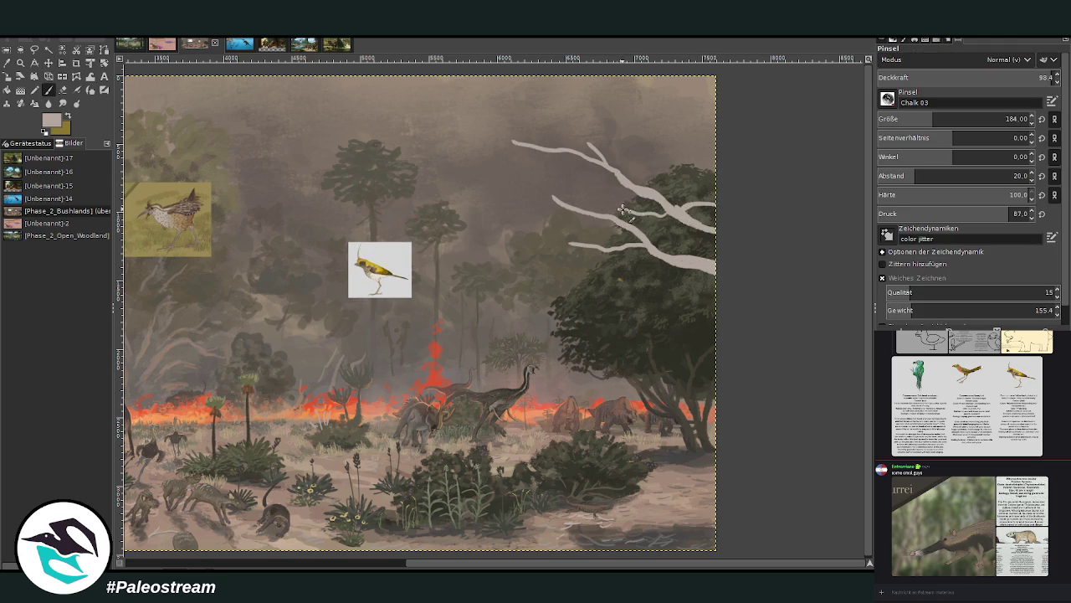
{"action": "left_click_drag", "start_coordinate": [701, 206], "coordinate": [678, 180]}
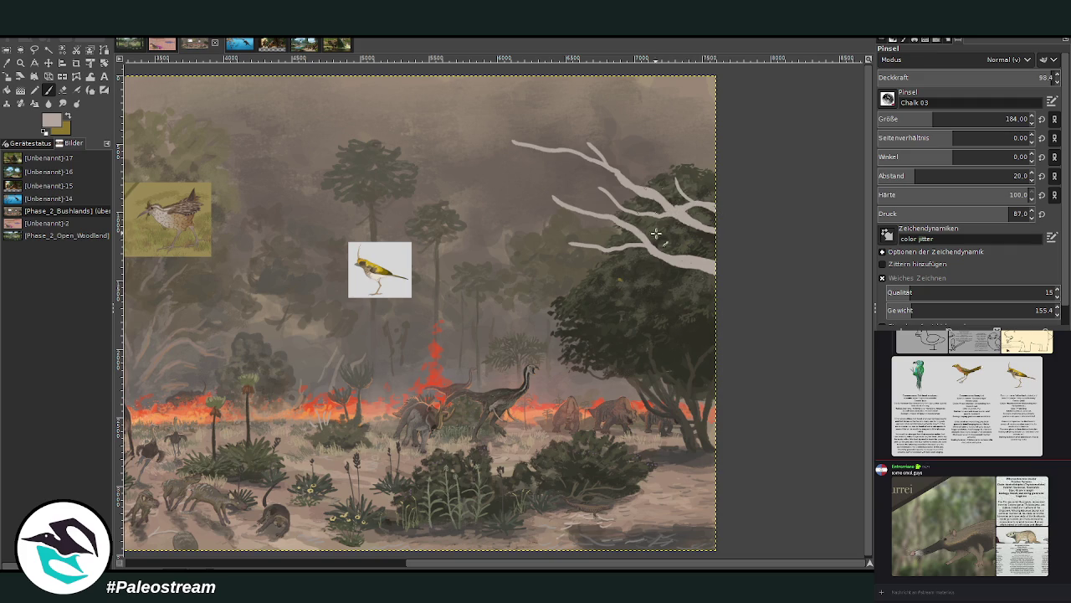
{"action": "mouse_move", "coordinate": [713, 323]}
{"action": "left_mouse_down"}
{"action": "mouse_move", "coordinate": [565, 300]}
{"action": "mouse_move", "coordinate": [643, 326]}
{"action": "left_mouse_up"}
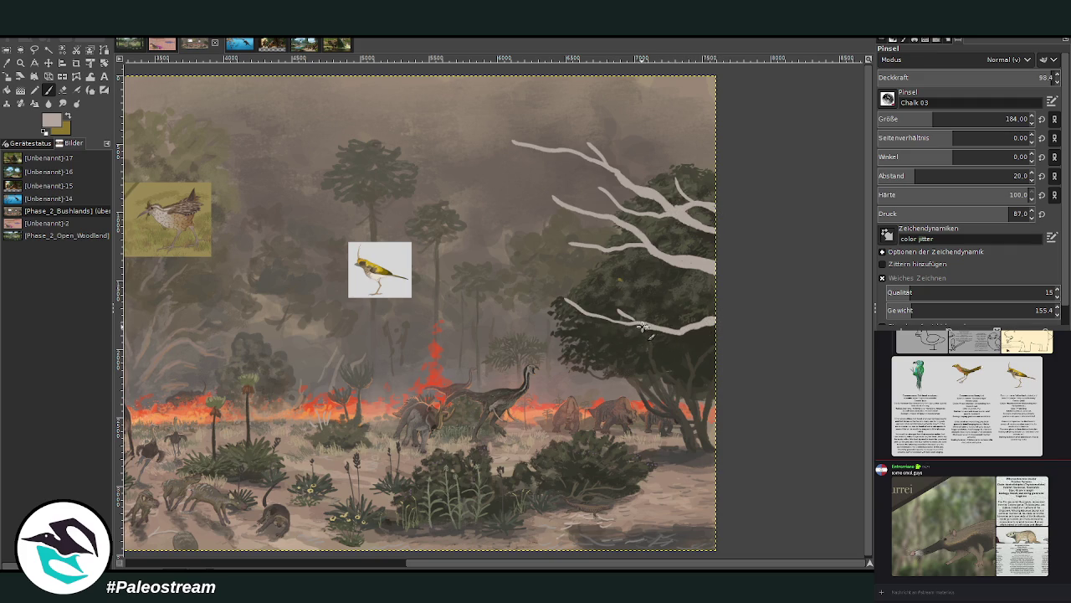
{"action": "key", "text": "minus"}
{"action": "key", "text": "minus"}
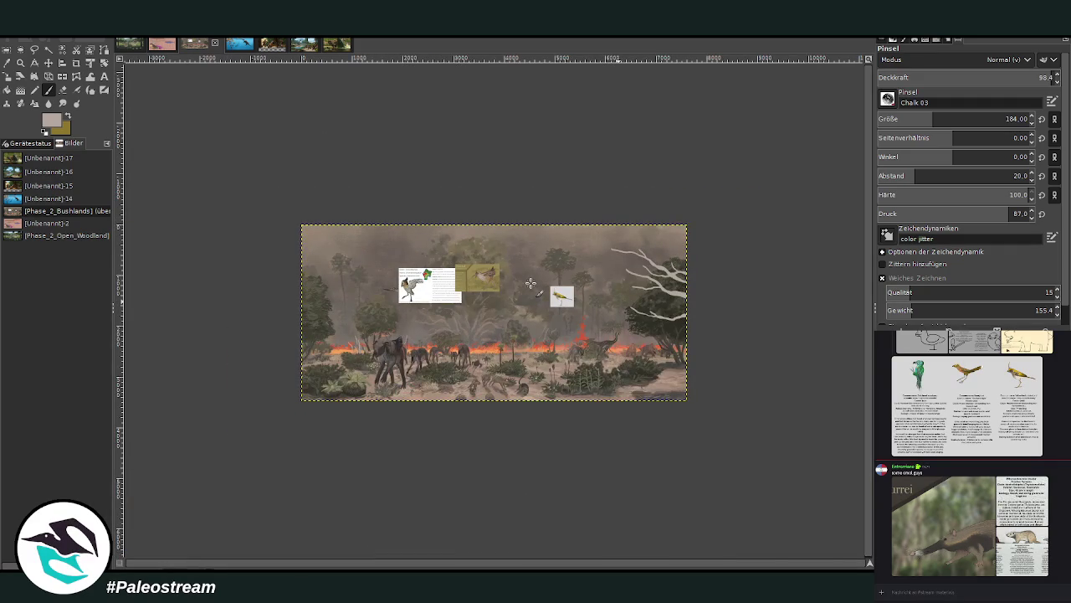
Paint pale twigs with side branches at the panorama's left edge.
{"action": "key", "text": "z"}
{"action": "left_click_drag", "start_coordinate": [278, 182], "coordinate": [681, 423]}
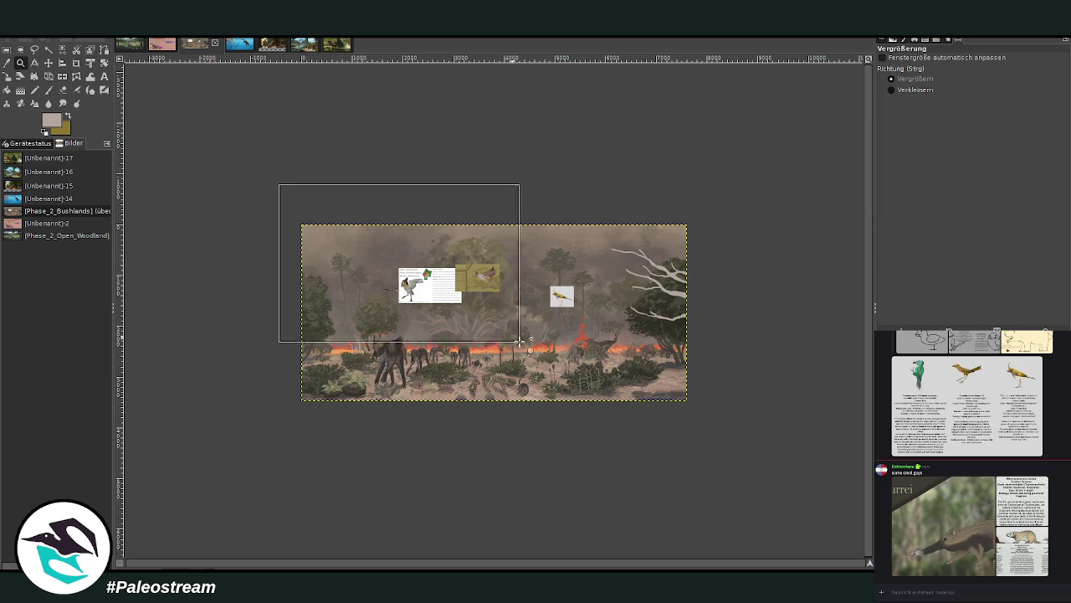
{"action": "key", "text": "p"}
{"action": "mouse_move", "coordinate": [171, 303]}
{"action": "left_mouse_down"}
{"action": "mouse_move", "coordinate": [199, 245]}
{"action": "mouse_move", "coordinate": [237, 219]}
{"action": "mouse_move", "coordinate": [218, 195]}
{"action": "left_mouse_up"}
{"action": "left_click_drag", "start_coordinate": [167, 349], "coordinate": [181, 340]}
{"action": "left_click_drag", "start_coordinate": [268, 408], "coordinate": [261, 266]}
{"action": "mouse_move", "coordinate": [266, 311]}
{"action": "left_mouse_down"}
{"action": "mouse_move", "coordinate": [286, 266]}
{"action": "mouse_move", "coordinate": [265, 392]}
{"action": "left_mouse_up"}
Paint two thin branching twigs in the middle of the panorama.
{"action": "scroll", "coordinate": [385, 567], "scroll_direction": "right", "scroll_amount": 2}
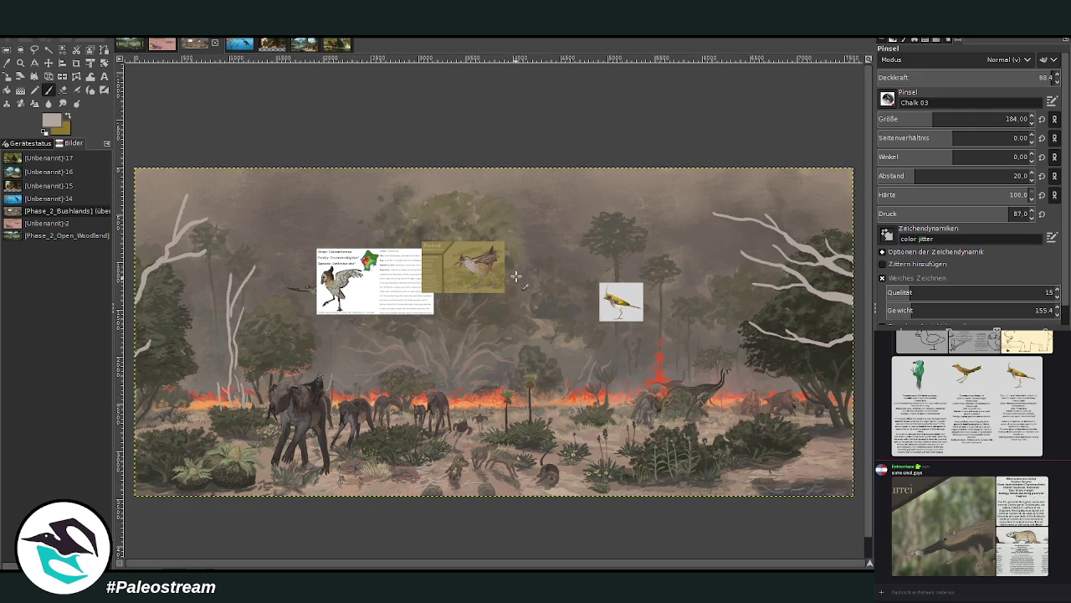
{"action": "left_click_drag", "start_coordinate": [553, 393], "coordinate": [548, 252]}
{"action": "left_click_drag", "start_coordinate": [555, 319], "coordinate": [571, 251]}
{"action": "left_click_drag", "start_coordinate": [538, 422], "coordinate": [532, 352]}
{"action": "key", "text": "minus"}
{"action": "key", "text": "minus"}
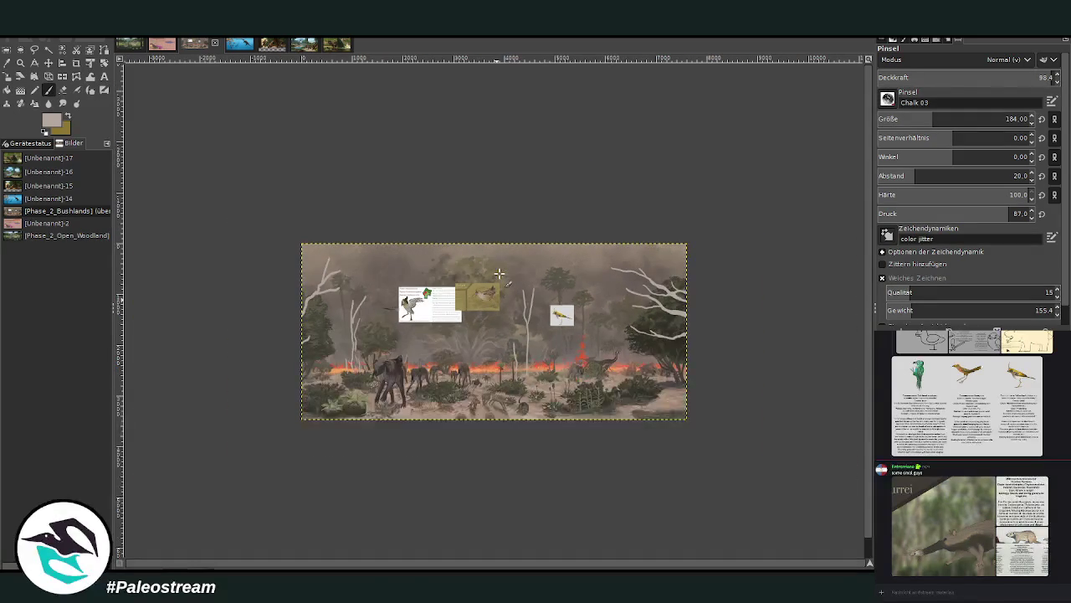
{"action": "key", "text": "z"}
{"action": "left_click_drag", "start_coordinate": [278, 206], "coordinate": [710, 440]}
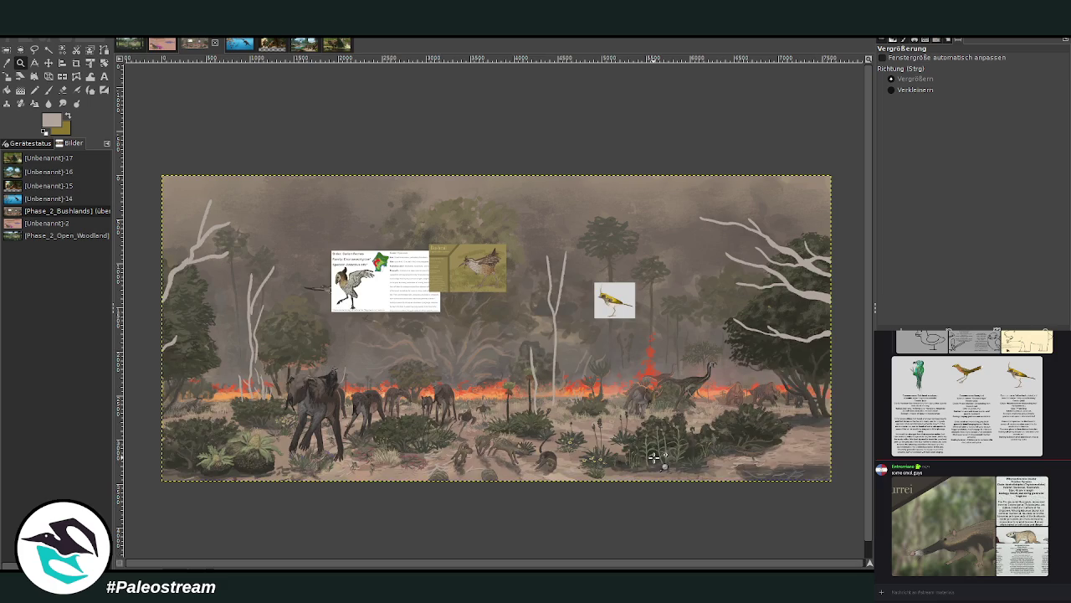
Undo the twig and branch strokes and the bird move, then zoom into the lower-right foreground.
{"action": "key", "text": "ctrl+z"}
{"action": "key", "text": "ctrl+z"}
{"action": "key", "text": "ctrl+z"}
{"action": "key", "text": "ctrl+z"}
{"action": "key", "text": "ctrl+z"}
{"action": "key", "text": "ctrl+z"}
{"action": "key", "text": "ctrl+z"}
{"action": "key", "text": "ctrl+z"}
{"action": "key", "text": "ctrl+z"}
{"action": "key", "text": "ctrl+z"}
{"action": "key", "text": "ctrl+z"}
{"action": "key", "text": "ctrl+z"}
{"action": "key", "text": "ctrl+z"}
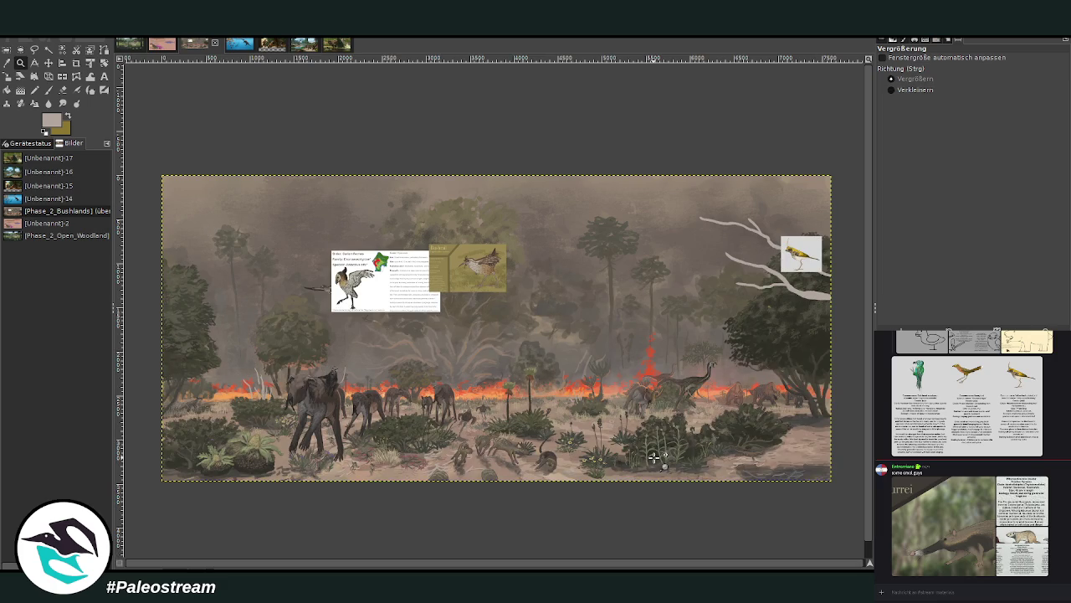
{"action": "key", "text": "ctrl+z"}
{"action": "key", "text": "ctrl+z"}
{"action": "key", "text": "ctrl+z"}
{"action": "key", "text": "ctrl+z"}
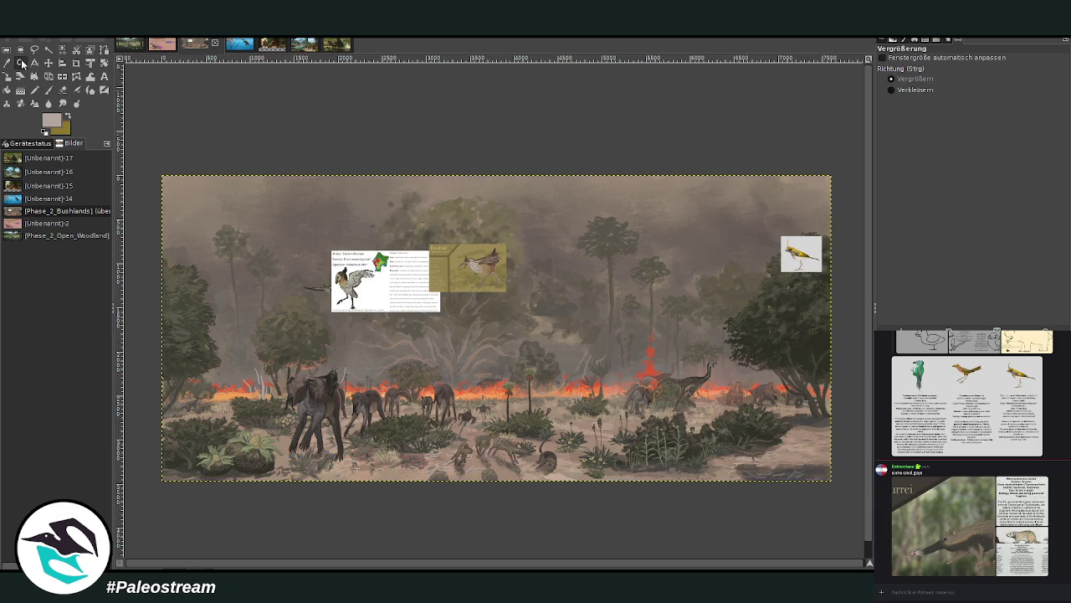
{"action": "left_click_drag", "start_coordinate": [599, 379], "coordinate": [713, 509]}
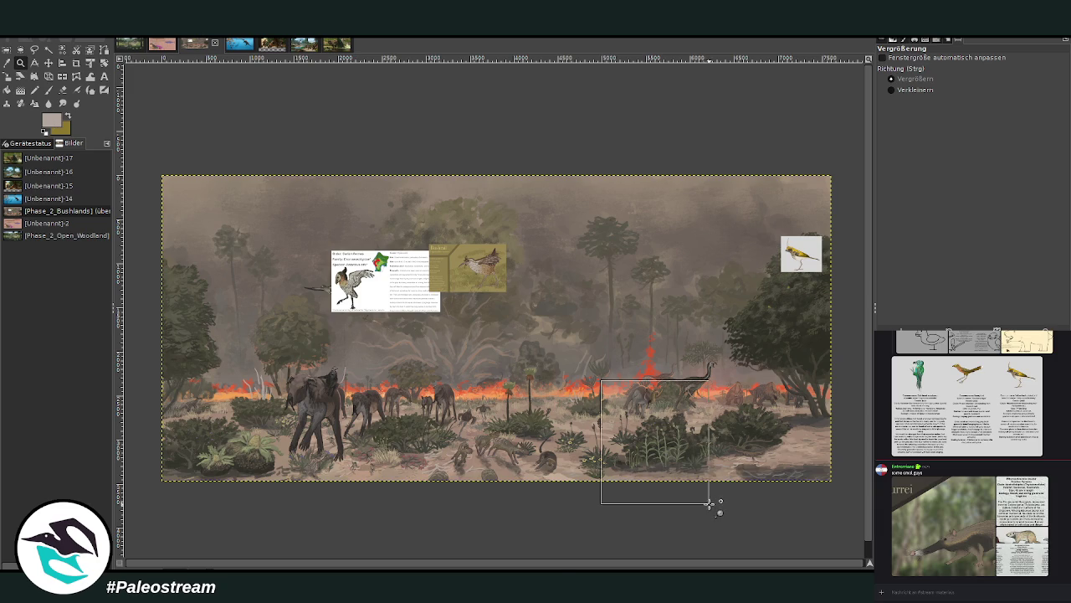
{"action": "left_click", "coordinate": [48, 63]}
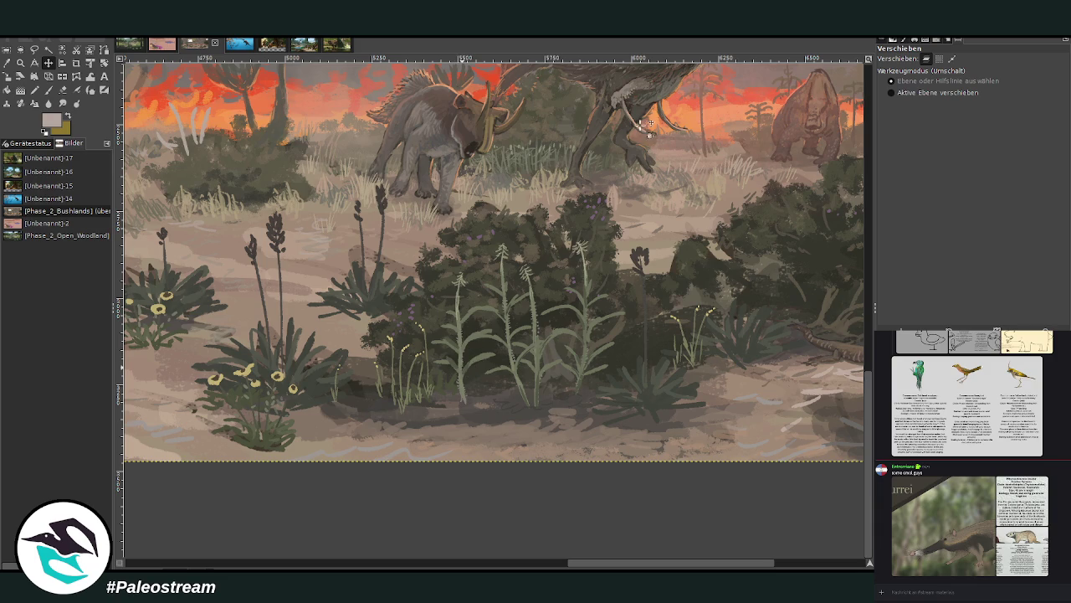
Outline the tall pale-green plant cluster in the foreground with Free Select.
{"action": "key", "text": "z"}
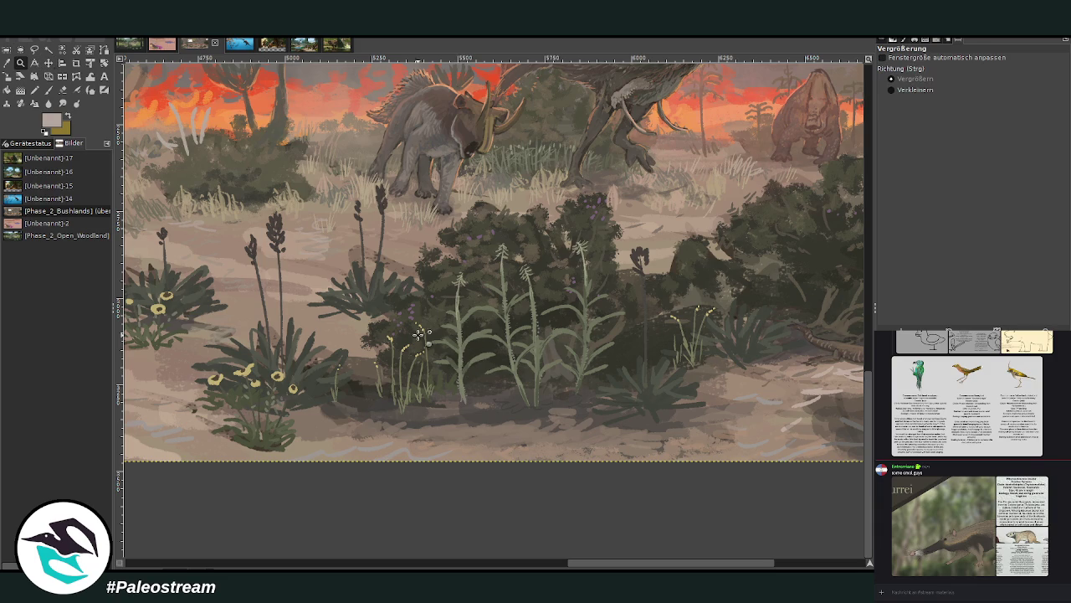
{"action": "left_click", "coordinate": [542, 353]}
{"action": "key", "text": "m"}
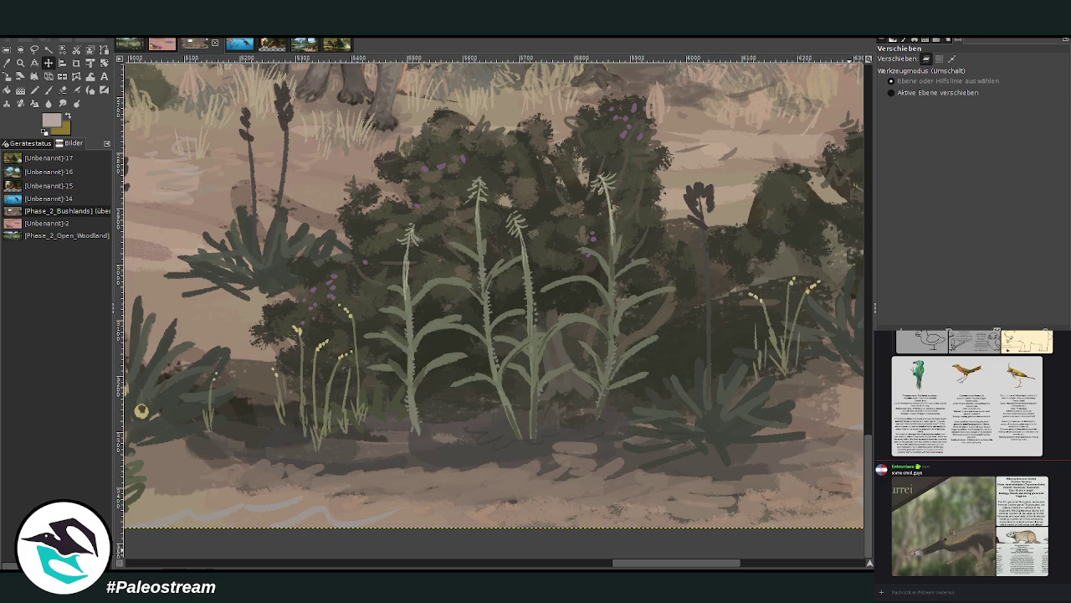
{"action": "left_click", "coordinate": [34, 50]}
{"action": "left_click", "coordinate": [403, 437]}
{"action": "left_click", "coordinate": [388, 390]}
{"action": "left_click", "coordinate": [361, 369]}
{"action": "left_click", "coordinate": [362, 308]}
{"action": "left_click", "coordinate": [388, 227]}
{"action": "left_click", "coordinate": [484, 159]}
{"action": "left_click", "coordinate": [612, 155]}
{"action": "left_click", "coordinate": [701, 301]}
{"action": "left_click", "coordinate": [574, 444]}
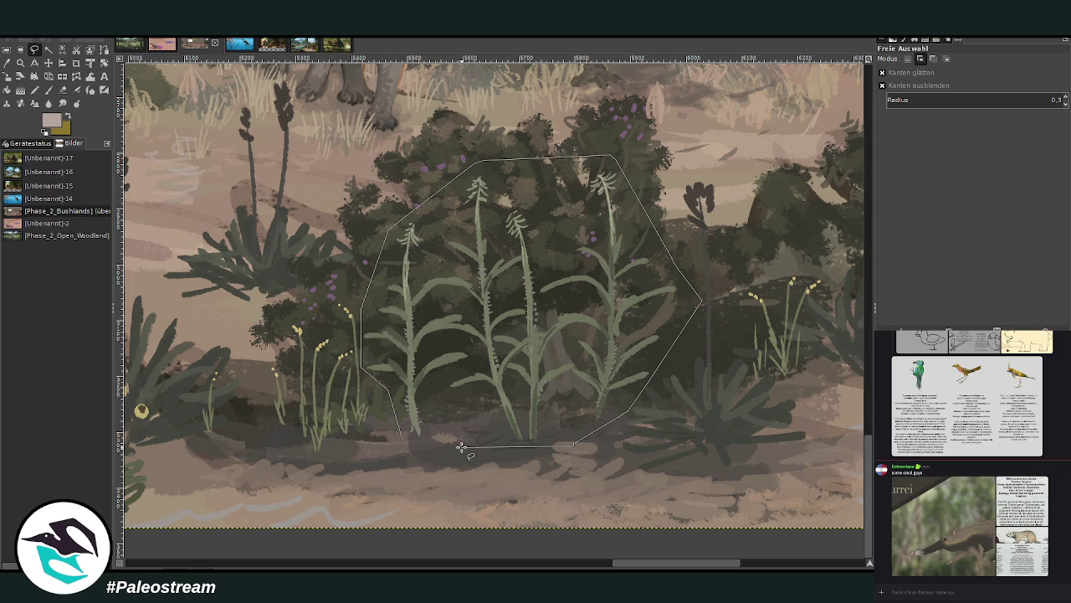
{"action": "left_click", "coordinate": [460, 447]}
Copy the outlined plants and mirror the copy horizontally.
{"action": "key", "text": "Return"}
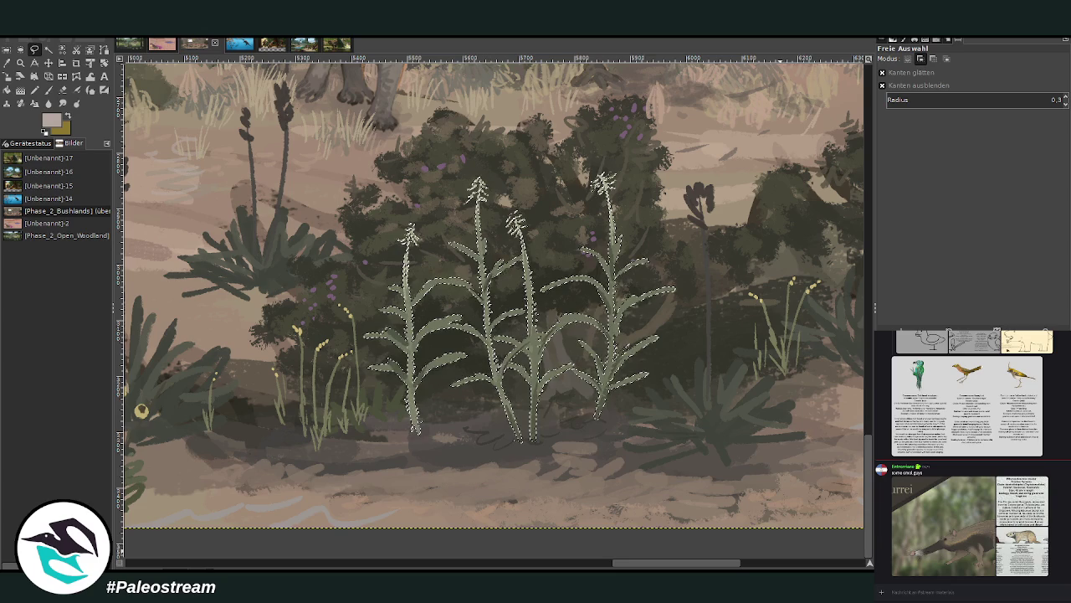
{"action": "key", "text": "shift+f"}
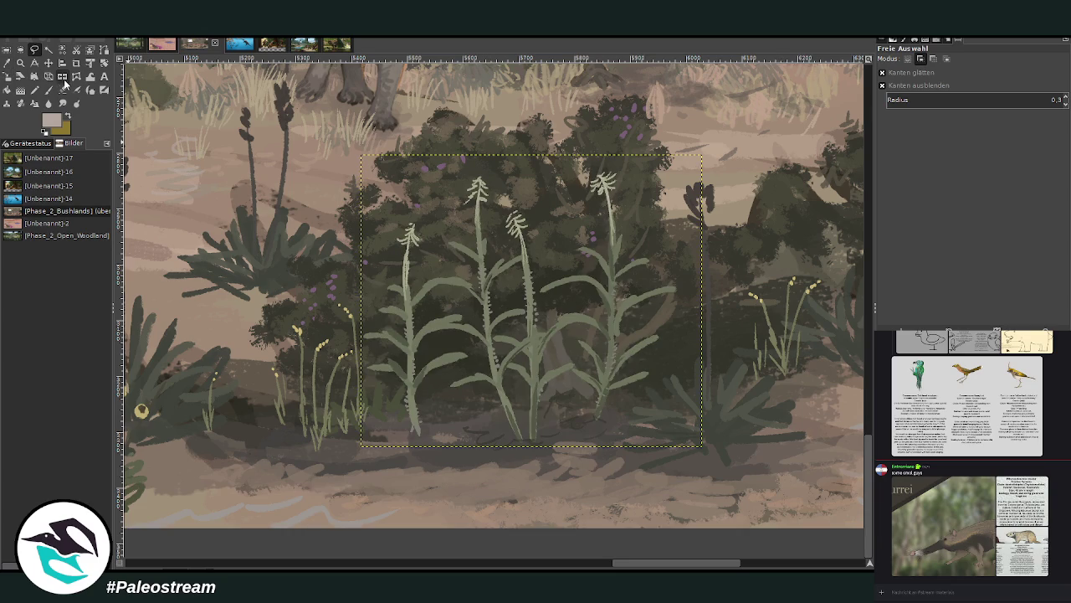
{"action": "left_click", "coordinate": [519, 345]}
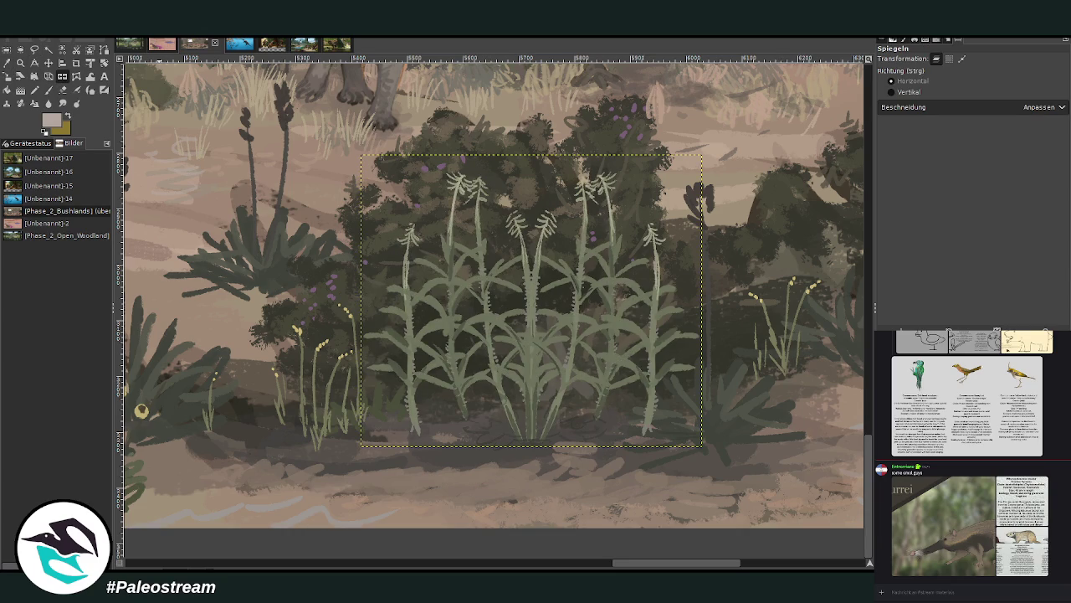
{"action": "key", "text": "ctrl+m"}
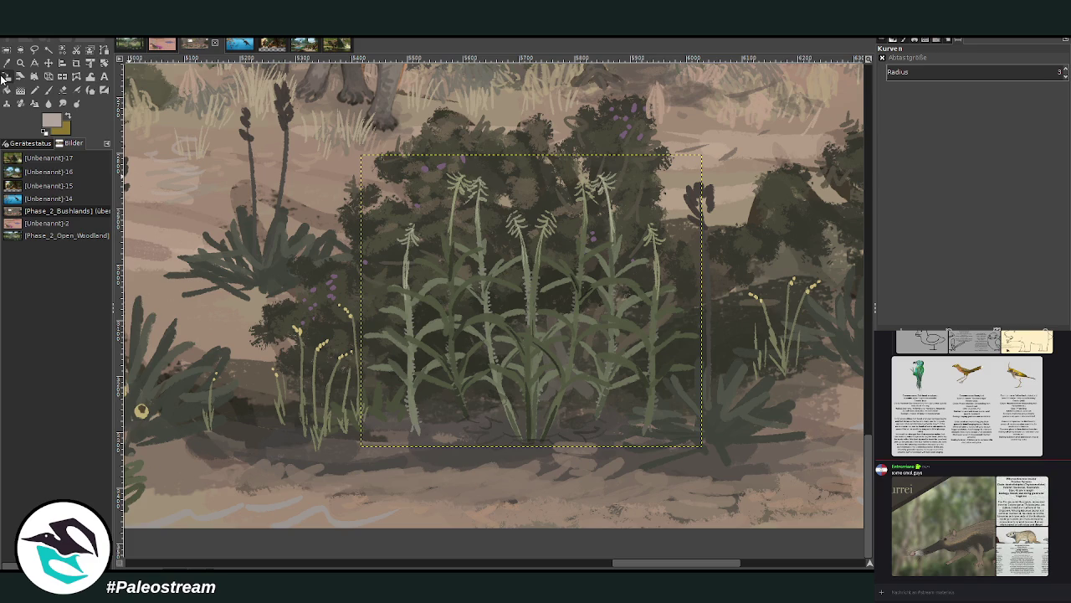
Enlarge the plant copy to 956 × 820 px and zoom back out.
{"action": "key", "text": "shift+s"}
{"action": "mouse_move", "coordinate": [519, 352]}
{"action": "left_mouse_down"}
{"action": "mouse_move", "coordinate": [599, 423]}
{"action": "mouse_move", "coordinate": [392, 412]}
{"action": "mouse_move", "coordinate": [337, 429]}
{"action": "left_mouse_up"}
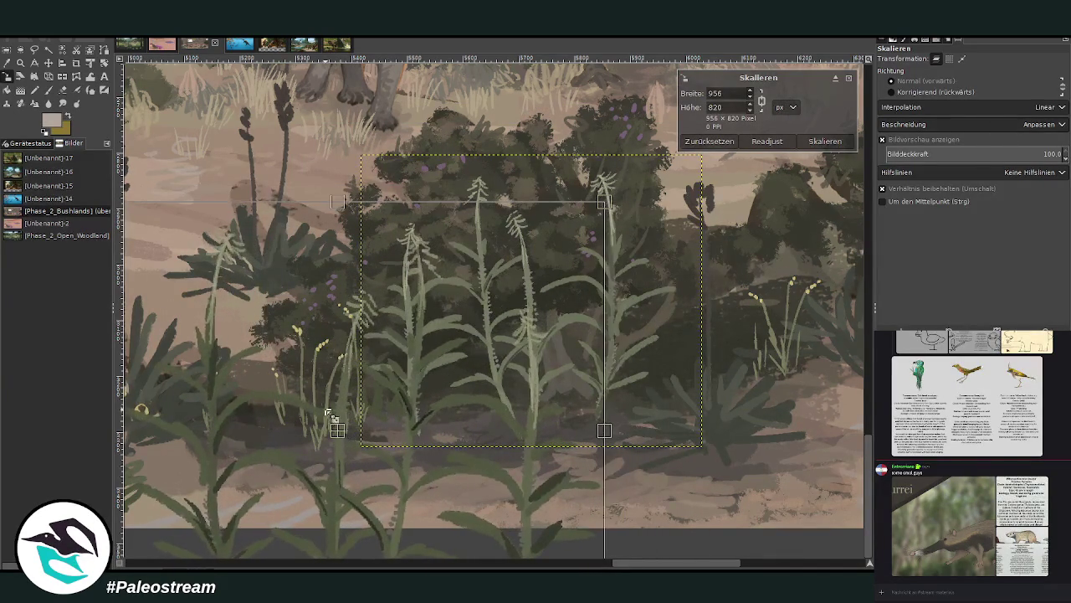
{"action": "scroll", "coordinate": [416, 178], "scroll_direction": "up", "scroll_amount": 1}
{"action": "scroll", "coordinate": [416, 179], "scroll_direction": "up", "scroll_amount": 1}
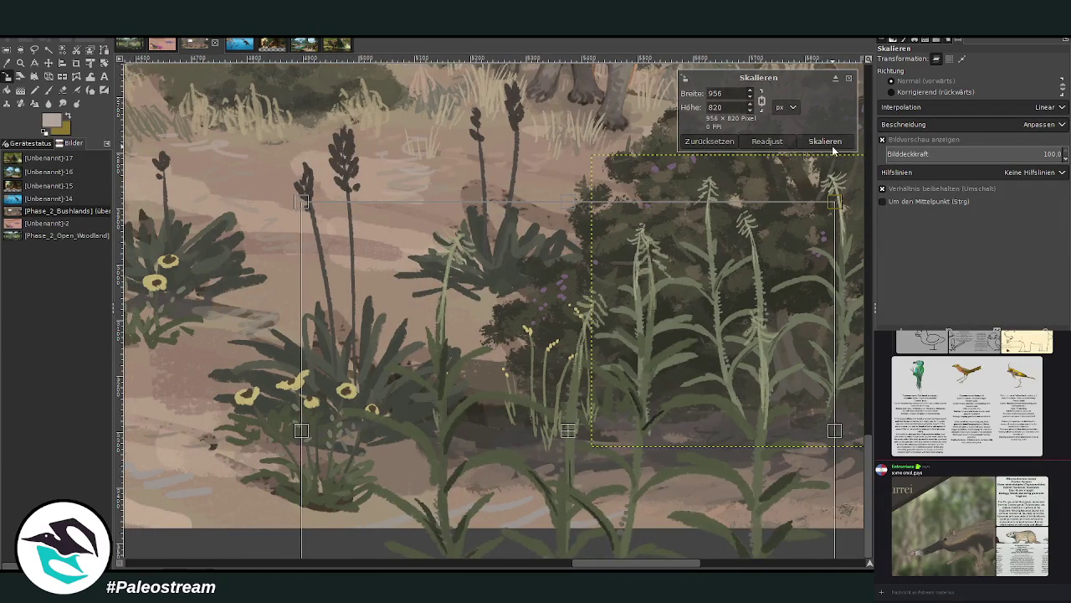
{"action": "key", "text": "Return"}
{"action": "left_click", "coordinate": [20, 62]}
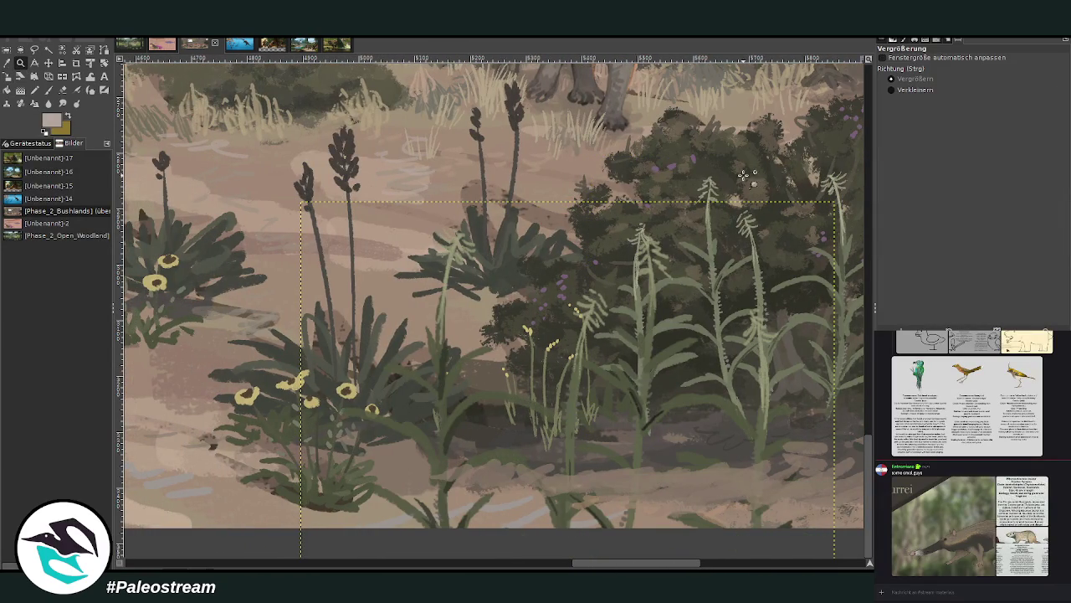
{"action": "left_click", "coordinate": [915, 90]}
{"action": "left_click", "coordinate": [307, 216]}
{"action": "left_click", "coordinate": [307, 216]}
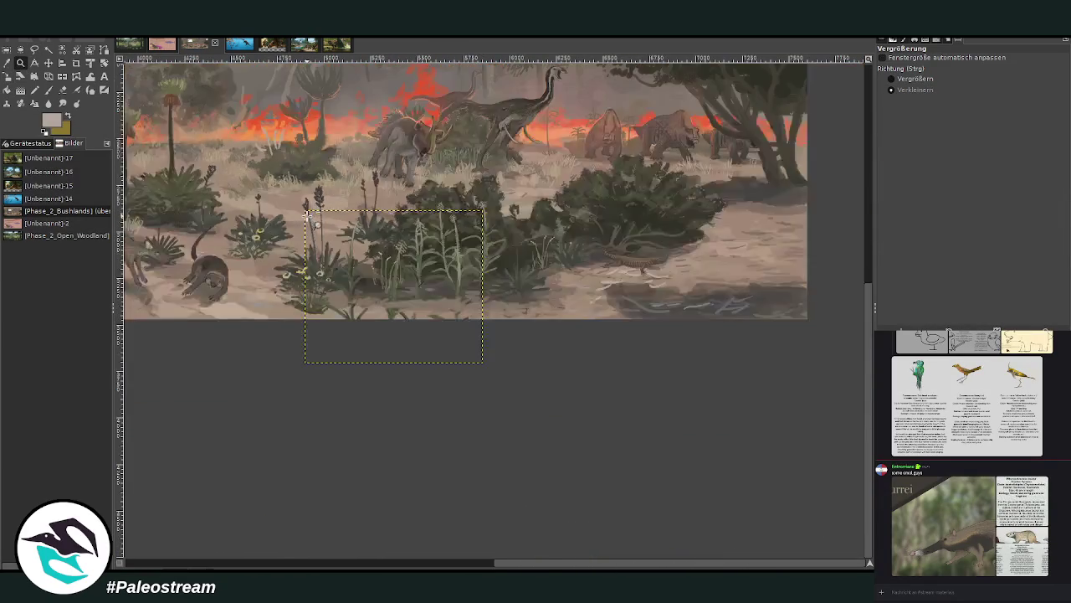
Move the plant copy into the bottom-right corner and darken it with Curves.
{"action": "left_click", "coordinate": [307, 216]}
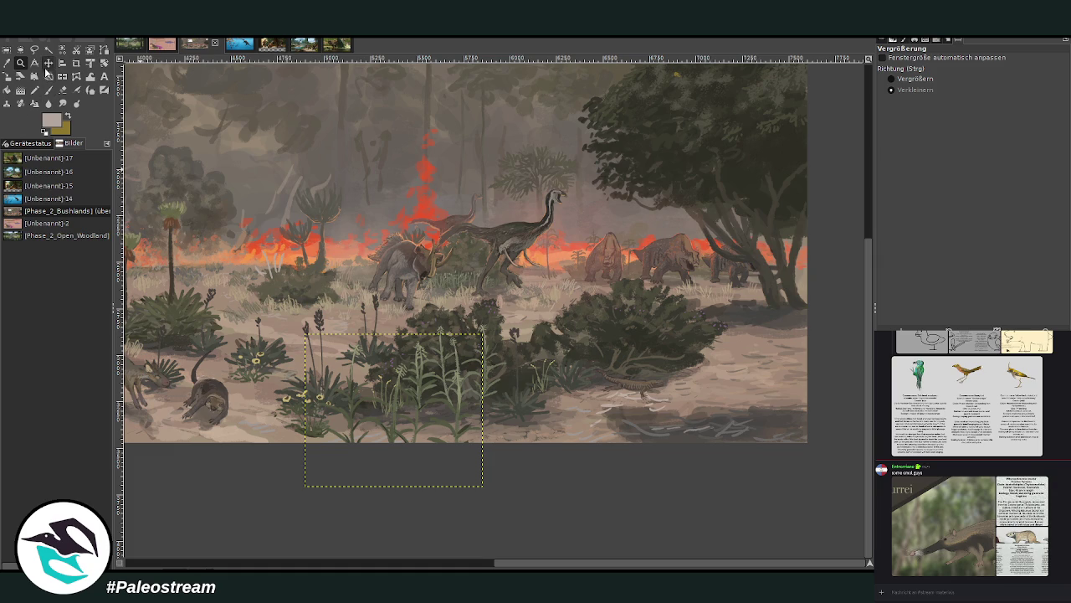
{"action": "left_click", "coordinate": [49, 63]}
{"action": "left_click_drag", "start_coordinate": [405, 420], "coordinate": [769, 424]}
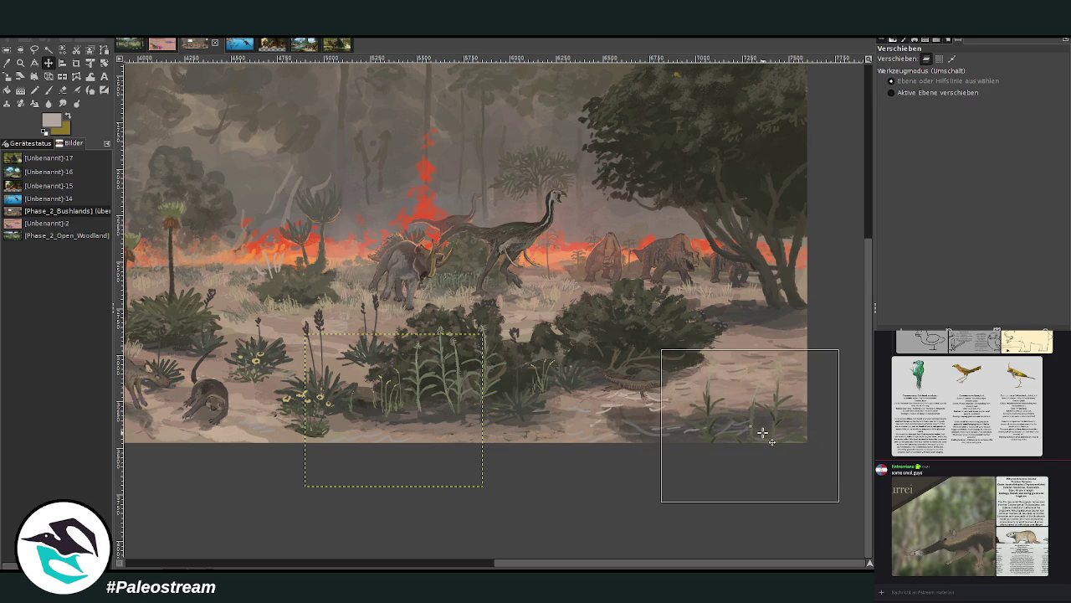
{"action": "left_click_drag", "start_coordinate": [769, 424], "coordinate": [769, 421]}
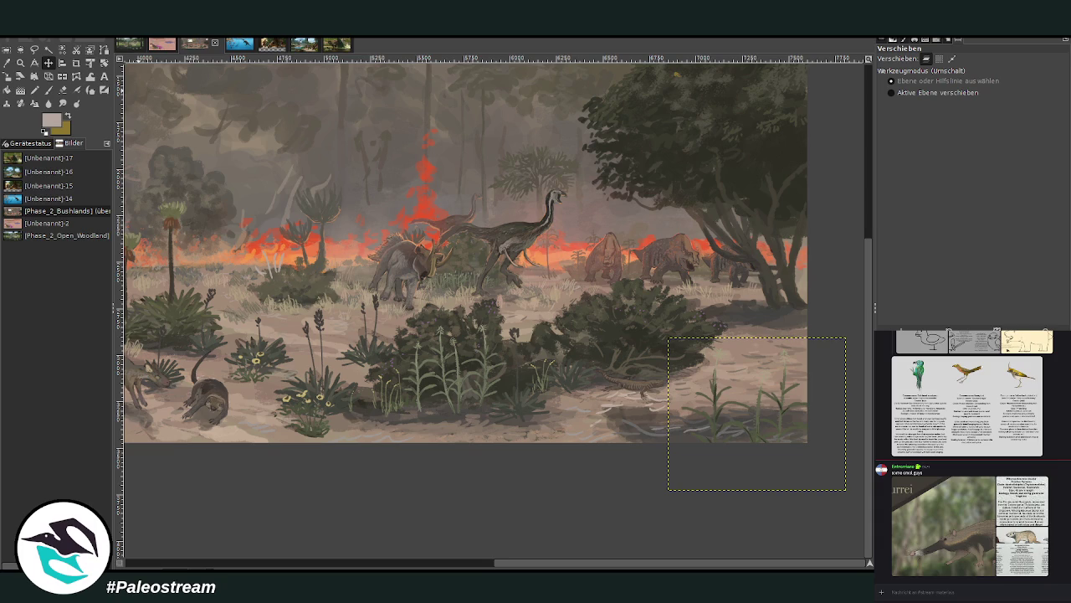
{"action": "key", "text": "ctrl+m"}
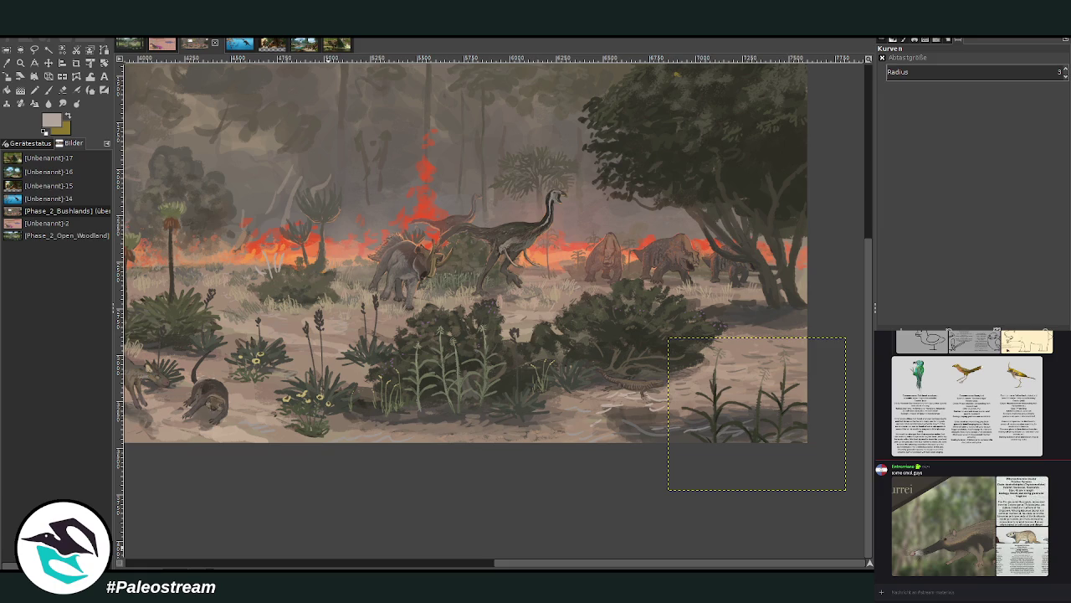
{"action": "left_click_drag", "start_coordinate": [502, 568], "coordinate": [490, 567]}
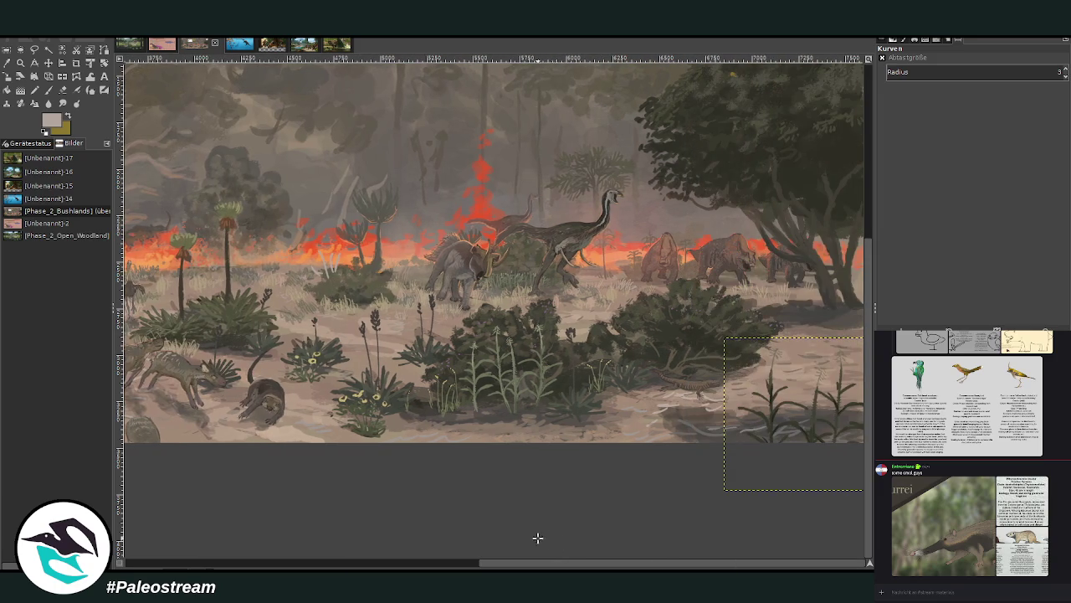
Reframe the lower-right view and undo the floating pasted plant patch.
{"action": "key", "text": "z"}
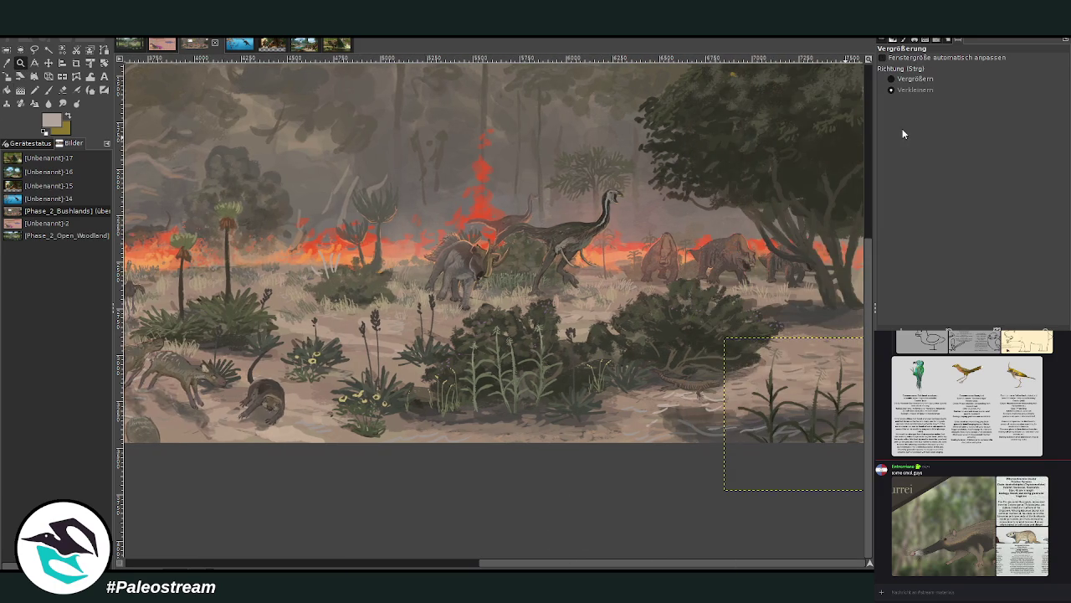
{"action": "scroll", "coordinate": [717, 201], "scroll_direction": "up", "scroll_amount": 5}
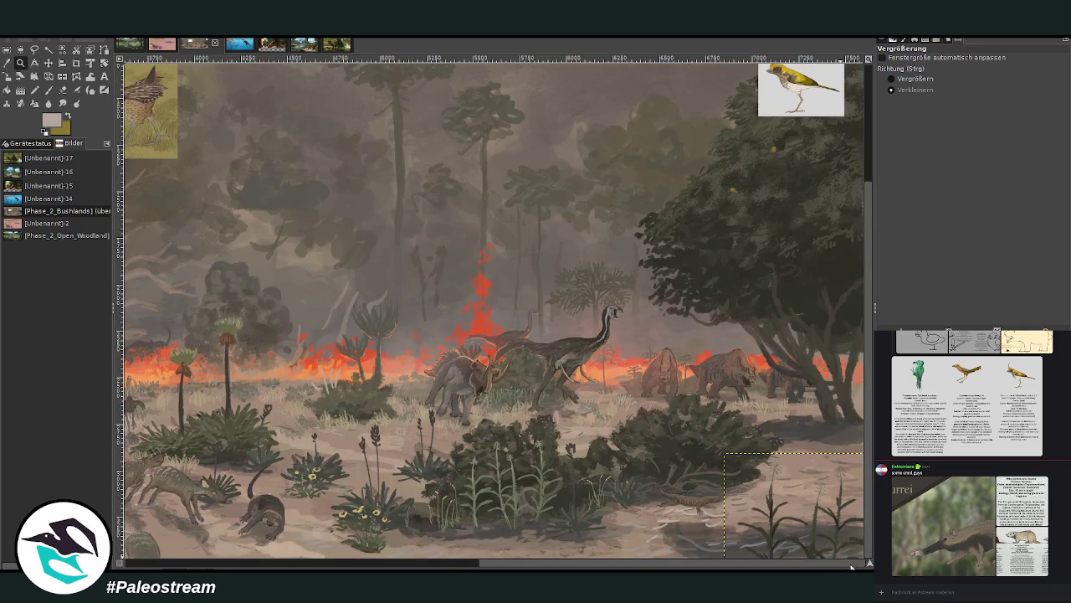
{"action": "key", "text": "minus"}
{"action": "key", "text": "plus"}
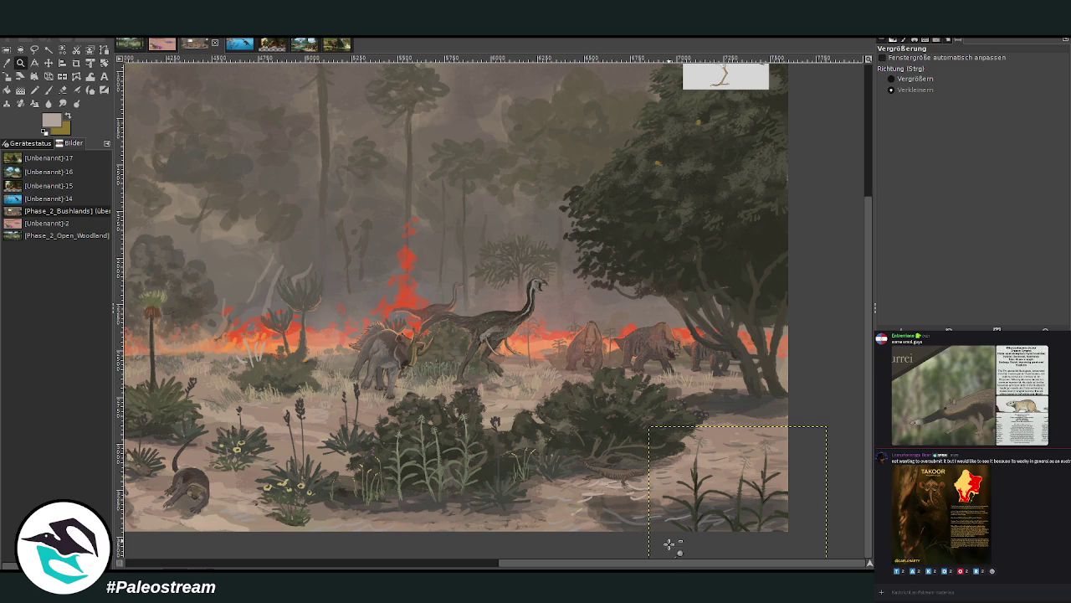
{"action": "key", "text": "ctrl+z"}
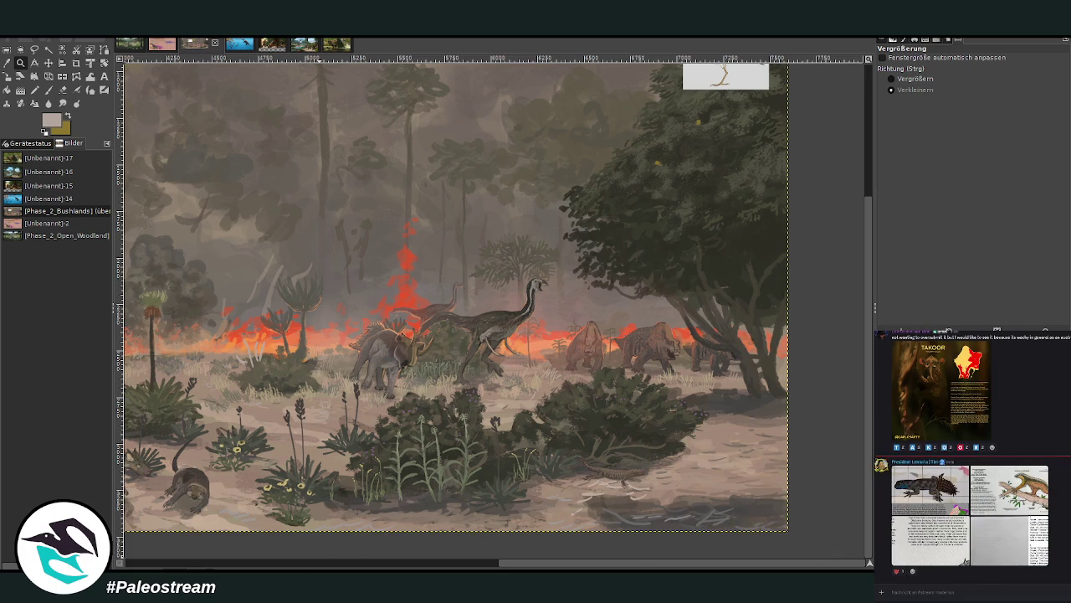
Operate the controls at the window's lower-right corner and scroll to the image top.
{"action": "left_click", "coordinate": [967, 559]}
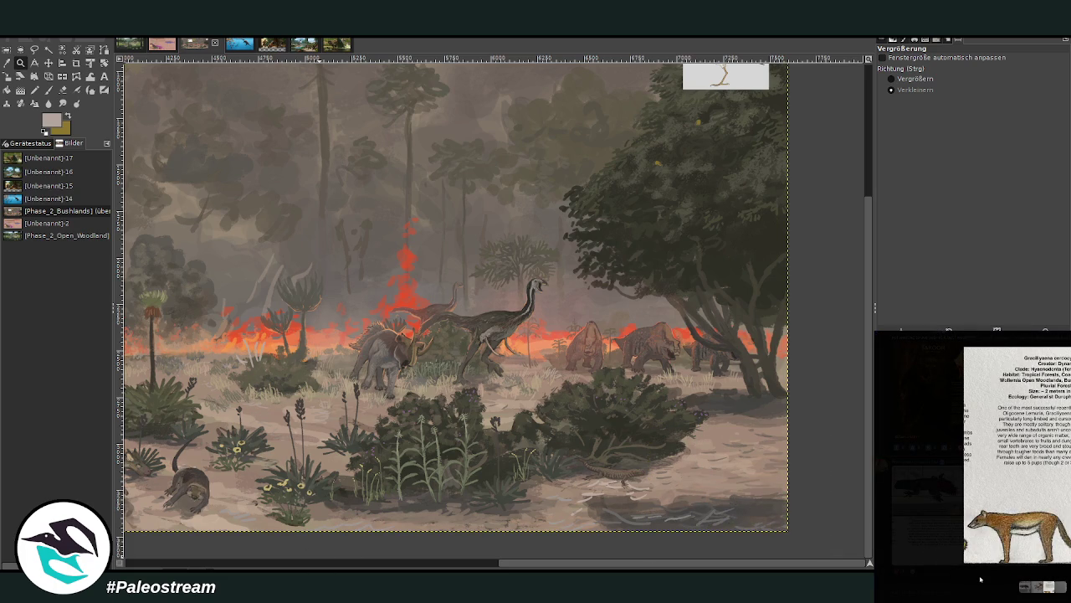
{"action": "left_click", "coordinate": [986, 573]}
{"action": "left_click", "coordinate": [986, 573]}
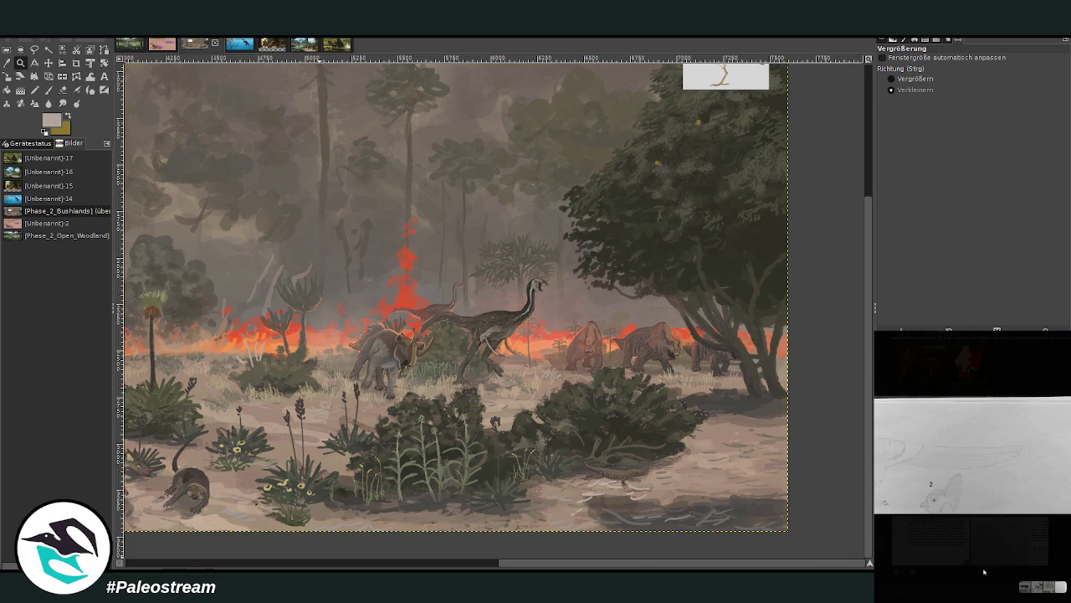
{"action": "left_click", "coordinate": [975, 575]}
{"action": "left_click", "coordinate": [1004, 549]}
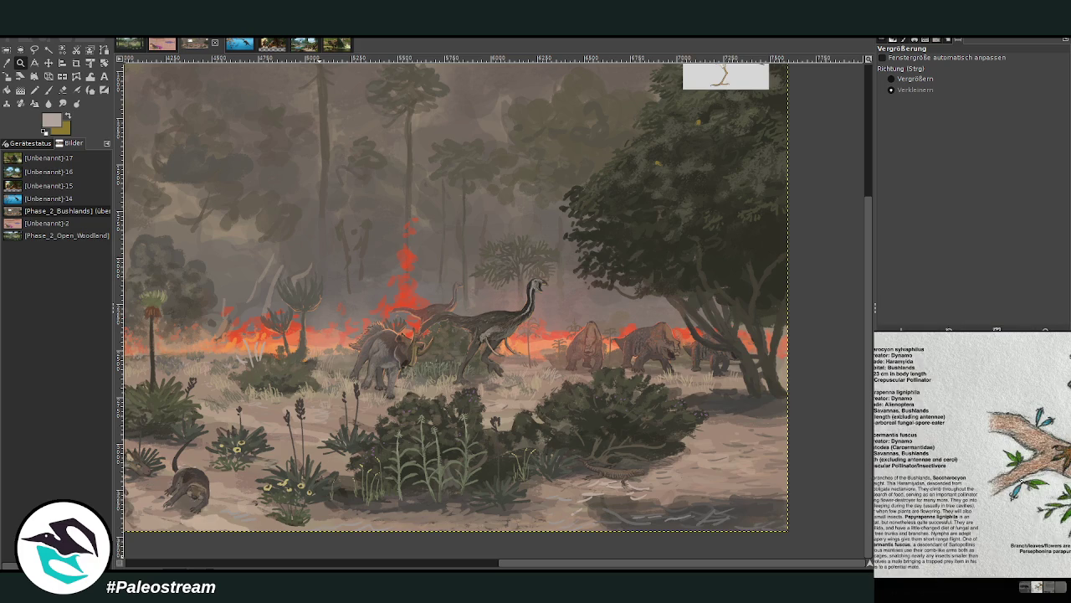
{"action": "left_click", "coordinate": [966, 561]}
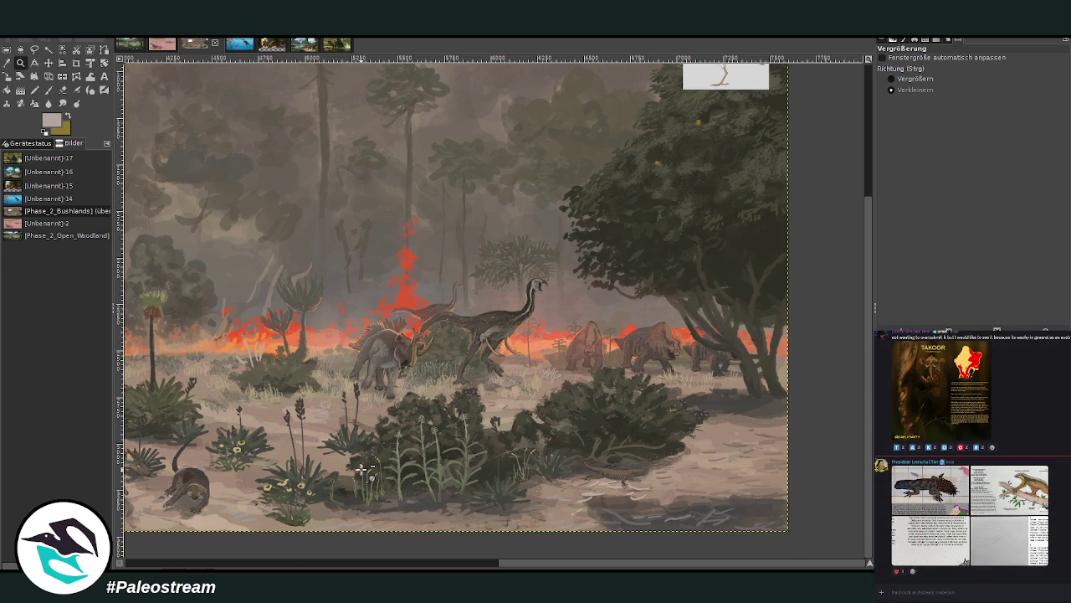
{"action": "scroll", "coordinate": [363, 469], "scroll_direction": "up", "scroll_amount": 3}
{"action": "scroll", "coordinate": [363, 469], "scroll_direction": "down", "scroll_amount": 3}
{"action": "scroll", "coordinate": [362, 469], "scroll_direction": "up", "scroll_amount": 3}
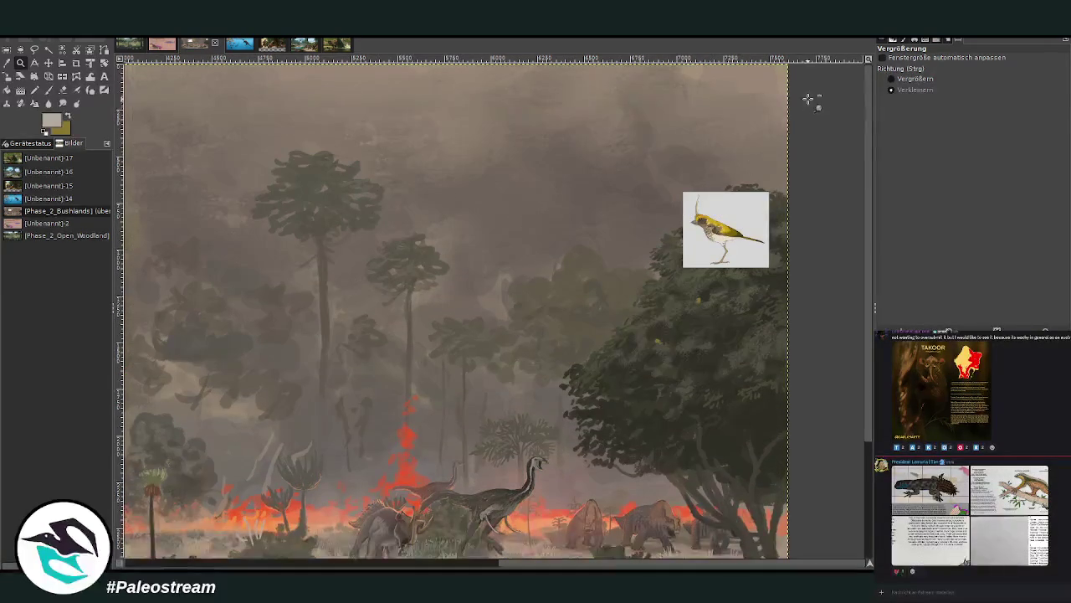
Move the bird reference picture down beside the big tree and zoom into the foliage.
{"action": "left_click_drag", "start_coordinate": [474, 219], "coordinate": [699, 459]}
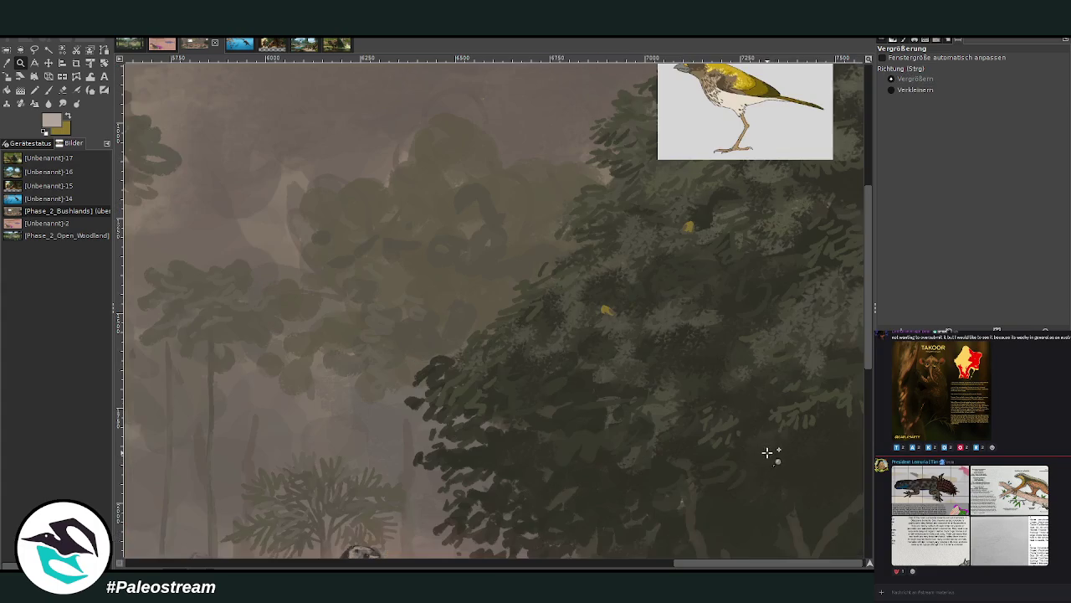
{"action": "left_click", "coordinate": [47, 63]}
{"action": "mouse_move", "coordinate": [682, 148]}
{"action": "left_mouse_down"}
{"action": "mouse_move", "coordinate": [637, 201]}
{"action": "mouse_move", "coordinate": [677, 417]}
{"action": "left_mouse_up"}
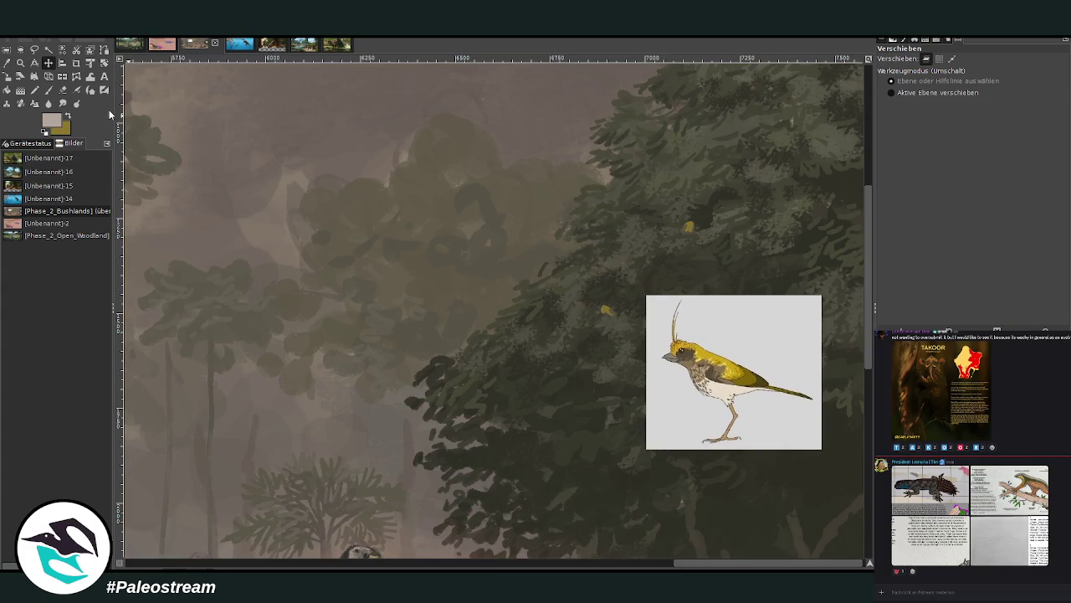
{"action": "left_click", "coordinate": [20, 63]}
{"action": "mouse_move", "coordinate": [204, 97]}
{"action": "left_mouse_down"}
{"action": "mouse_move", "coordinate": [581, 448]}
{"action": "mouse_move", "coordinate": [725, 482]}
{"action": "left_mouse_up"}
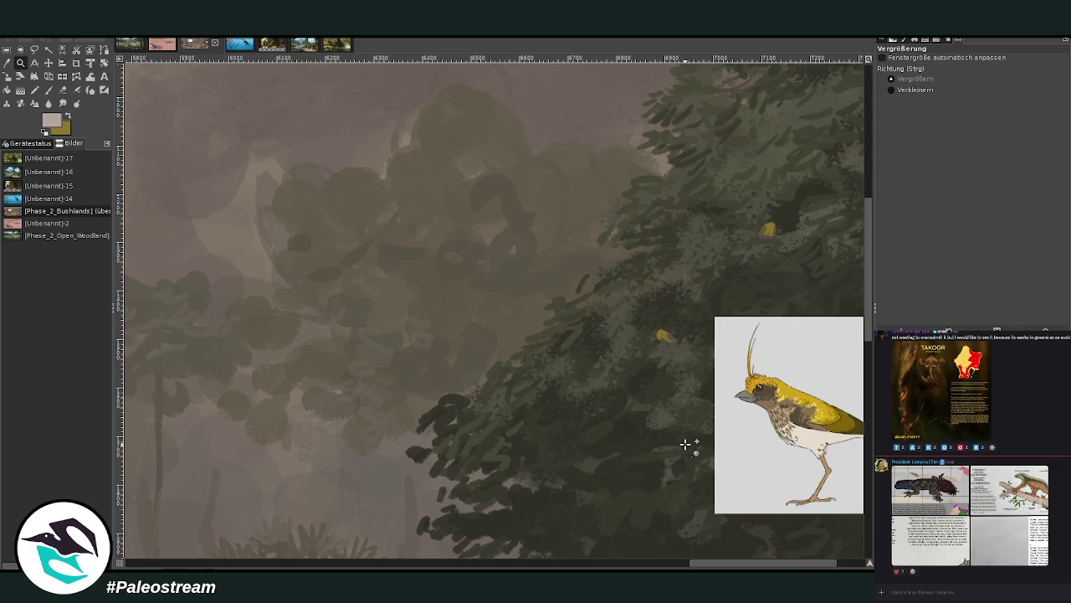
Sample the bird's olive-yellow colour and set the Paintbrush size to 146.
{"action": "key", "text": "m"}
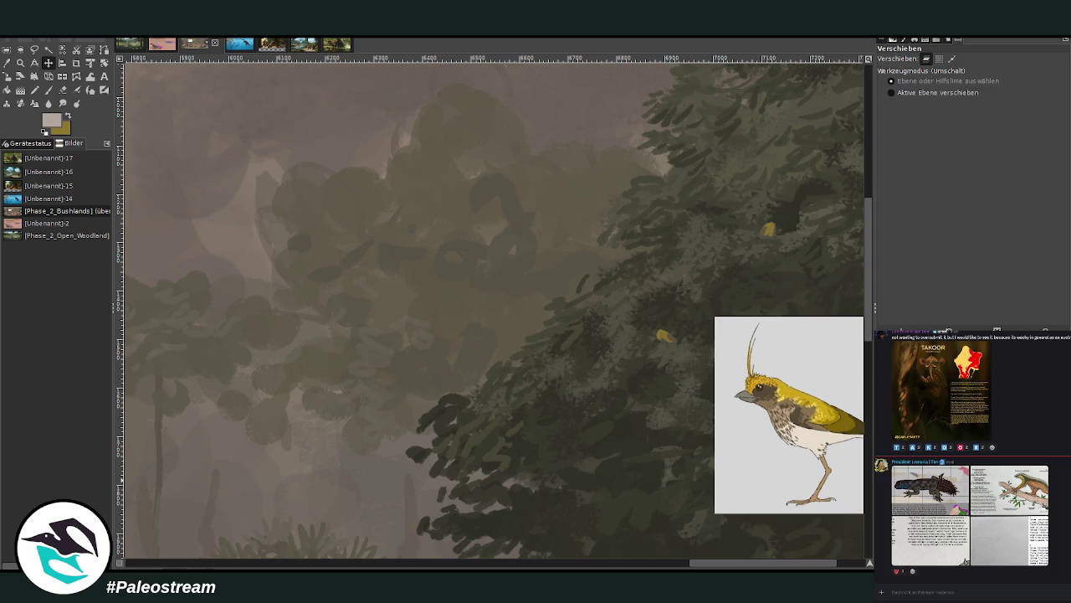
{"action": "key", "text": "ctrl+z"}
{"action": "key", "text": "ctrl+y"}
{"action": "key", "text": "o"}
{"action": "left_click", "coordinate": [769, 227]}
{"action": "key", "text": "p"}
{"action": "left_click_drag", "start_coordinate": [926, 118], "coordinate": [924, 118]}
{"action": "left_click_drag", "start_coordinate": [709, 568], "coordinate": [725, 567]}
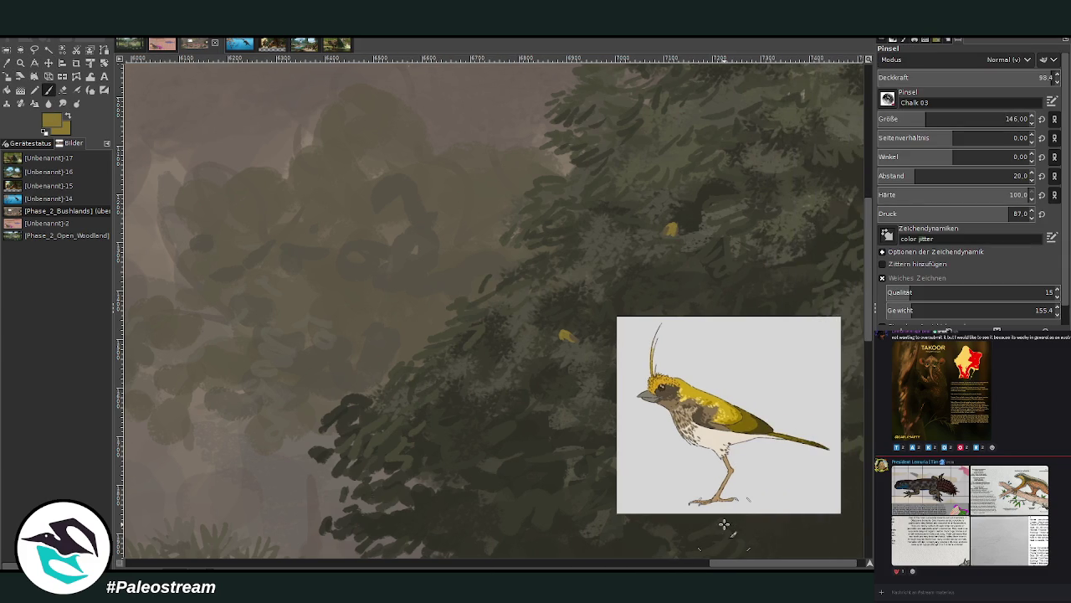
Reduce the brush to size 65 and dab the first yellow bird shapes in the sky.
{"action": "left_click", "coordinate": [416, 234]}
{"action": "key", "text": "ctrl+z"}
{"action": "left_click", "coordinate": [901, 113]}
{"action": "left_click_drag", "start_coordinate": [410, 234], "coordinate": [427, 237]}
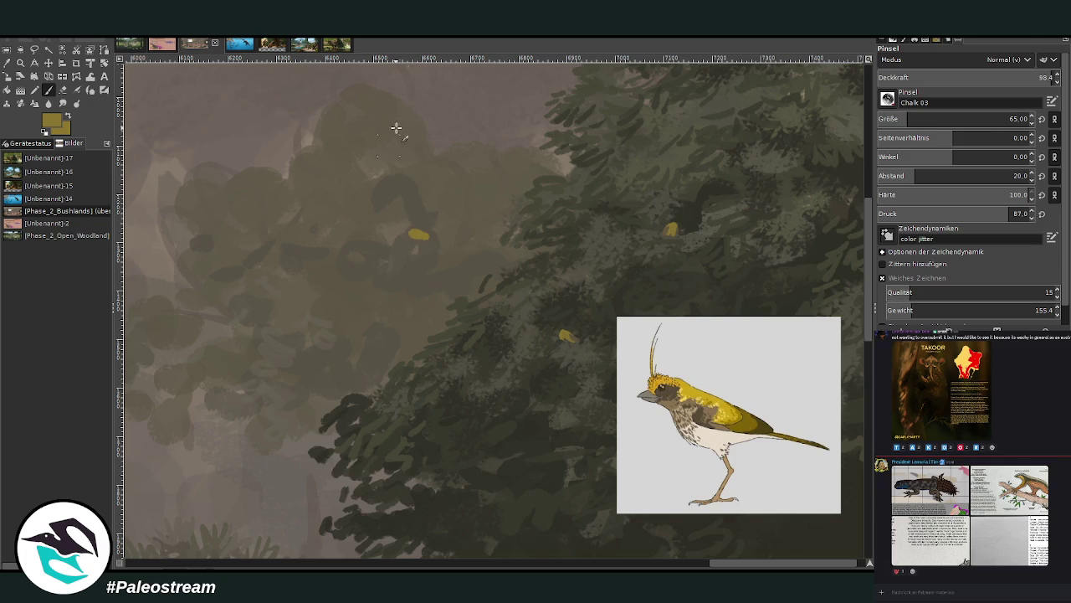
{"action": "left_click", "coordinate": [307, 186]}
{"action": "left_click", "coordinate": [321, 115]}
{"action": "left_click_drag", "start_coordinate": [868, 256], "coordinate": [869, 213]}
Add and reinforce more yellow bird dabs to the left and above the foliage.
{"action": "left_click", "coordinate": [352, 161]}
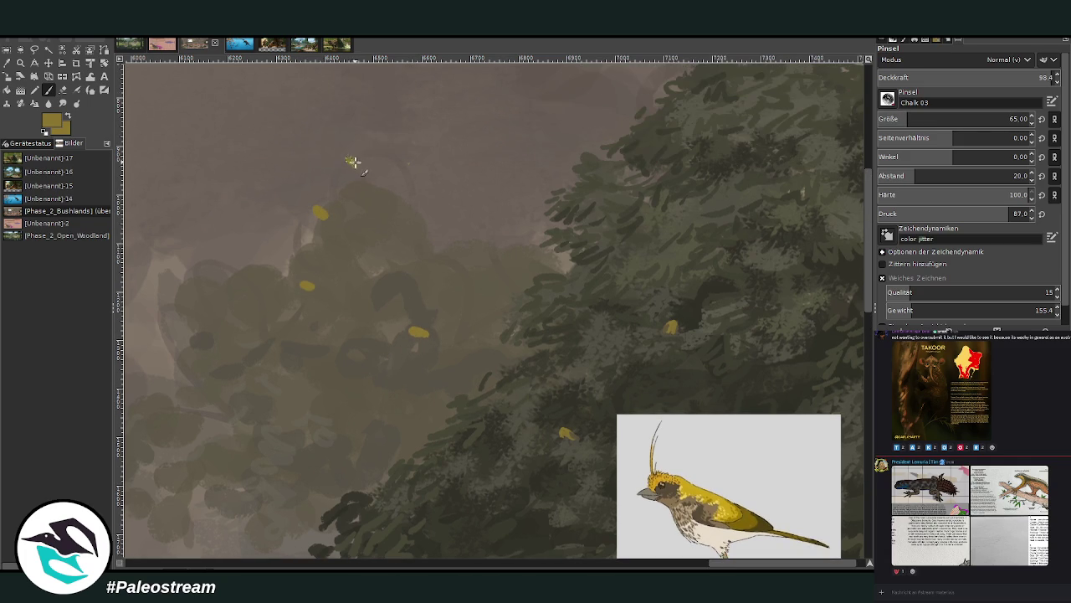
{"action": "left_click", "coordinate": [256, 198]}
{"action": "left_click", "coordinate": [252, 197]}
{"action": "left_click", "coordinate": [413, 331]}
{"action": "left_click", "coordinate": [255, 198]}
{"action": "left_click", "coordinate": [348, 158]}
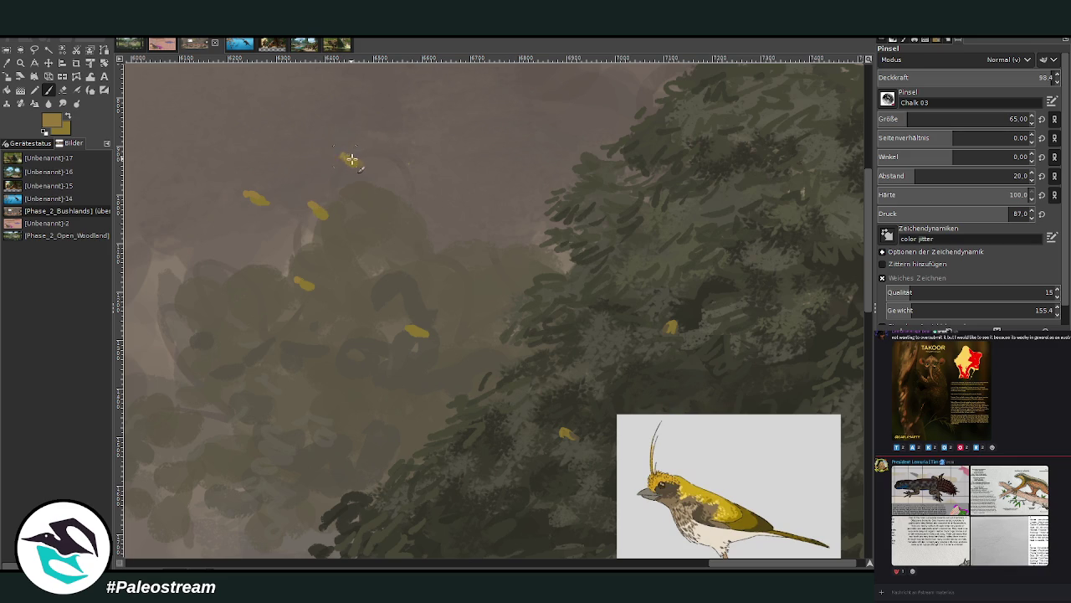
Paint light greyish highlights on the yellow birds with a size-32 brush.
{"action": "key", "text": "x"}
{"action": "left_click", "coordinate": [900, 119]}
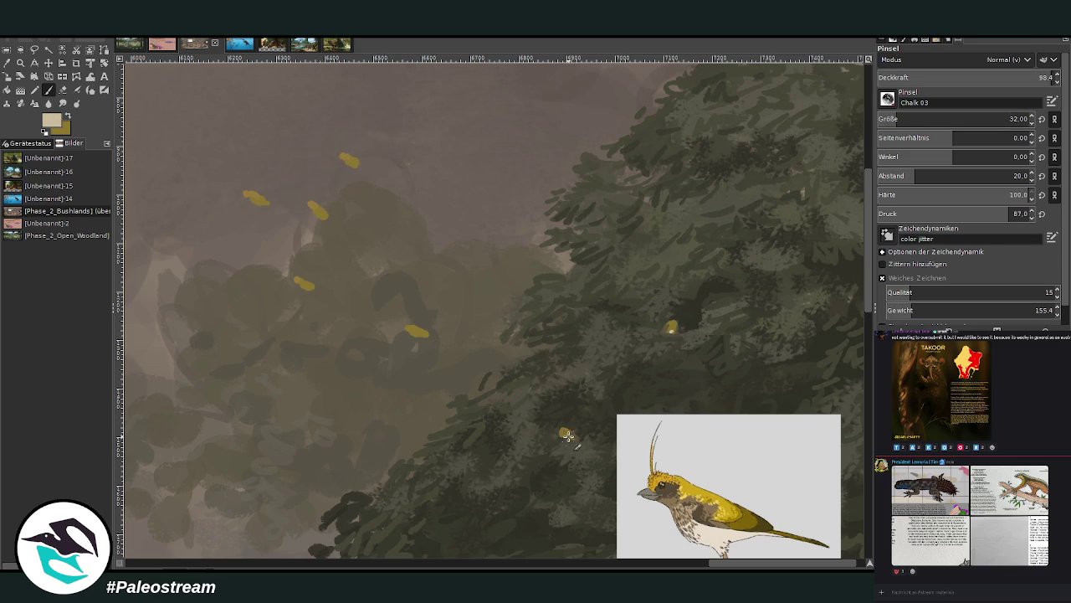
{"action": "left_click", "coordinate": [846, 315], "text": "ctrl"}
{"action": "left_click", "coordinate": [420, 333]}
{"action": "left_click", "coordinate": [307, 286]}
{"action": "left_click", "coordinate": [319, 216]}
{"action": "left_click", "coordinate": [352, 164]}
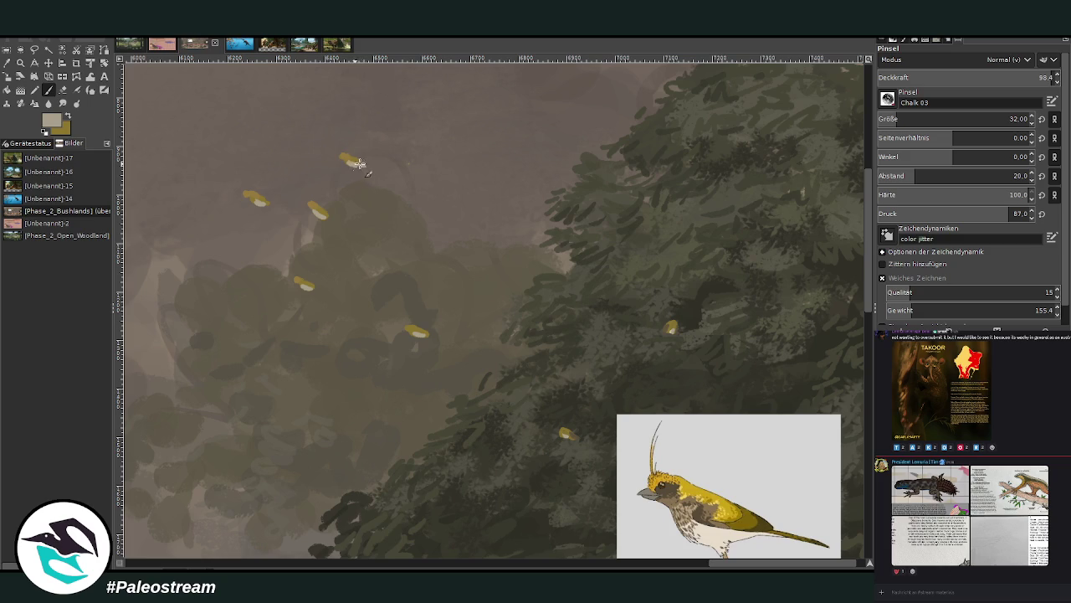
{"action": "left_click", "coordinate": [327, 218]}
{"action": "left_click", "coordinate": [427, 334]}
Paint a dark olive tail on the top bird and a head on the left bird.
{"action": "left_click", "coordinate": [841, 328], "text": "ctrl"}
{"action": "left_click", "coordinate": [848, 348], "text": "ctrl"}
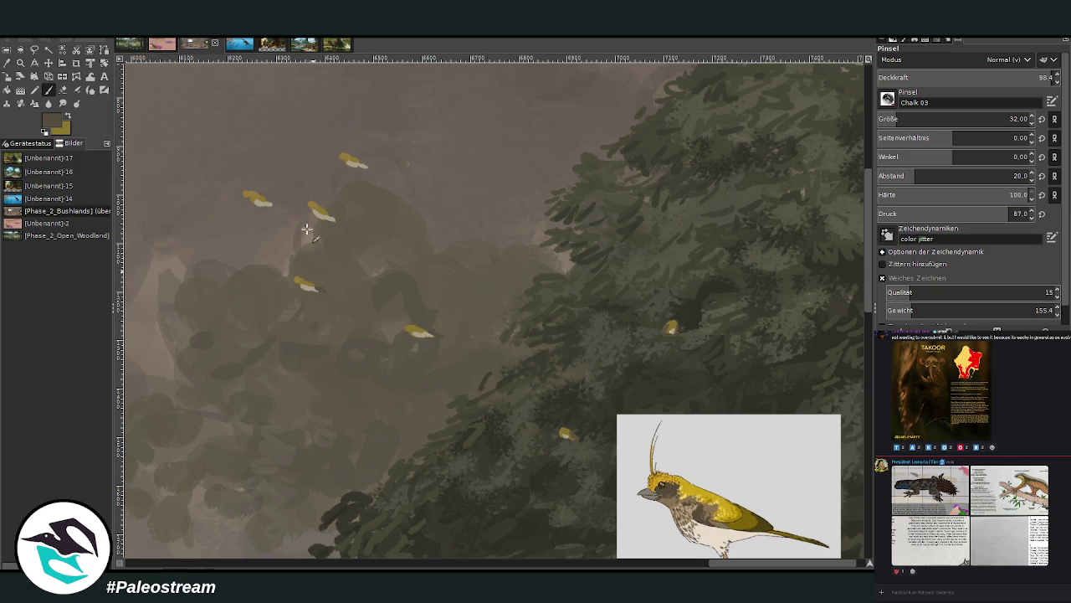
{"action": "left_click_drag", "start_coordinate": [360, 165], "coordinate": [371, 170]}
{"action": "left_click", "coordinate": [245, 195]}
Add thin light pinkish-beige crests to all the birds with a size-9 brush.
{"action": "left_click", "coordinate": [849, 338], "text": "ctrl"}
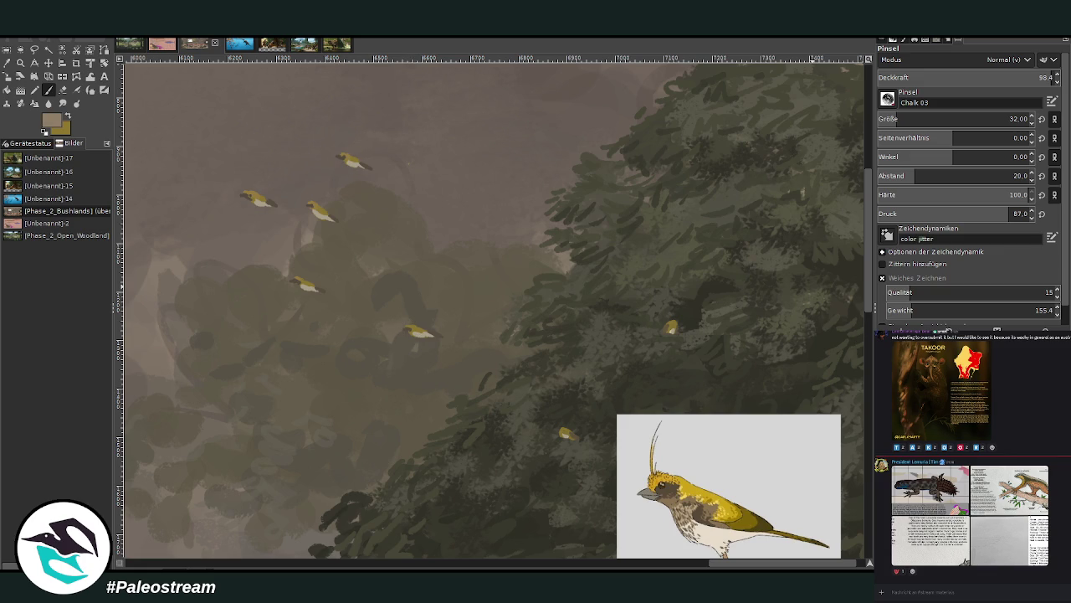
{"action": "left_click", "coordinate": [858, 318], "text": "ctrl"}
{"action": "left_click", "coordinate": [855, 309], "text": "ctrl"}
{"action": "left_click", "coordinate": [856, 309], "text": "ctrl"}
{"action": "key", "text": "bracketleft"}
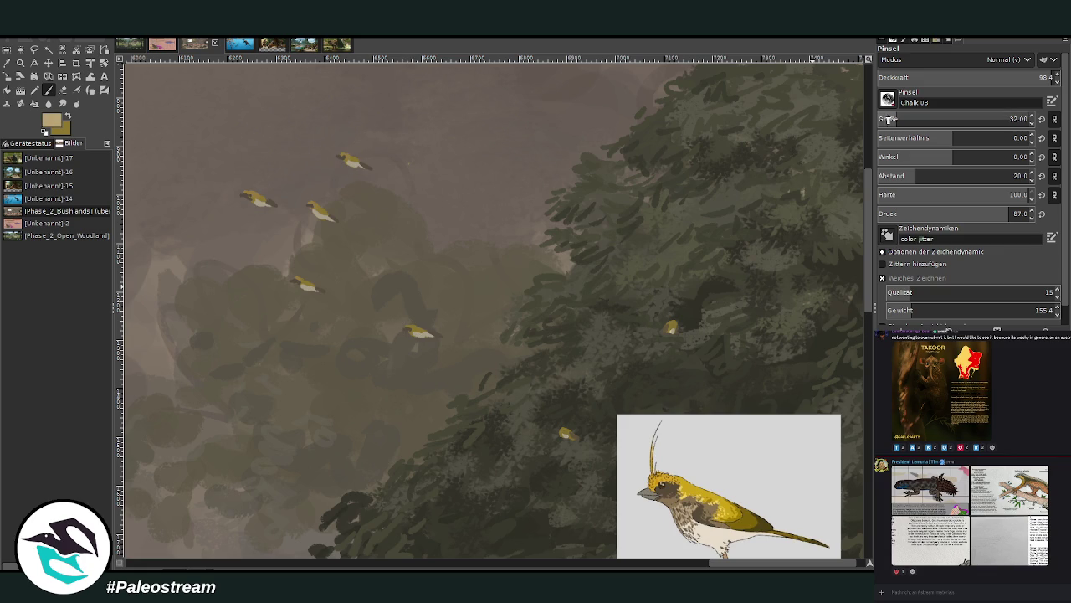
{"action": "left_click_drag", "start_coordinate": [250, 179], "coordinate": [251, 192]}
{"action": "left_click_drag", "start_coordinate": [317, 193], "coordinate": [311, 204]}
{"action": "left_click_drag", "start_coordinate": [345, 154], "coordinate": [365, 149]}
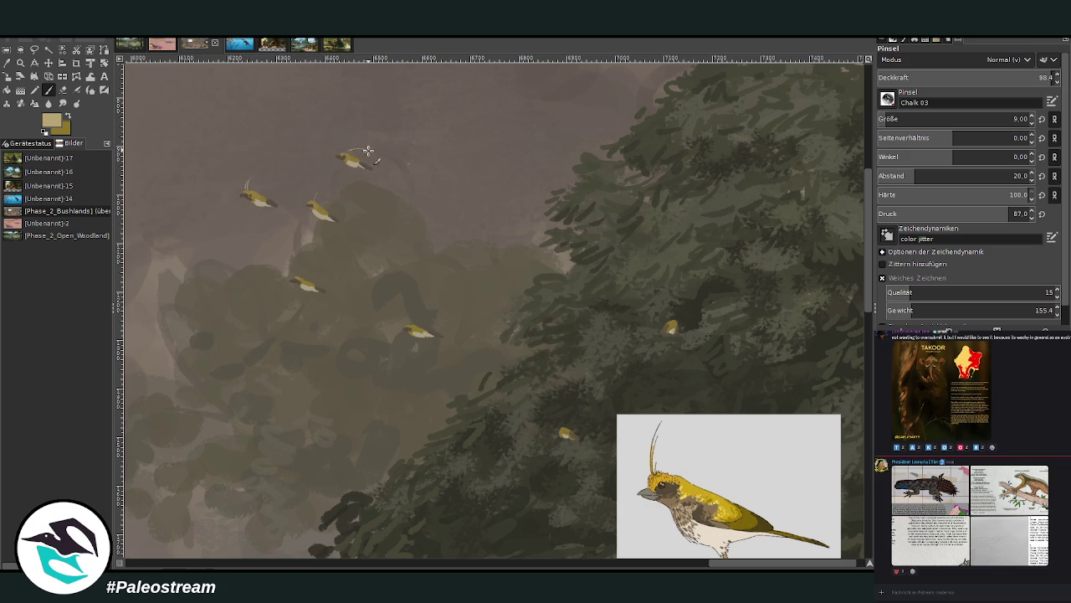
{"action": "left_click_drag", "start_coordinate": [295, 278], "coordinate": [306, 269]}
{"action": "left_click_drag", "start_coordinate": [415, 326], "coordinate": [407, 320]}
At brush size 15, paint pale raised wings on each of the birds.
{"action": "key", "text": "bracketright"}
{"action": "key", "text": "bracketright"}
{"action": "key", "text": "bracketright"}
{"action": "left_click_drag", "start_coordinate": [425, 327], "coordinate": [442, 316]}
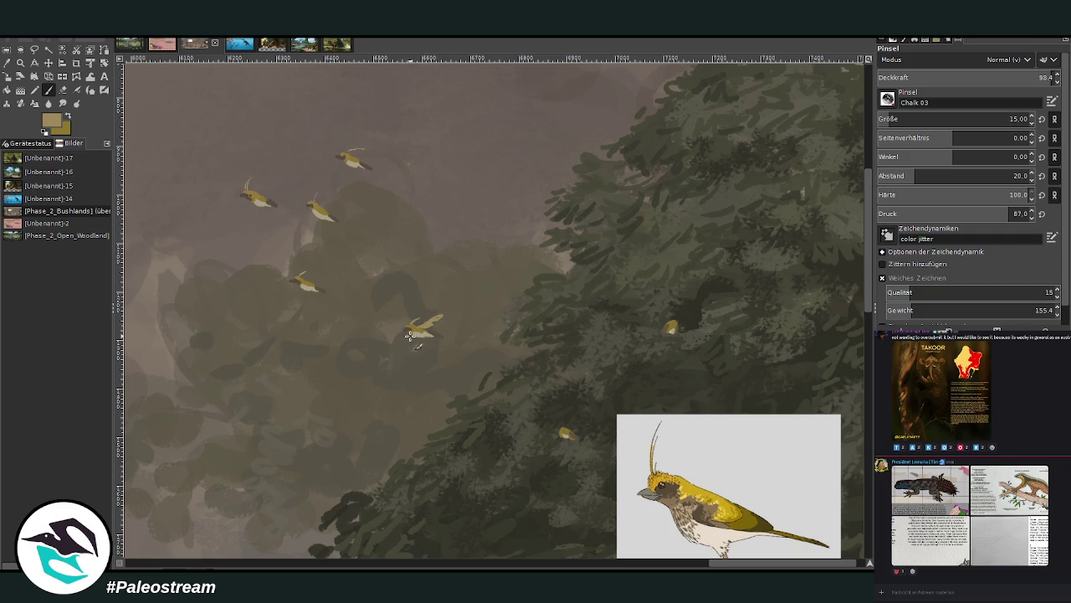
{"action": "left_click_drag", "start_coordinate": [403, 348], "coordinate": [445, 312]}
{"action": "mouse_move", "coordinate": [307, 287]}
{"action": "left_mouse_down"}
{"action": "mouse_move", "coordinate": [302, 277]}
{"action": "mouse_move", "coordinate": [303, 298]}
{"action": "mouse_move", "coordinate": [310, 289]}
{"action": "left_mouse_up"}
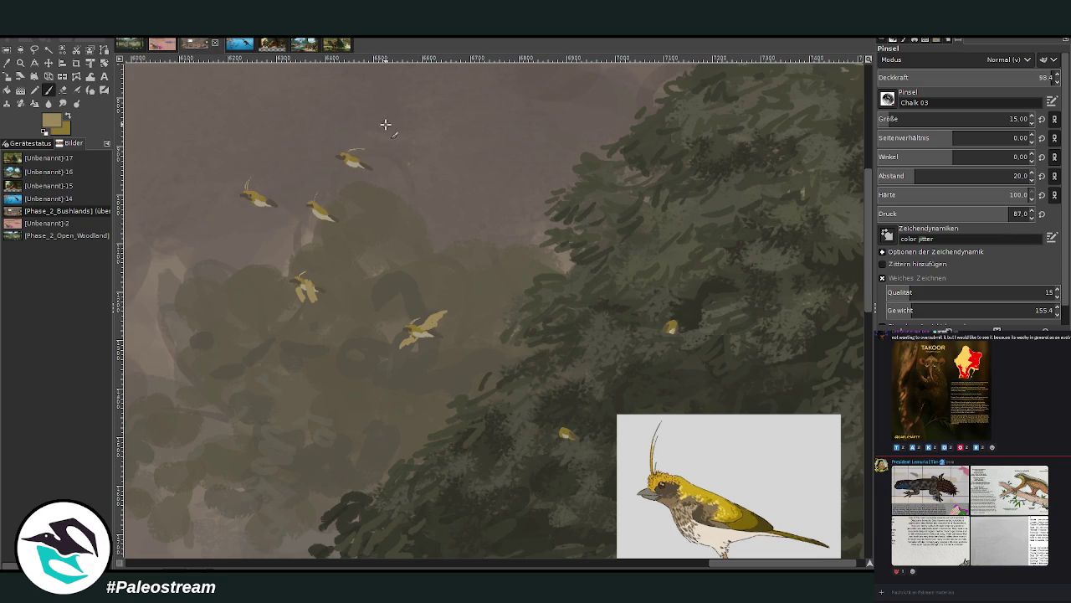
{"action": "left_click_drag", "start_coordinate": [326, 201], "coordinate": [344, 189]}
{"action": "left_click_drag", "start_coordinate": [325, 198], "coordinate": [350, 190]}
{"action": "left_click_drag", "start_coordinate": [250, 201], "coordinate": [239, 216]}
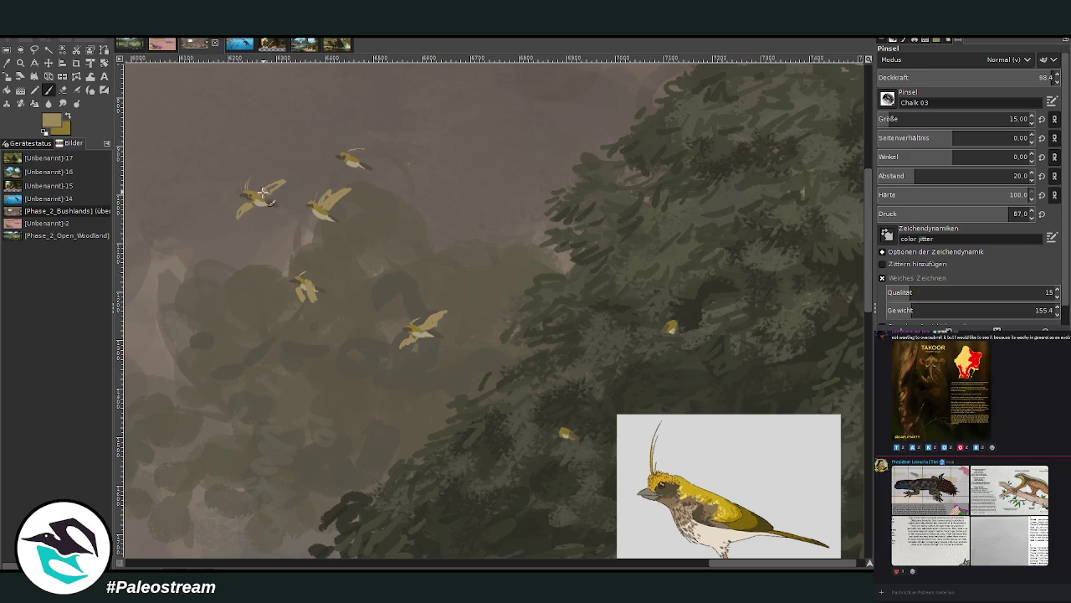
{"action": "left_click_drag", "start_coordinate": [279, 187], "coordinate": [261, 198]}
{"action": "mouse_move", "coordinate": [362, 156]}
{"action": "left_mouse_down"}
{"action": "mouse_move", "coordinate": [371, 149]}
{"action": "mouse_move", "coordinate": [343, 164]}
{"action": "left_mouse_up"}
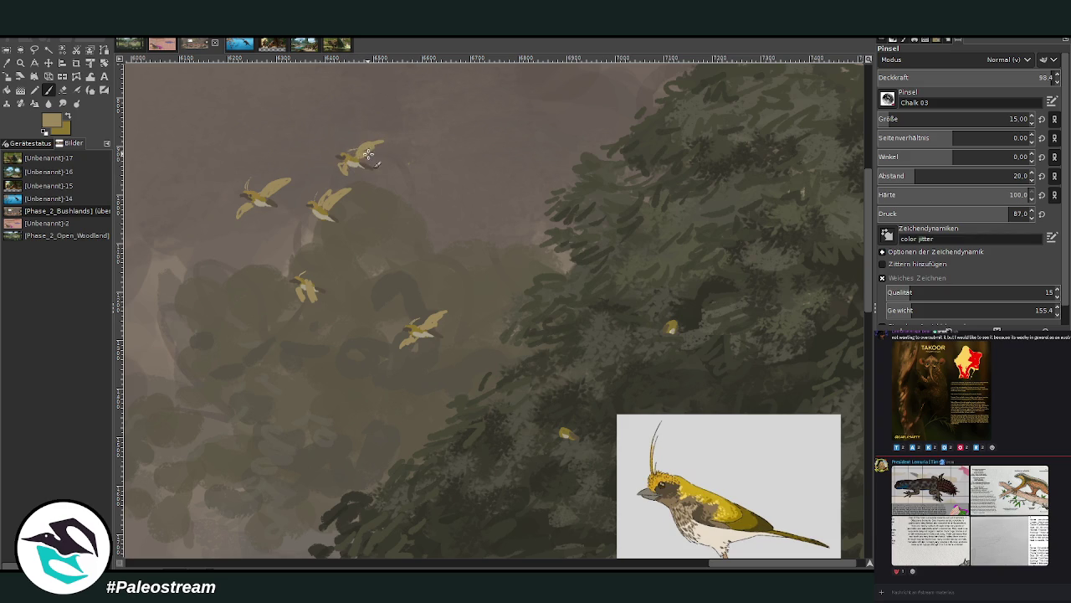
{"action": "left_click_drag", "start_coordinate": [369, 149], "coordinate": [387, 144]}
{"action": "left_click", "coordinate": [862, 340], "text": "ctrl"}
Darken the birds' wing tips and the small bird's body in dark brown.
{"action": "left_click", "coordinate": [859, 346], "text": "ctrl"}
{"action": "left_click_drag", "start_coordinate": [373, 148], "coordinate": [383, 140]}
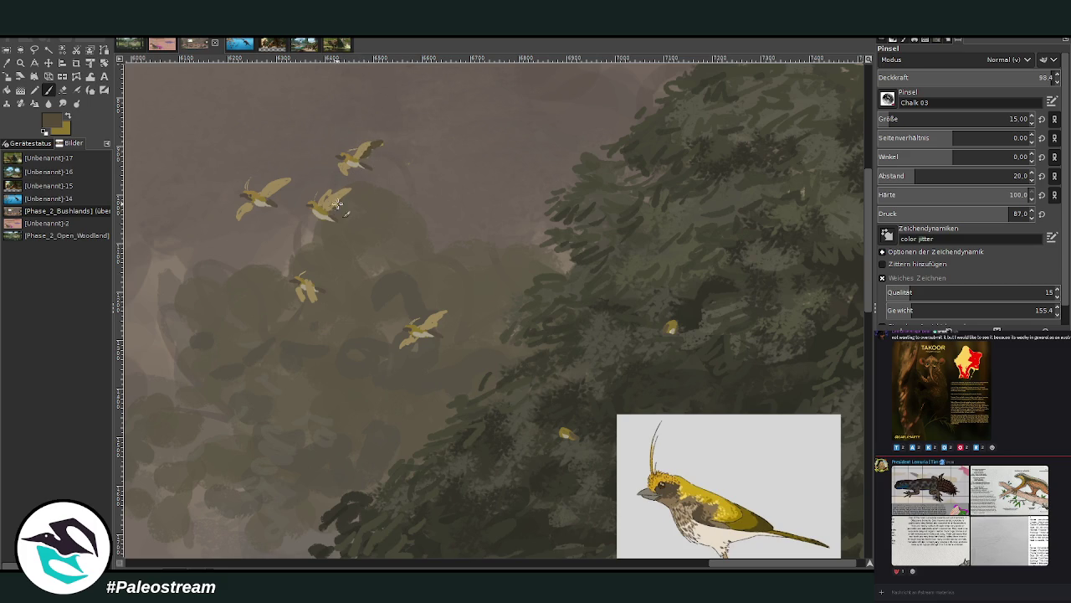
{"action": "left_click_drag", "start_coordinate": [344, 192], "coordinate": [333, 199]}
{"action": "left_click_drag", "start_coordinate": [308, 294], "coordinate": [305, 290]}
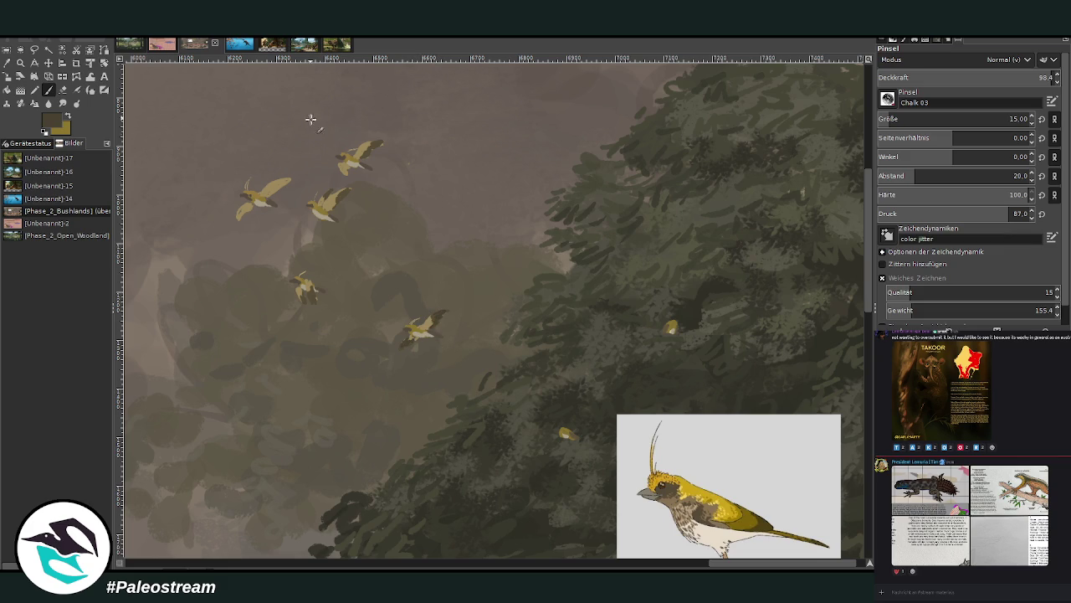
{"action": "left_click_drag", "start_coordinate": [286, 182], "coordinate": [295, 178]}
{"action": "left_click_drag", "start_coordinate": [278, 184], "coordinate": [238, 216]}
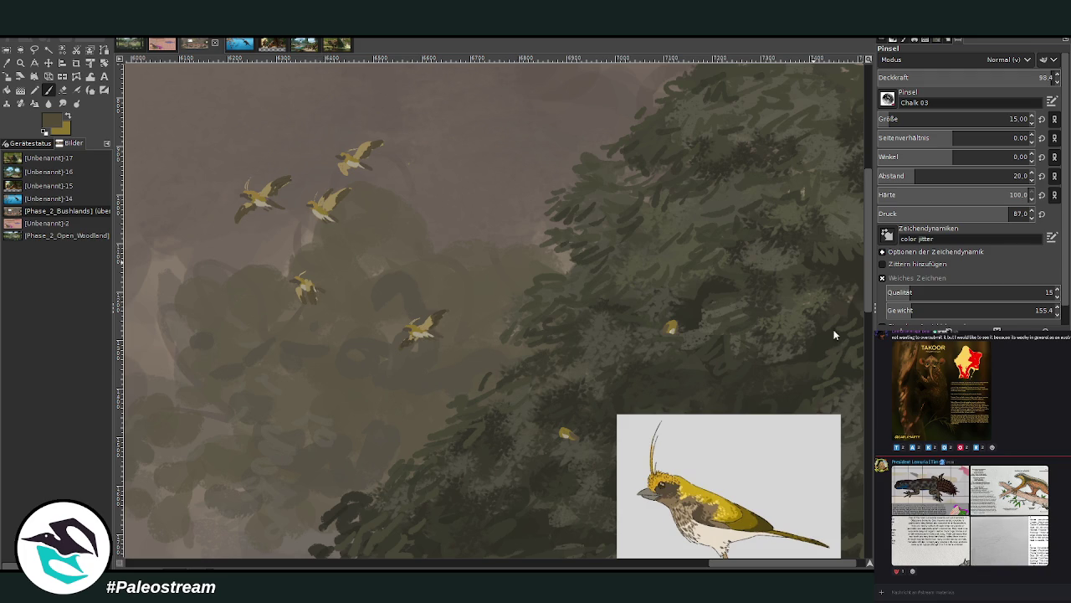
Lighten two birds' upper wings in tan, then add dark marks under the top bird.
{"action": "scroll", "coordinate": [963, 119], "scroll_direction": "down", "scroll_amount": 6}
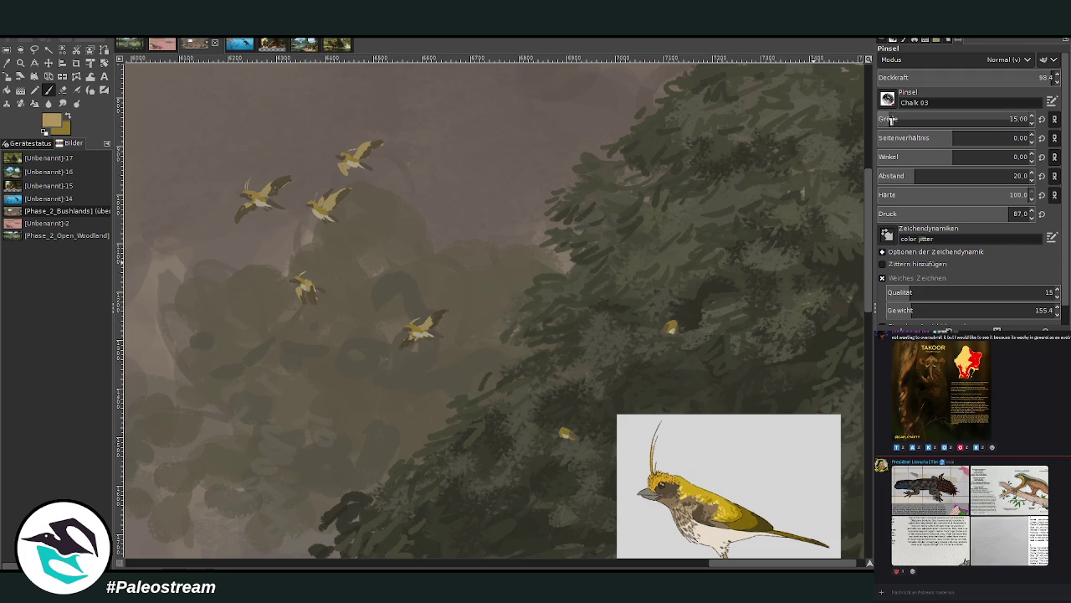
{"action": "left_click_drag", "start_coordinate": [328, 203], "coordinate": [339, 192]}
{"action": "left_click_drag", "start_coordinate": [427, 322], "coordinate": [437, 315]}
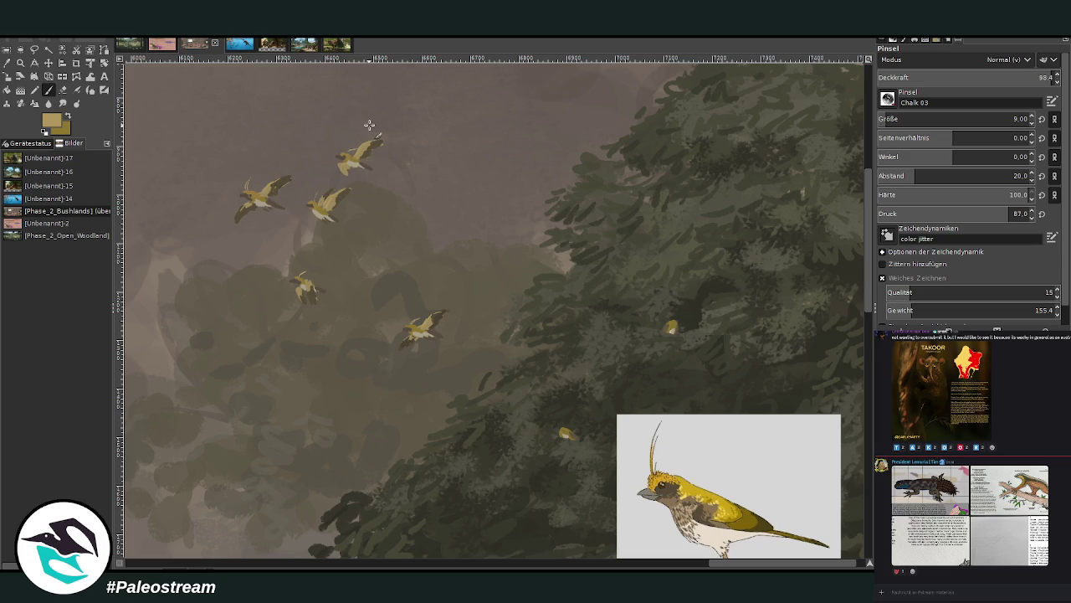
{"action": "key", "text": "x"}
{"action": "left_click_drag", "start_coordinate": [342, 170], "coordinate": [346, 159]}
Zoom in on the flying bird flock in the sky, with the full-canvas layer active.
{"action": "scroll", "coordinate": [334, 153], "scroll_direction": "down", "scroll_amount": 2}
{"action": "scroll", "coordinate": [334, 153], "scroll_direction": "down", "scroll_amount": 3}
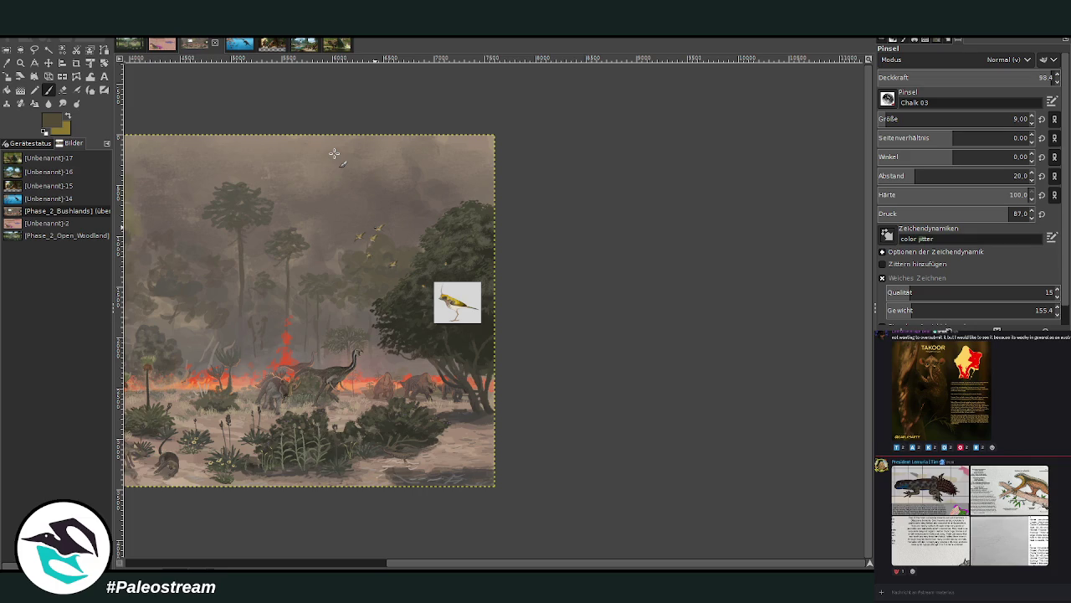
{"action": "key", "text": "z"}
{"action": "left_click_drag", "start_coordinate": [268, 183], "coordinate": [505, 406]}
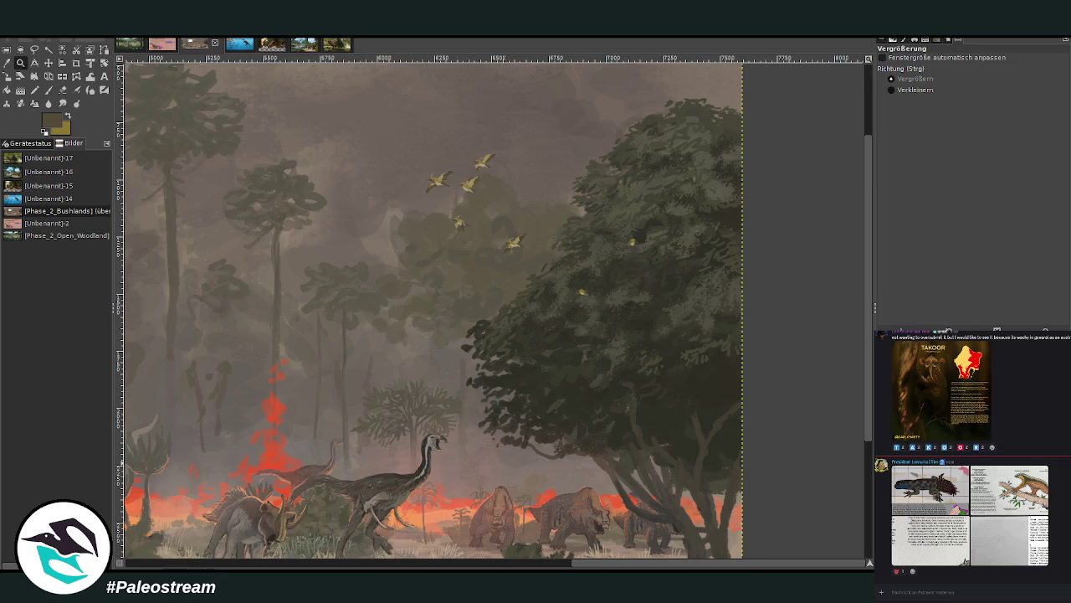
{"action": "key", "text": "Page_Up"}
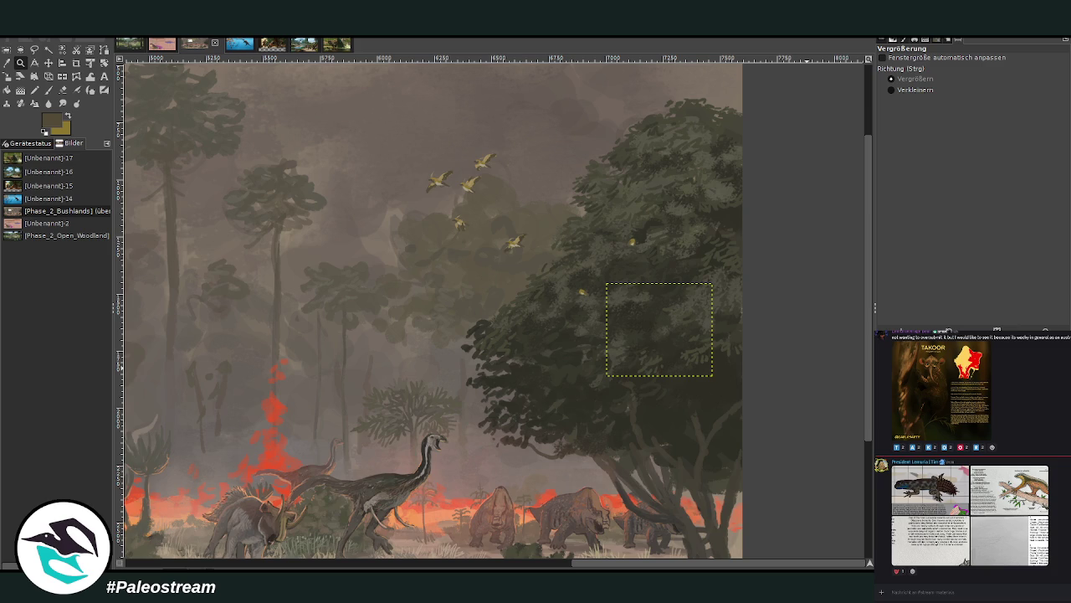
{"action": "scroll", "coordinate": [862, 528], "scroll_direction": "down", "scroll_amount": 5}
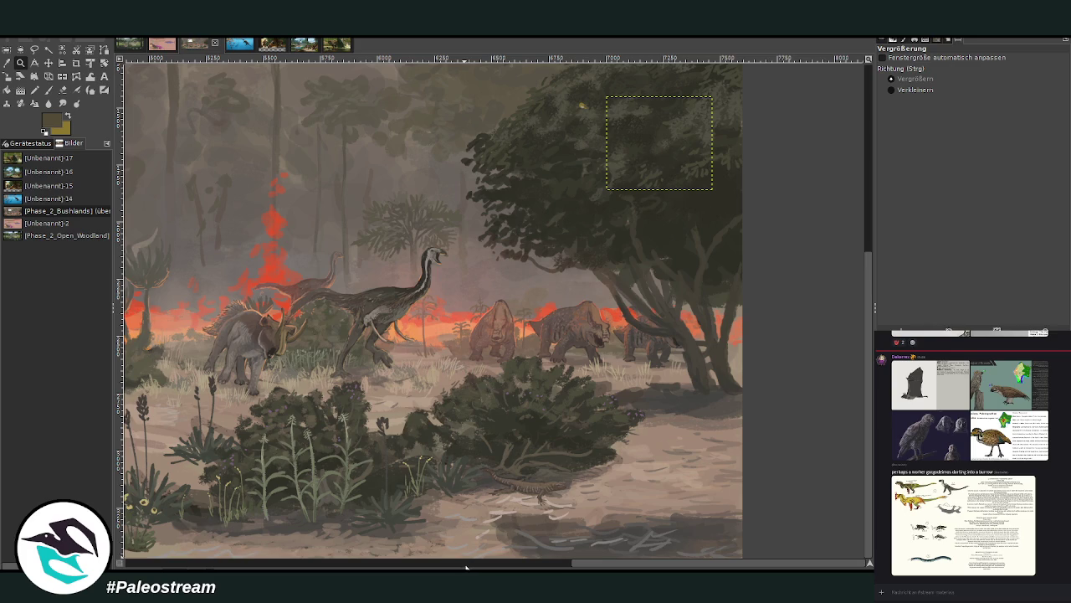
{"action": "left_click_drag", "start_coordinate": [868, 397], "coordinate": [868, 285]}
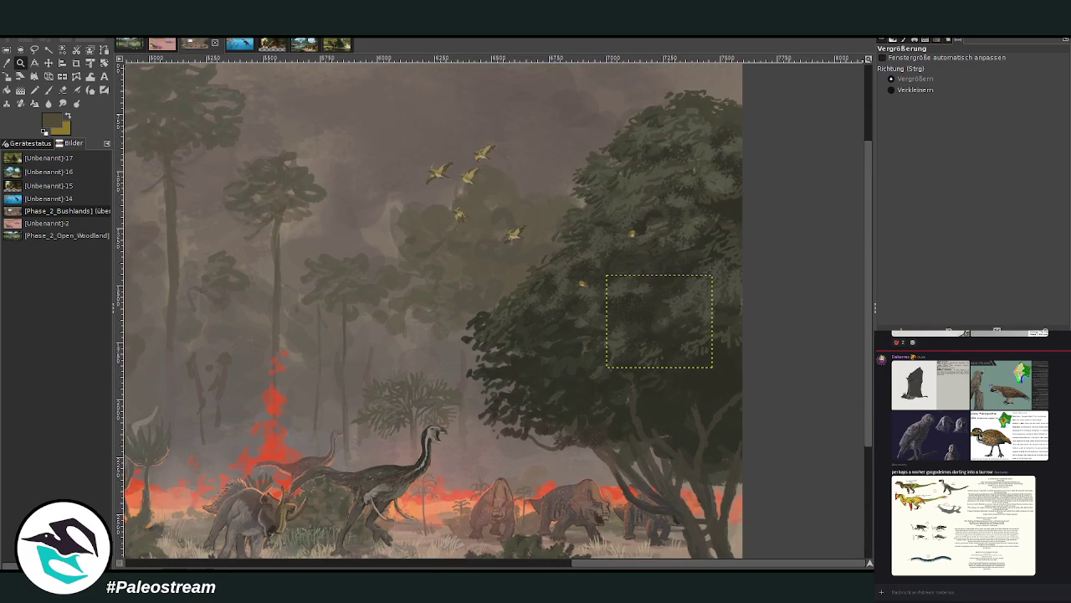
{"action": "key", "text": "ctrl+shift+a"}
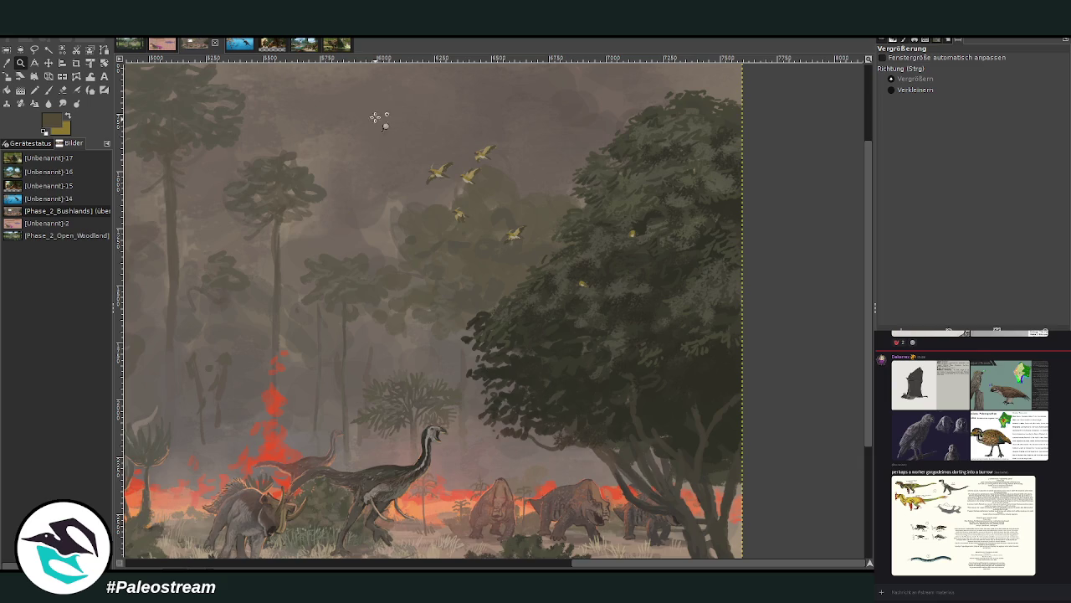
{"action": "left_click", "coordinate": [472, 210]}
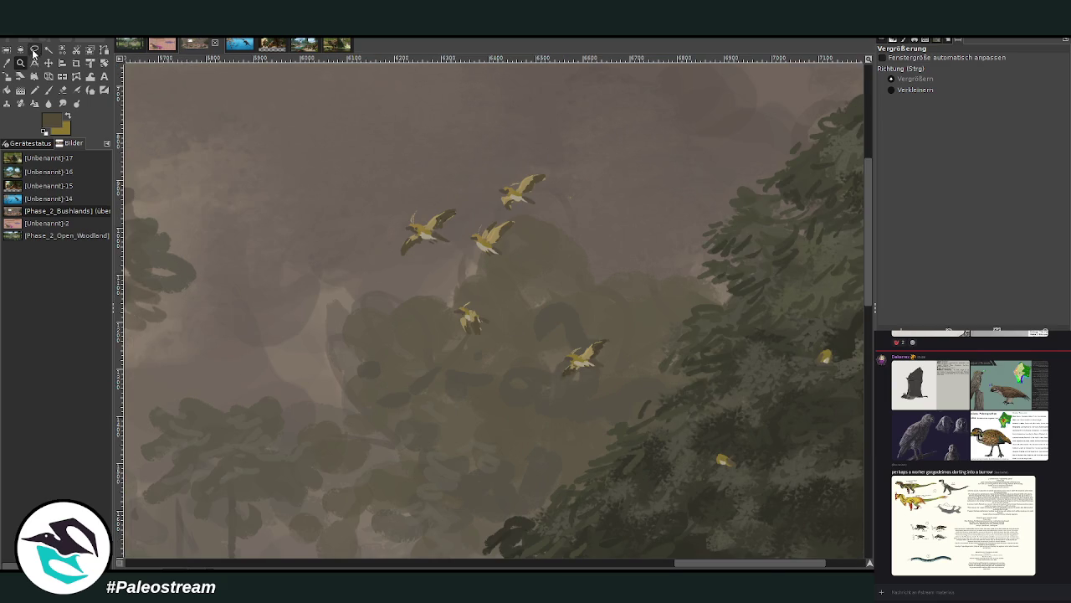
Lasso the two lower birds and paste them as a floating copy.
{"action": "left_click", "coordinate": [34, 50]}
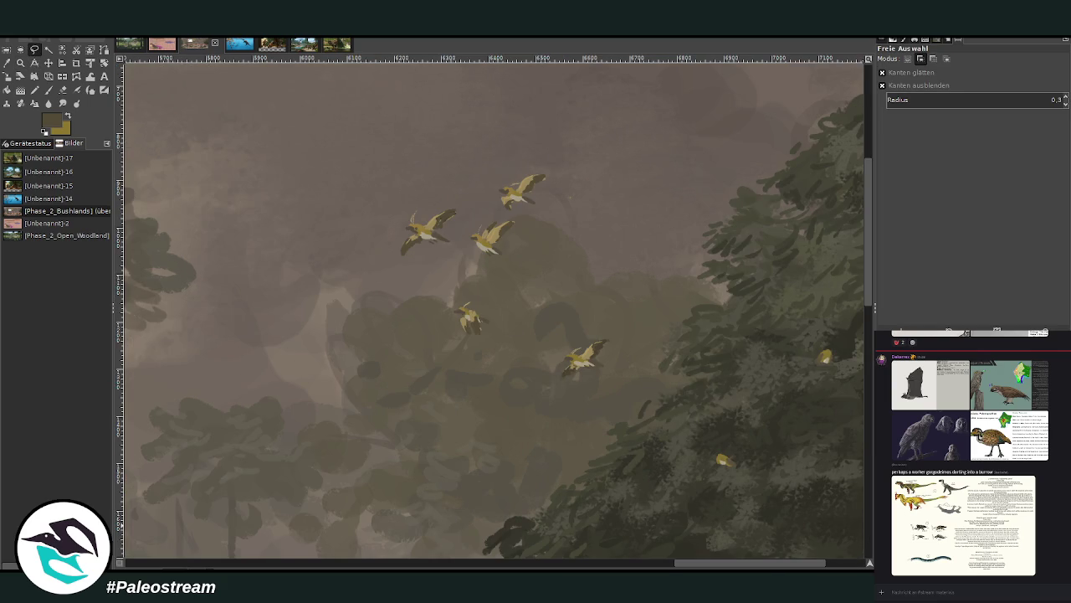
{"action": "left_click", "coordinate": [49, 63]}
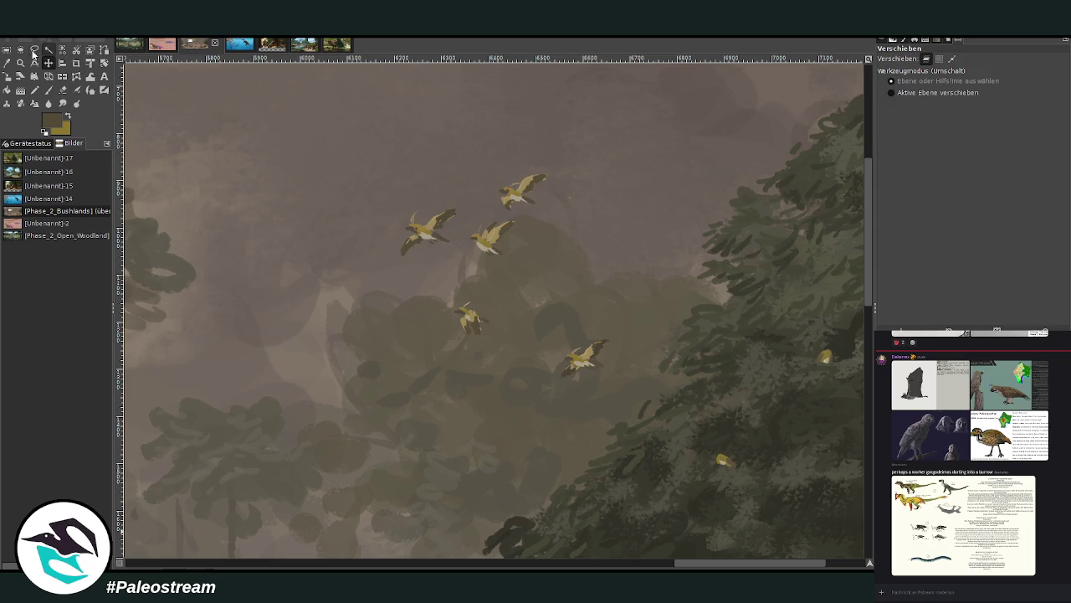
{"action": "left_click", "coordinate": [34, 50]}
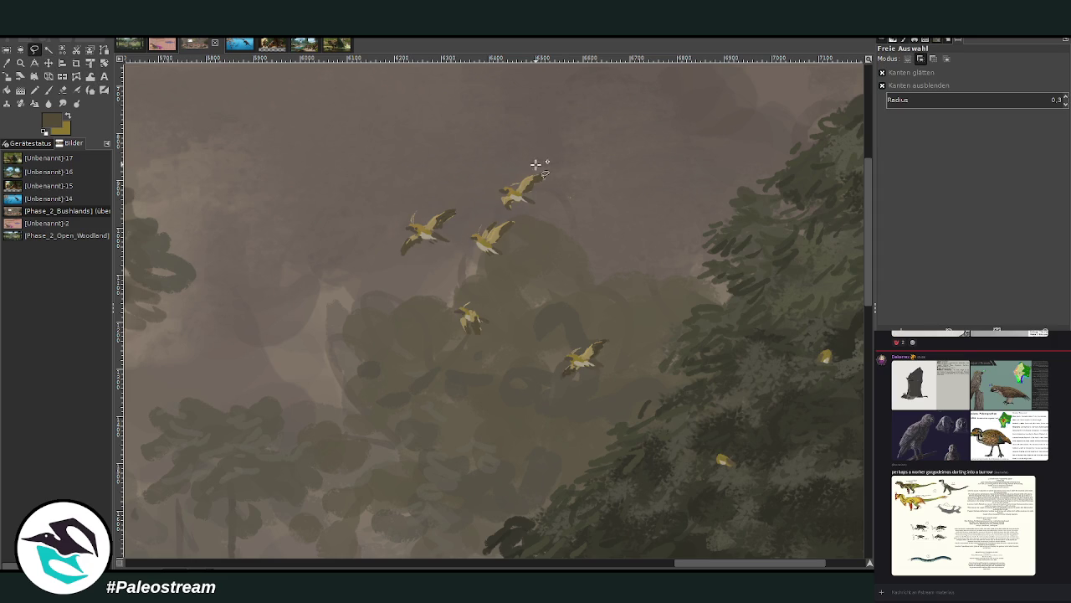
{"action": "left_click_drag", "start_coordinate": [559, 387], "coordinate": [548, 406]}
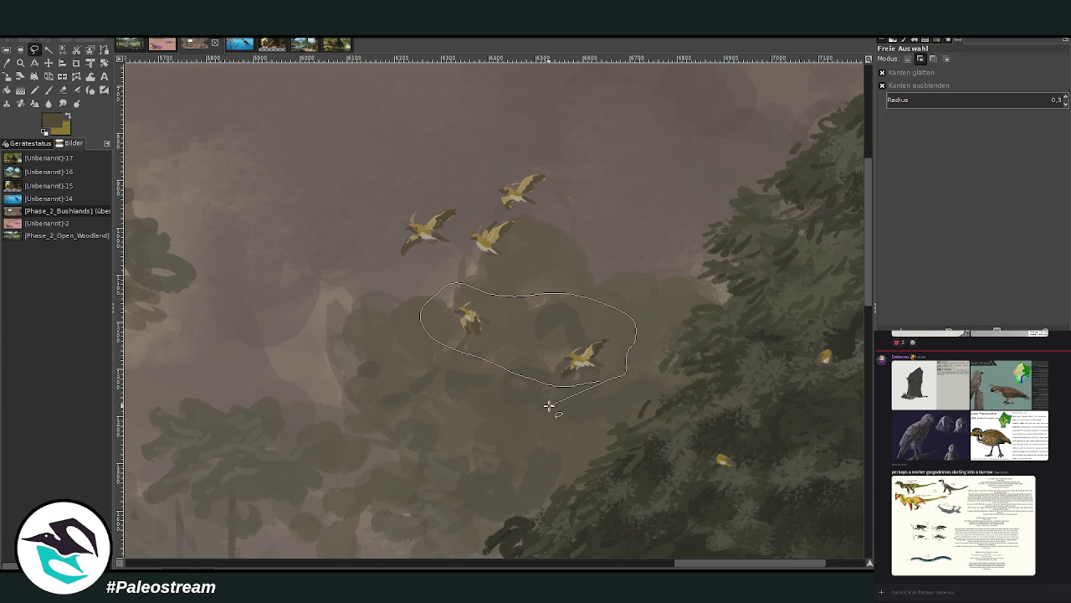
{"action": "key", "text": "Return"}
{"action": "key", "text": "ctrl+c"}
{"action": "key", "text": "ctrl+v"}
Tilt and shrink the pasted birds, placing them above and left of the flock.
{"action": "key", "text": "m"}
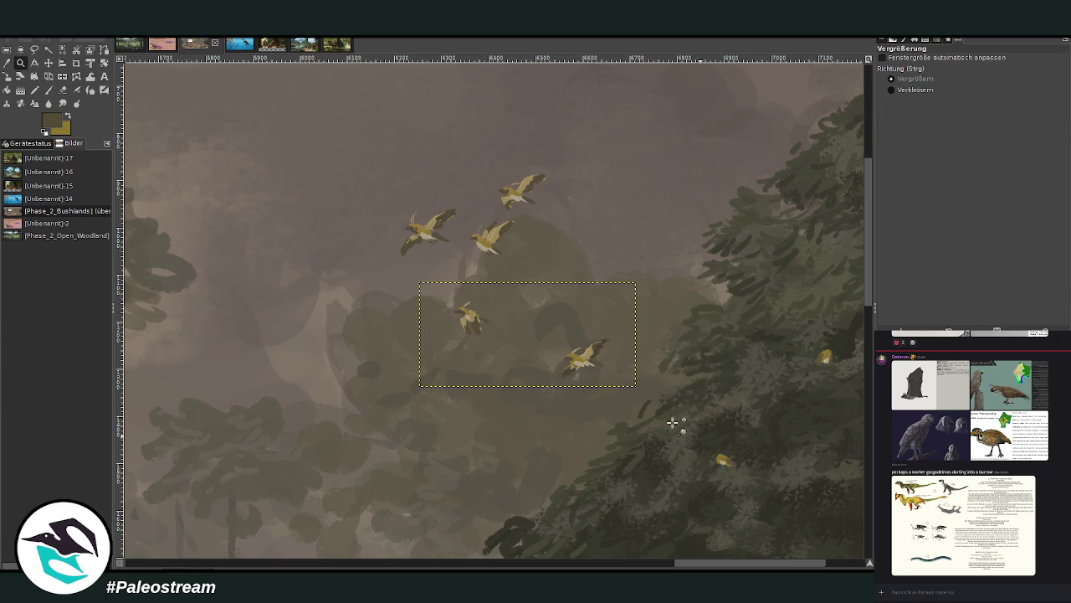
{"action": "mouse_move", "coordinate": [580, 357]}
{"action": "left_mouse_down"}
{"action": "mouse_move", "coordinate": [291, 217]}
{"action": "mouse_move", "coordinate": [325, 205]}
{"action": "left_mouse_up"}
{"action": "left_click", "coordinate": [104, 62]}
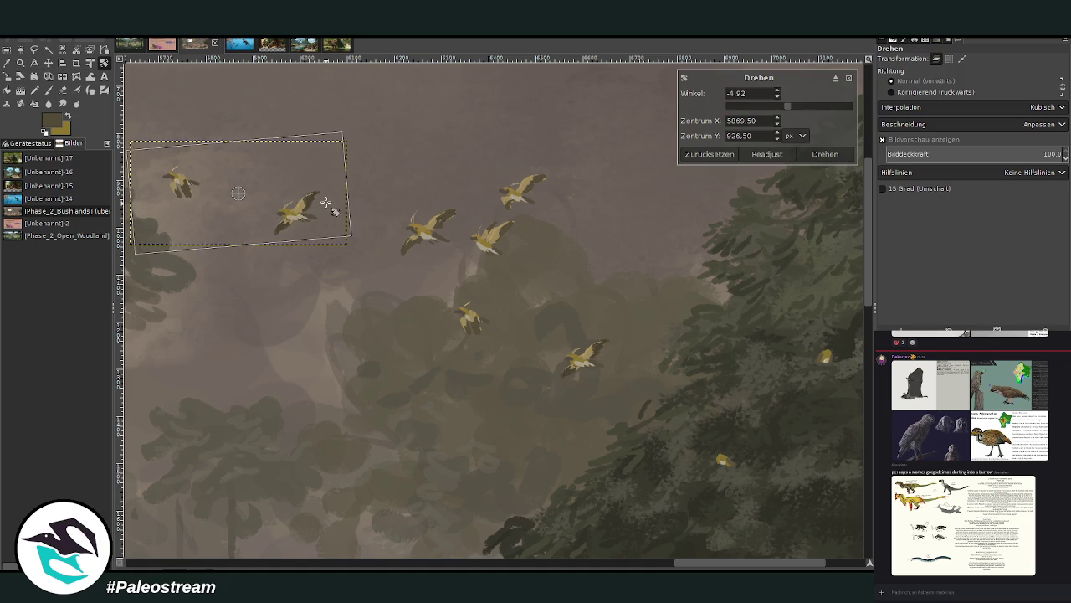
{"action": "left_click", "coordinate": [825, 154]}
{"action": "left_click", "coordinate": [7, 75]}
{"action": "mouse_move", "coordinate": [167, 167]}
{"action": "left_mouse_down"}
{"action": "mouse_move", "coordinate": [186, 180]}
{"action": "mouse_move", "coordinate": [164, 151]}
{"action": "left_mouse_up"}
{"action": "left_click", "coordinate": [825, 140]}
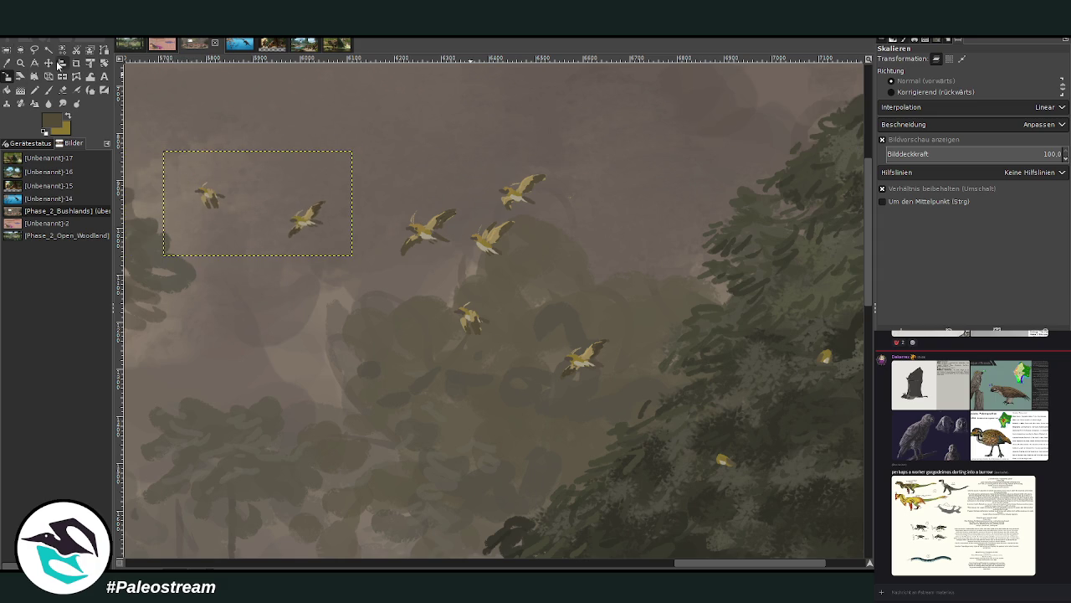
{"action": "left_click", "coordinate": [34, 63]}
{"action": "left_click", "coordinate": [48, 63]}
{"action": "scroll", "coordinate": [310, 219], "scroll_direction": "up", "scroll_amount": 2}
{"action": "scroll", "coordinate": [310, 219], "scroll_direction": "left", "scroll_amount": 3}
{"action": "left_click_drag", "start_coordinate": [417, 289], "coordinate": [449, 198]}
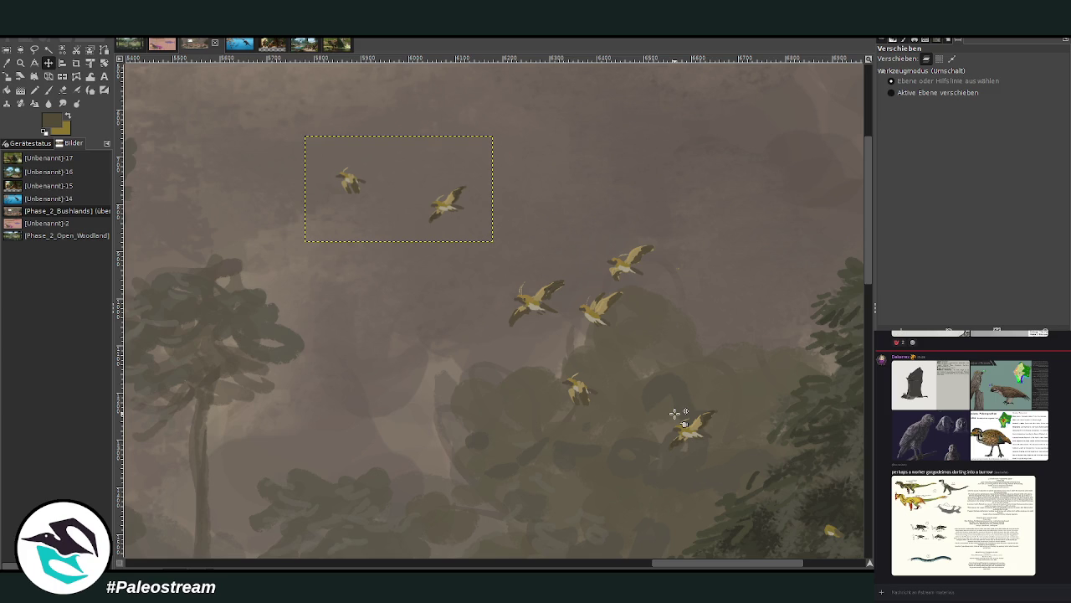
Sample the birds' yellow as the paint colour for the Paintbrush.
{"action": "key", "text": "f"}
{"action": "scroll", "coordinate": [862, 282], "scroll_direction": "down", "scroll_amount": 2}
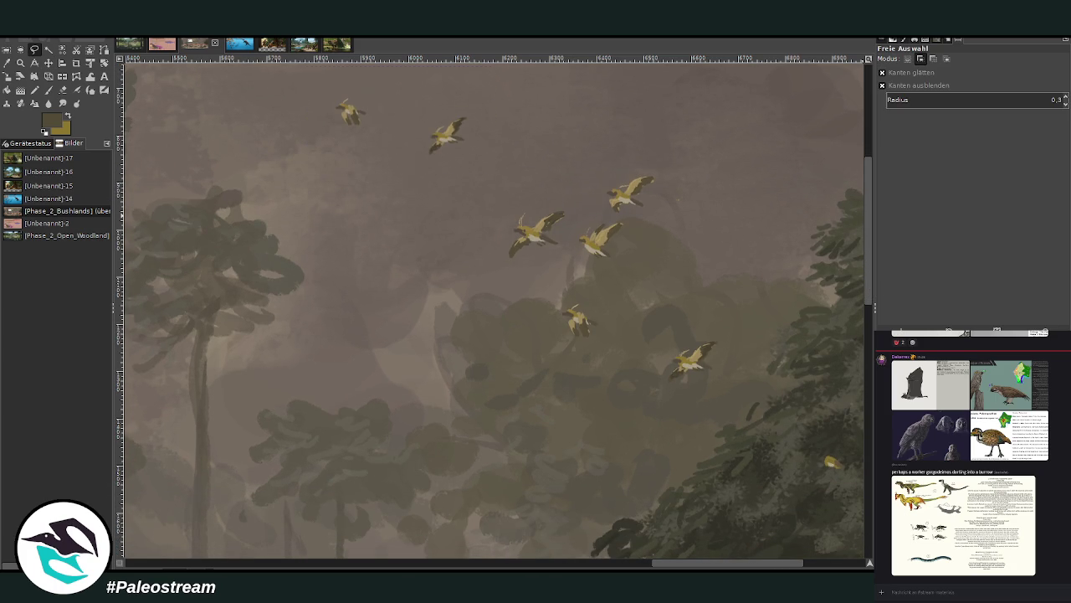
{"action": "key", "text": "o"}
{"action": "left_click", "coordinate": [472, 146]}
{"action": "left_click", "coordinate": [48, 90]}
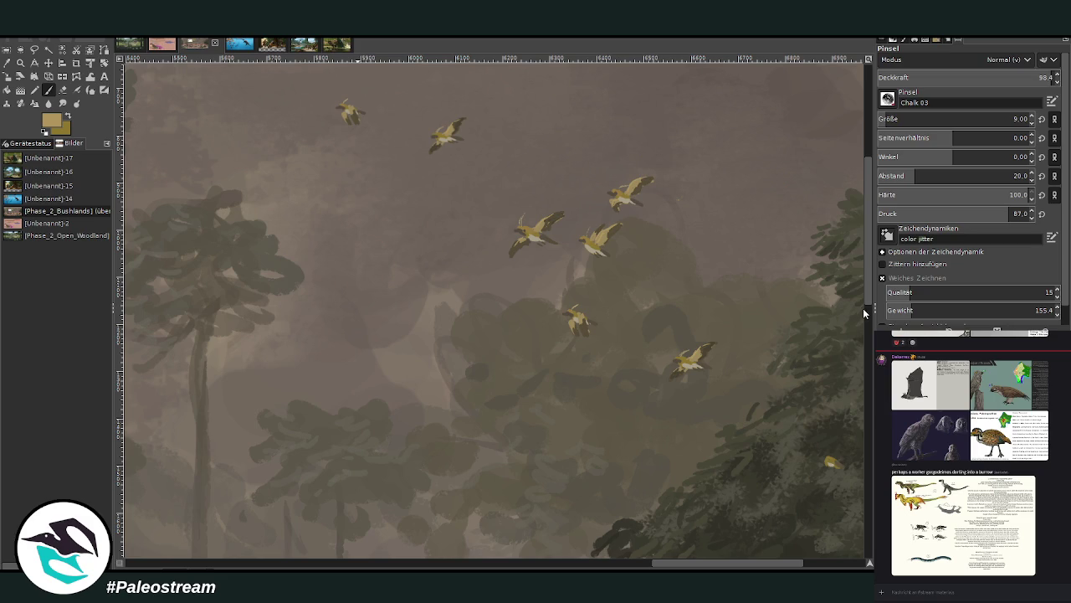
Set the brush to size 26 and opacity 70.3, then dab tiny distant birds over the trees.
{"action": "scroll", "coordinate": [854, 312], "scroll_direction": "down", "scroll_amount": 2}
{"action": "scroll", "coordinate": [890, 118], "scroll_direction": "up", "scroll_amount": 5}
{"action": "left_click_drag", "start_coordinate": [1037, 77], "coordinate": [1012, 77]}
{"action": "scroll", "coordinate": [890, 118], "scroll_direction": "down", "scroll_amount": 2}
{"action": "scroll", "coordinate": [853, 179], "scroll_direction": "down", "scroll_amount": 2}
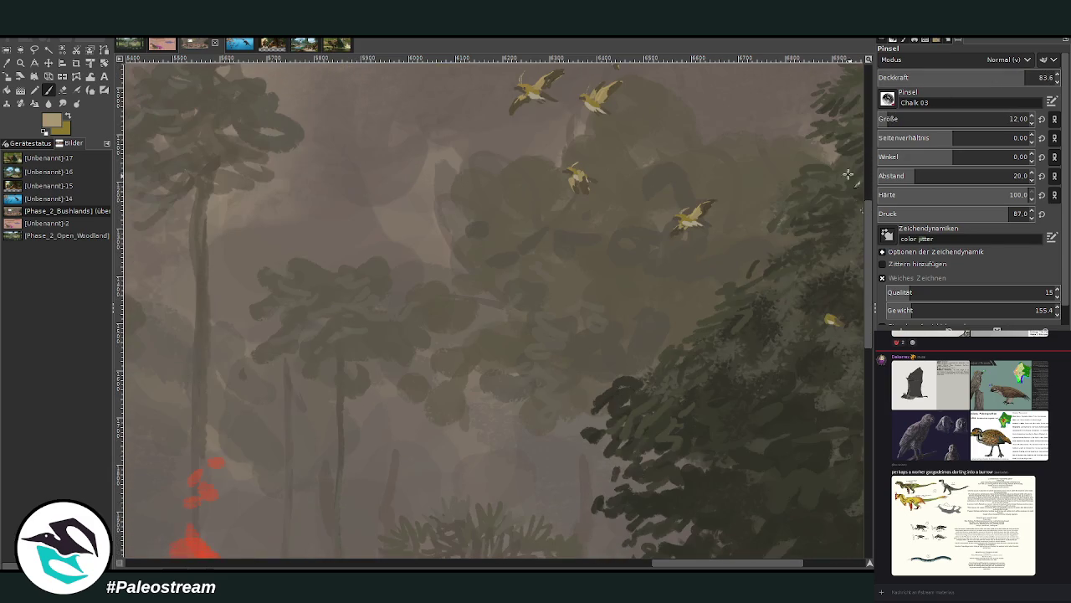
{"action": "scroll", "coordinate": [963, 119], "scroll_direction": "up", "scroll_amount": 14}
{"action": "left_click_drag", "start_coordinate": [1025, 77], "coordinate": [1003, 77]}
{"action": "left_click", "coordinate": [567, 383]}
{"action": "left_click", "coordinate": [527, 400]}
{"action": "left_click", "coordinate": [624, 354]}
{"action": "left_click", "coordinate": [591, 367]}
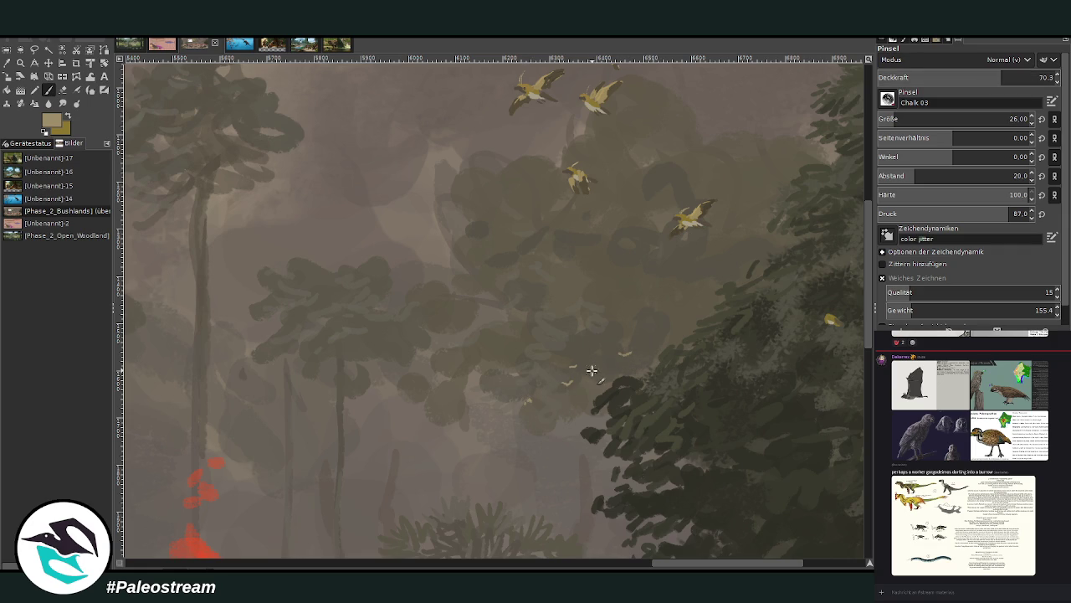
{"action": "left_click", "coordinate": [474, 334]}
{"action": "left_click", "coordinate": [549, 319]}
{"action": "left_click", "coordinate": [553, 305]}
{"action": "left_click", "coordinate": [608, 327]}
{"action": "left_click", "coordinate": [577, 342]}
Add more tiny pale birds lower in the flock and higher over the treetops.
{"action": "scroll", "coordinate": [596, 329], "scroll_direction": "down", "scroll_amount": 3}
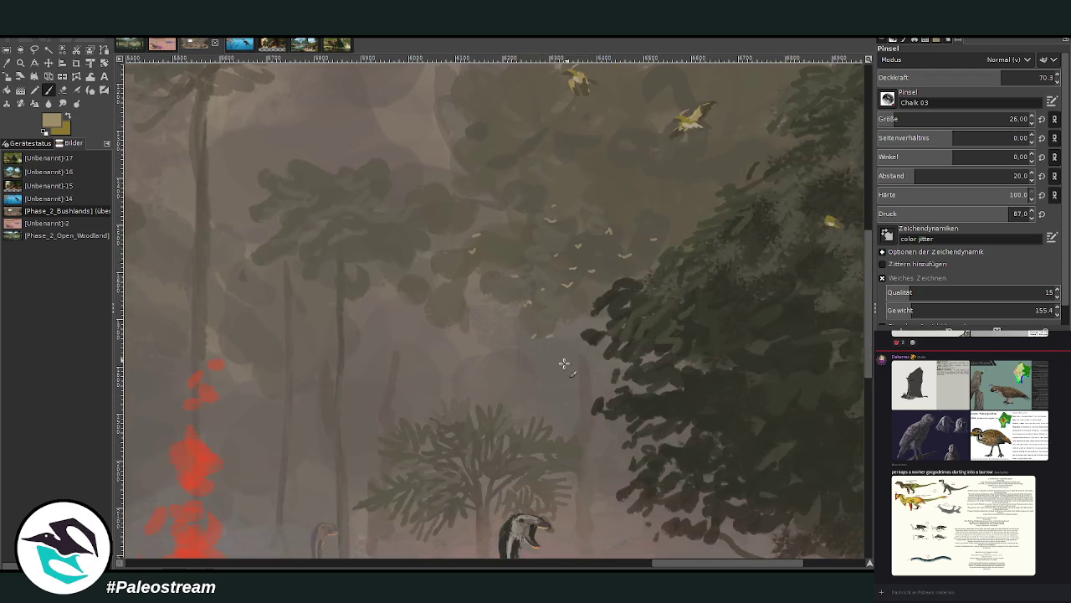
{"action": "left_click", "coordinate": [423, 313]}
{"action": "left_click", "coordinate": [410, 299]}
{"action": "left_click", "coordinate": [423, 252]}
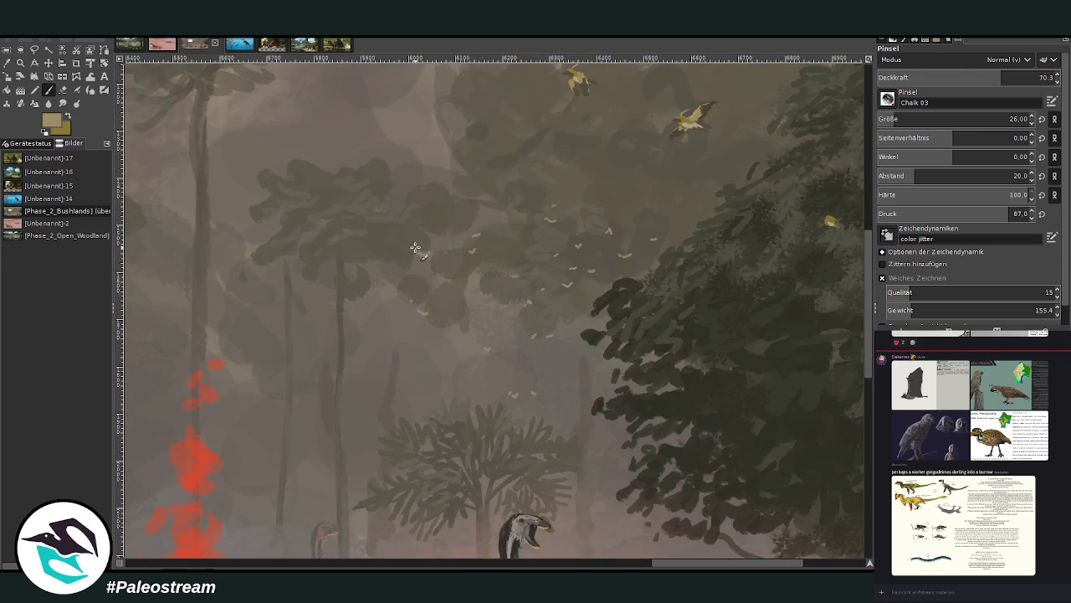
{"action": "left_click", "coordinate": [450, 168]}
{"action": "left_click", "coordinate": [460, 203]}
{"action": "left_click", "coordinate": [499, 213]}
{"action": "left_click", "coordinate": [484, 223]}
{"action": "scroll", "coordinate": [870, 231], "scroll_direction": "up", "scroll_amount": 5}
{"action": "scroll", "coordinate": [865, 231], "scroll_direction": "down", "scroll_amount": 1}
{"action": "scroll", "coordinate": [864, 231], "scroll_direction": "down", "scroll_amount": 2}
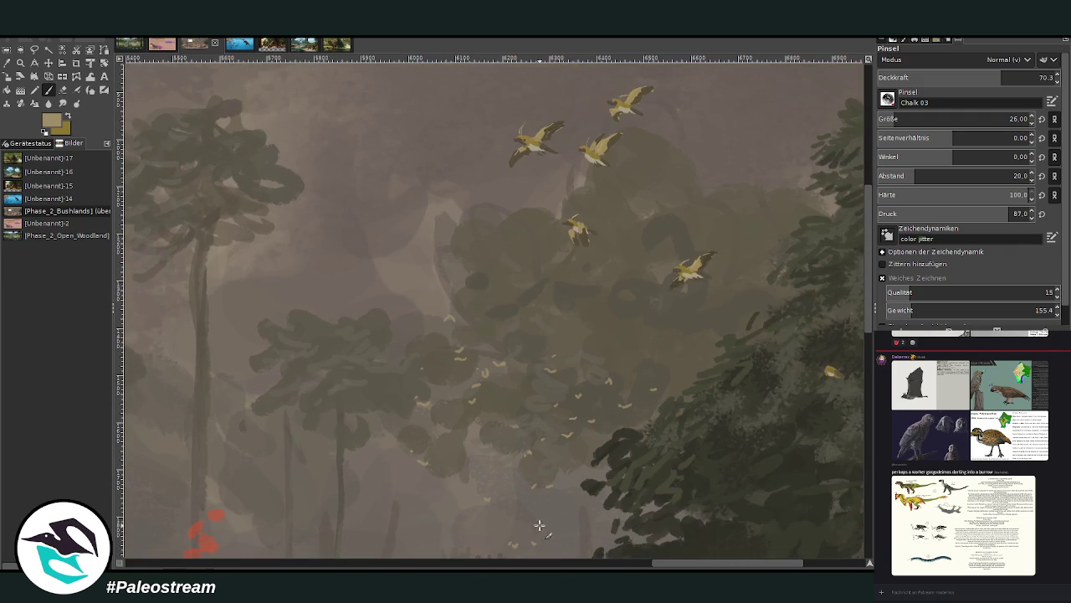
{"action": "scroll", "coordinate": [671, 566], "scroll_direction": "left", "scroll_amount": 5}
Paint dark green leaf texture on the tree crowns with Texture Hose 01 (size 87, hardness 92, spacing 23).
{"action": "left_click", "coordinate": [7, 50]}
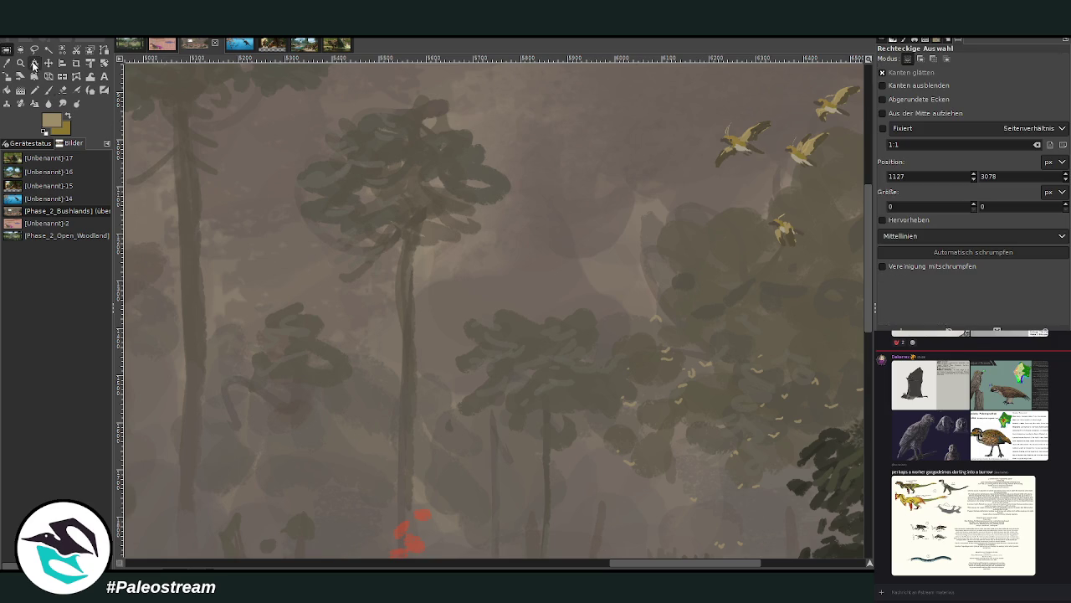
{"action": "key", "text": "o"}
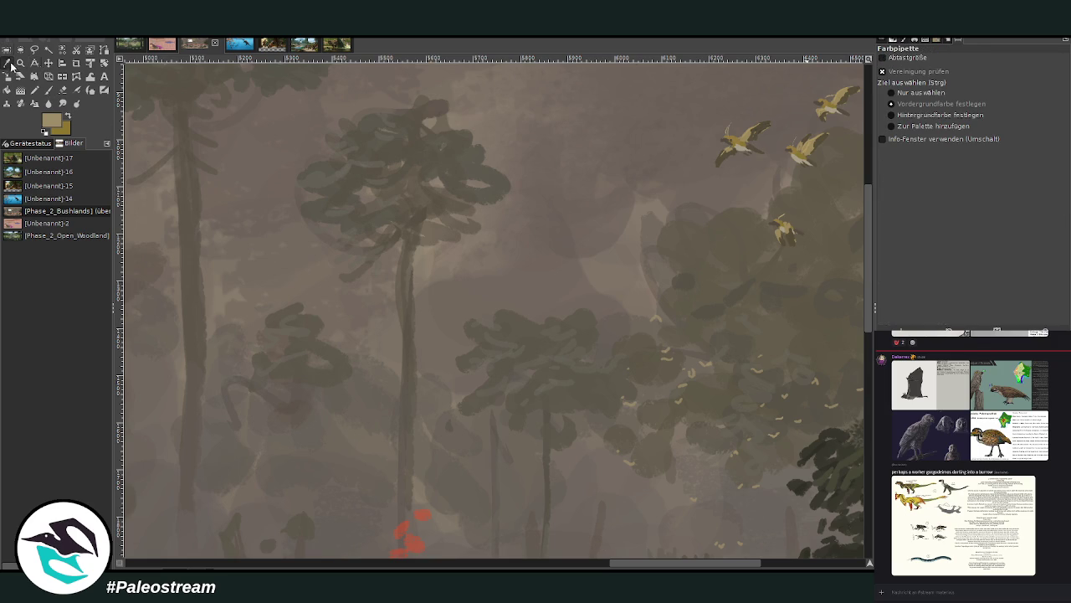
{"action": "left_click", "coordinate": [440, 160]}
{"action": "left_click", "coordinate": [48, 90]}
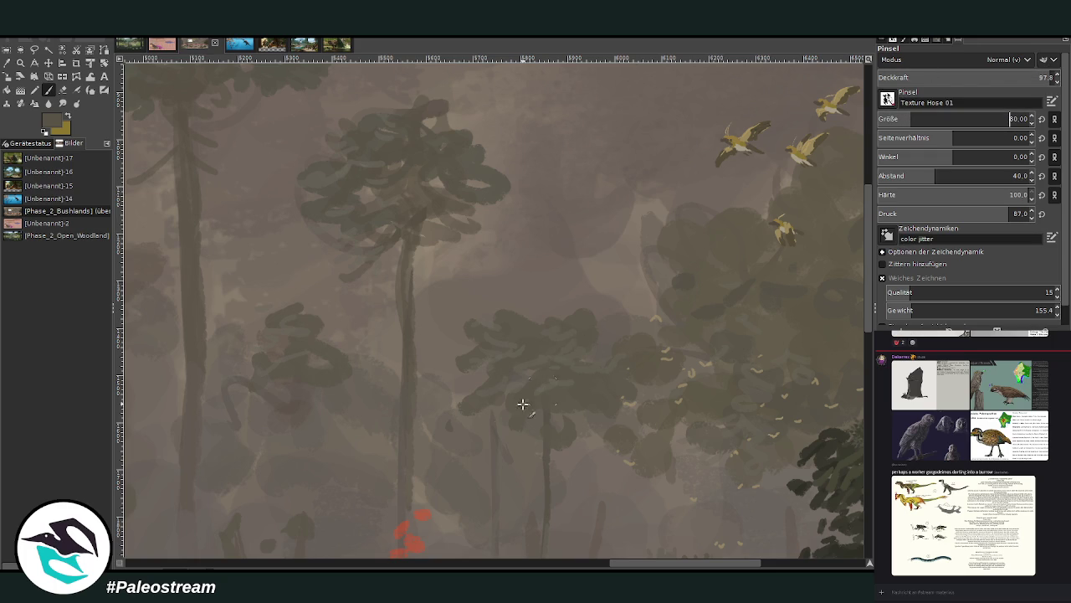
{"action": "left_click_drag", "start_coordinate": [996, 199], "coordinate": [944, 176]}
{"action": "left_click_drag", "start_coordinate": [962, 119], "coordinate": [970, 119]}
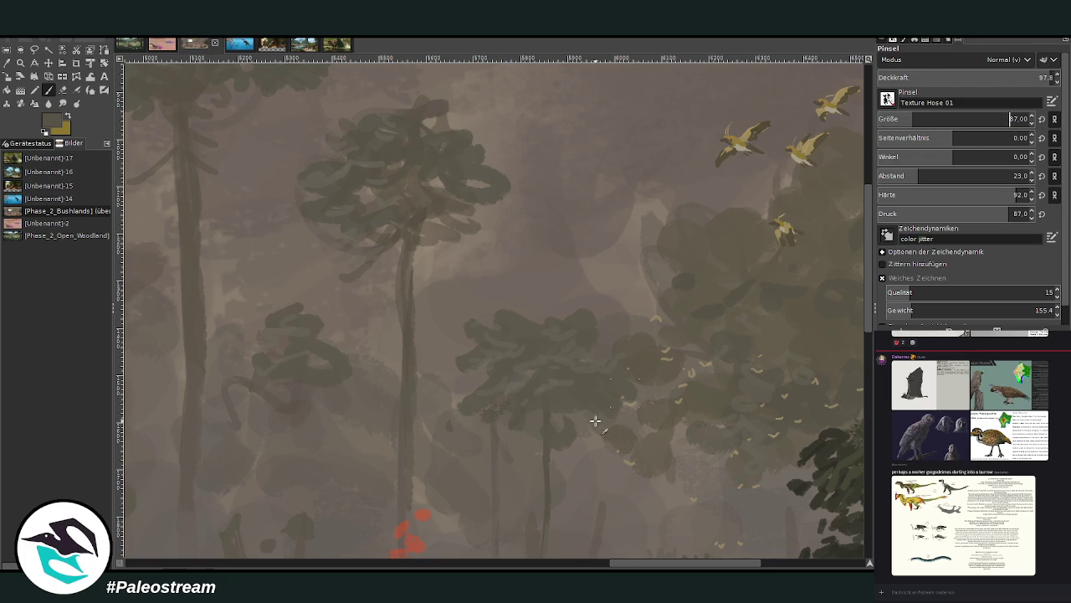
{"action": "left_click_drag", "start_coordinate": [467, 388], "coordinate": [529, 386]}
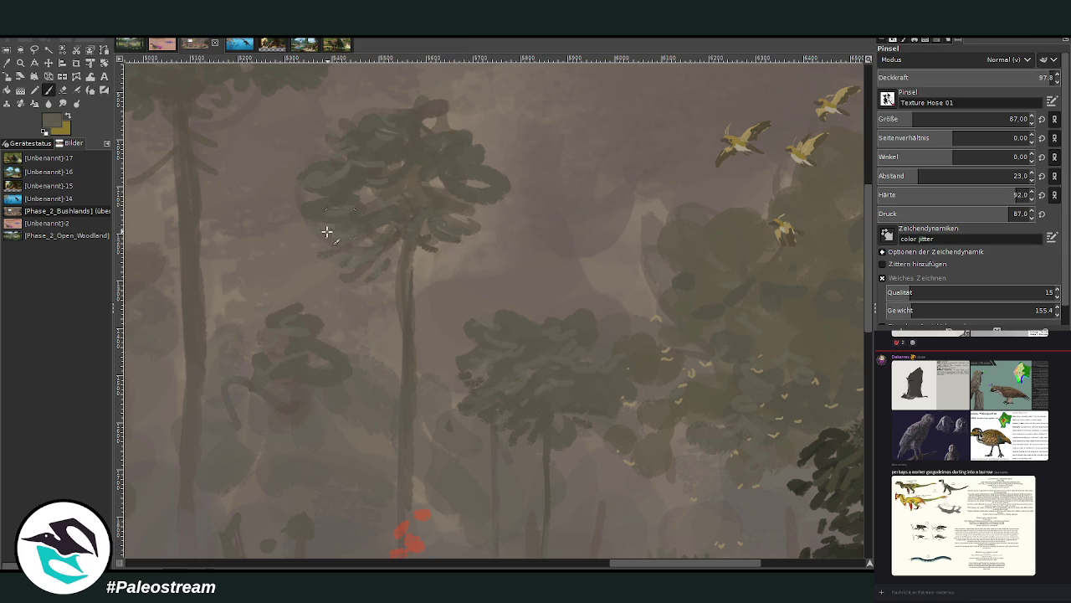
{"action": "mouse_move", "coordinate": [431, 234]}
{"action": "left_mouse_down"}
{"action": "mouse_move", "coordinate": [494, 222]}
{"action": "mouse_move", "coordinate": [474, 179]}
{"action": "mouse_move", "coordinate": [496, 195]}
{"action": "mouse_move", "coordinate": [514, 179]}
{"action": "mouse_move", "coordinate": [490, 155]}
{"action": "left_mouse_up"}
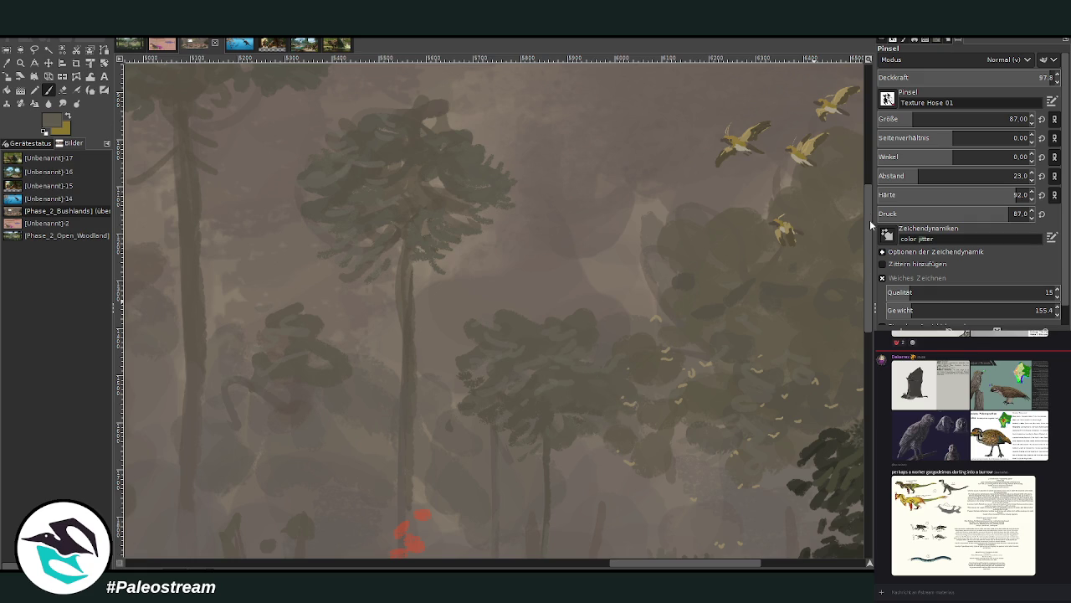
{"action": "scroll", "coordinate": [862, 209], "scroll_direction": "up", "scroll_amount": 5}
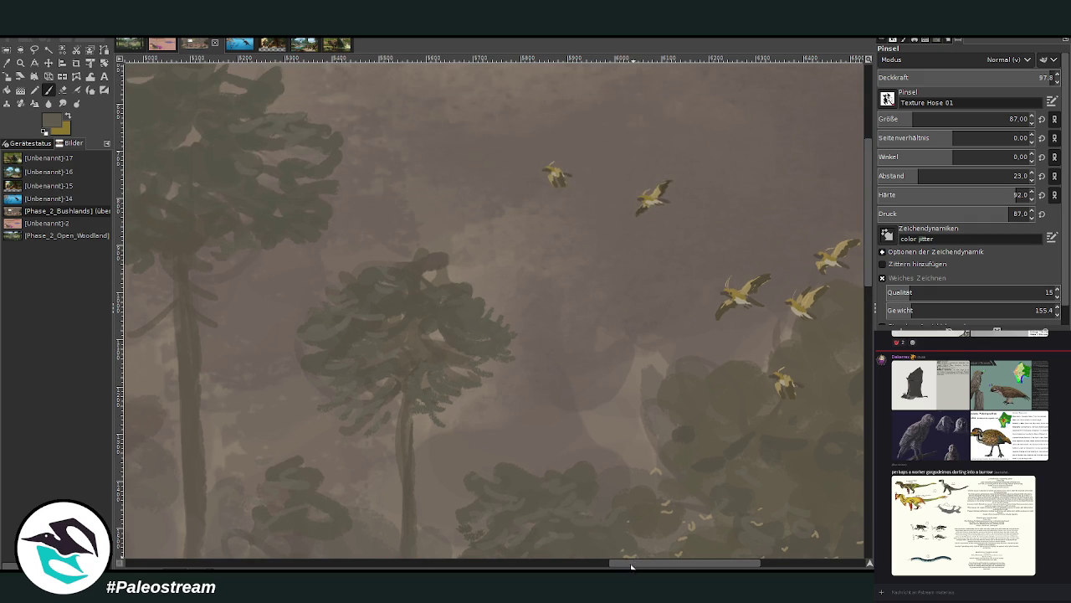
Redo the canopy top, lower-right crown and fern-like leaves in darker green texture.
{"action": "left_click_drag", "start_coordinate": [632, 566], "coordinate": [562, 565]}
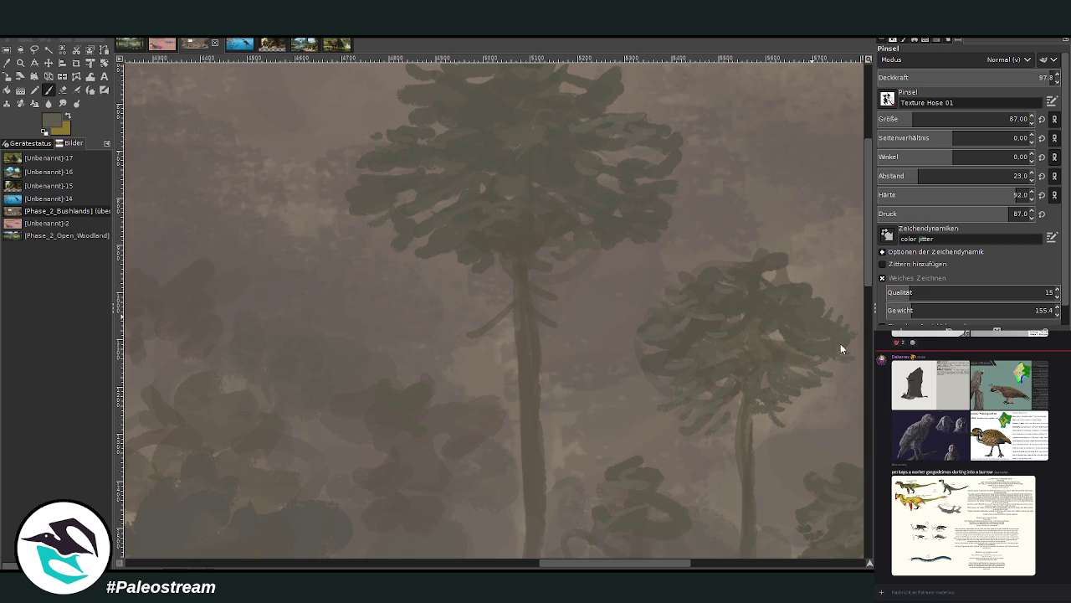
{"action": "key", "text": "ctrl+z"}
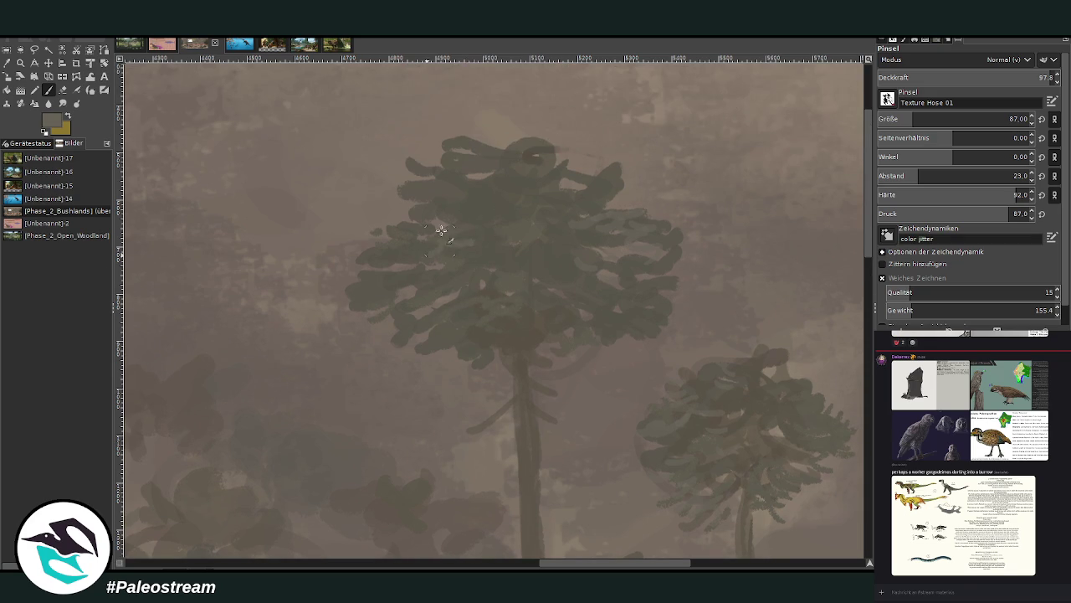
{"action": "left_click_drag", "start_coordinate": [466, 162], "coordinate": [569, 184]}
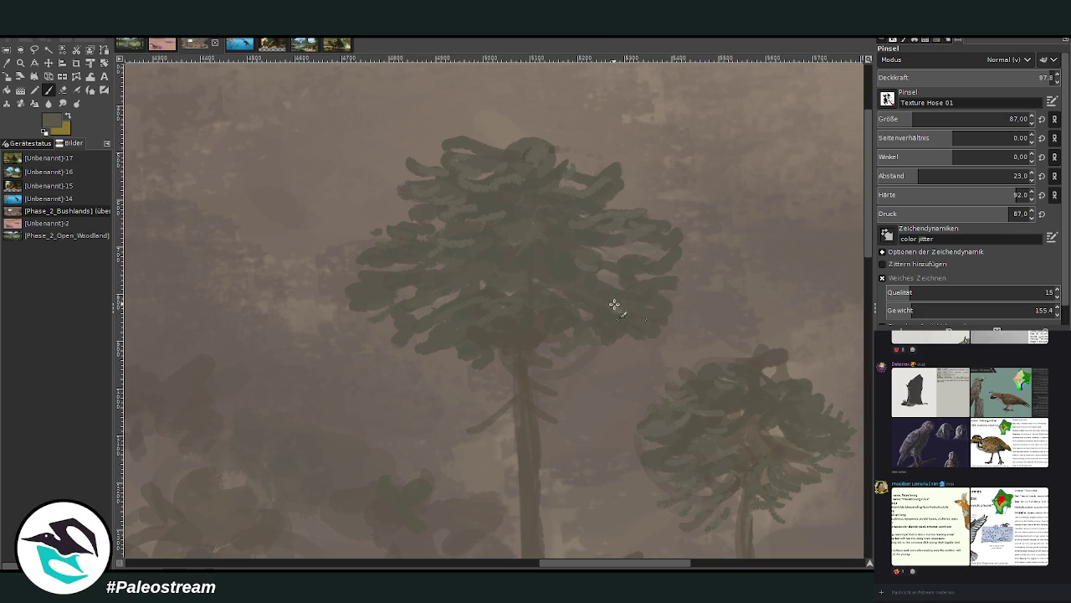
{"action": "mouse_move", "coordinate": [577, 336]}
{"action": "left_mouse_down"}
{"action": "mouse_move", "coordinate": [567, 371]}
{"action": "mouse_move", "coordinate": [555, 366]}
{"action": "mouse_move", "coordinate": [606, 365]}
{"action": "left_mouse_up"}
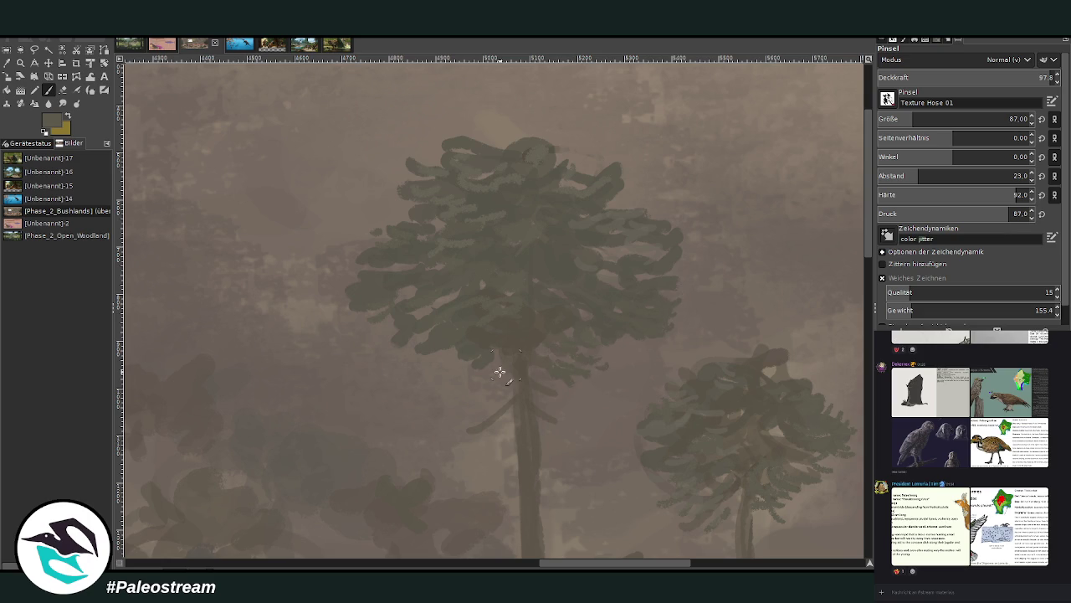
{"action": "mouse_move", "coordinate": [506, 405]}
{"action": "left_mouse_down"}
{"action": "mouse_move", "coordinate": [473, 409]}
{"action": "mouse_move", "coordinate": [471, 433]}
{"action": "left_mouse_up"}
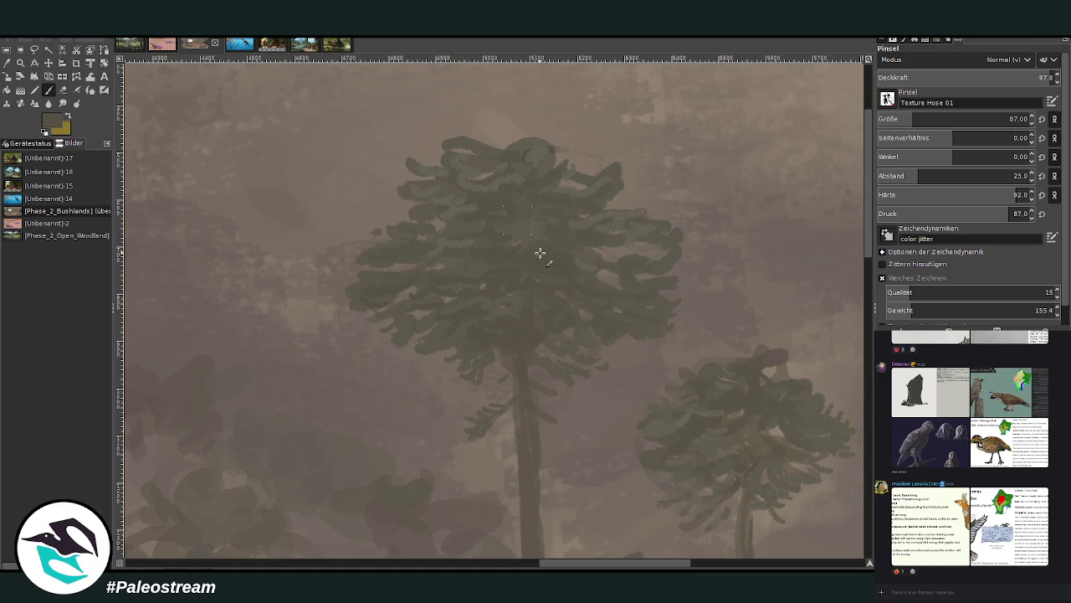
Lower brush opacity to 66.6 and zoom out to see the whole painting.
{"action": "left_click_drag", "start_coordinate": [1038, 77], "coordinate": [995, 77]}
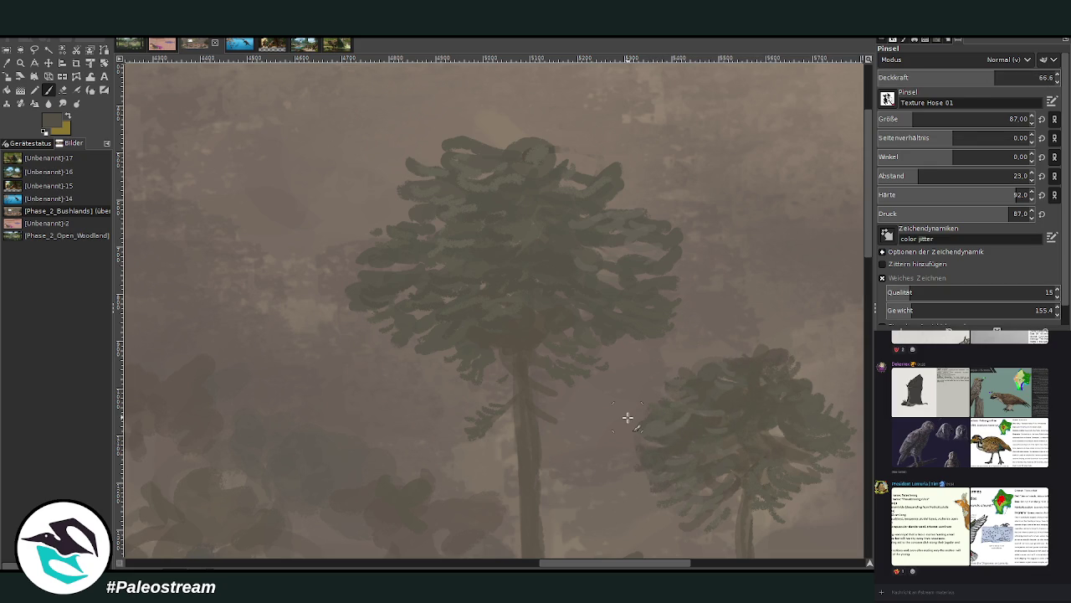
{"action": "scroll", "coordinate": [628, 417], "scroll_direction": "down", "scroll_amount": 2}
{"action": "scroll", "coordinate": [628, 417], "scroll_direction": "down", "scroll_amount": 2}
{"action": "scroll", "coordinate": [627, 417], "scroll_direction": "down", "scroll_amount": 1}
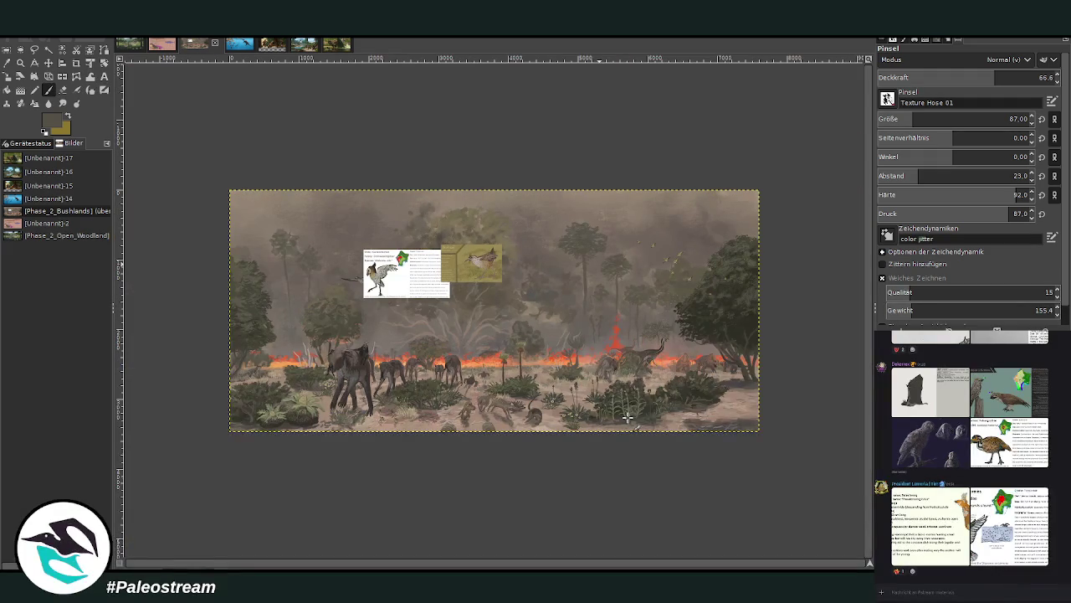
{"action": "left_click", "coordinate": [20, 62]}
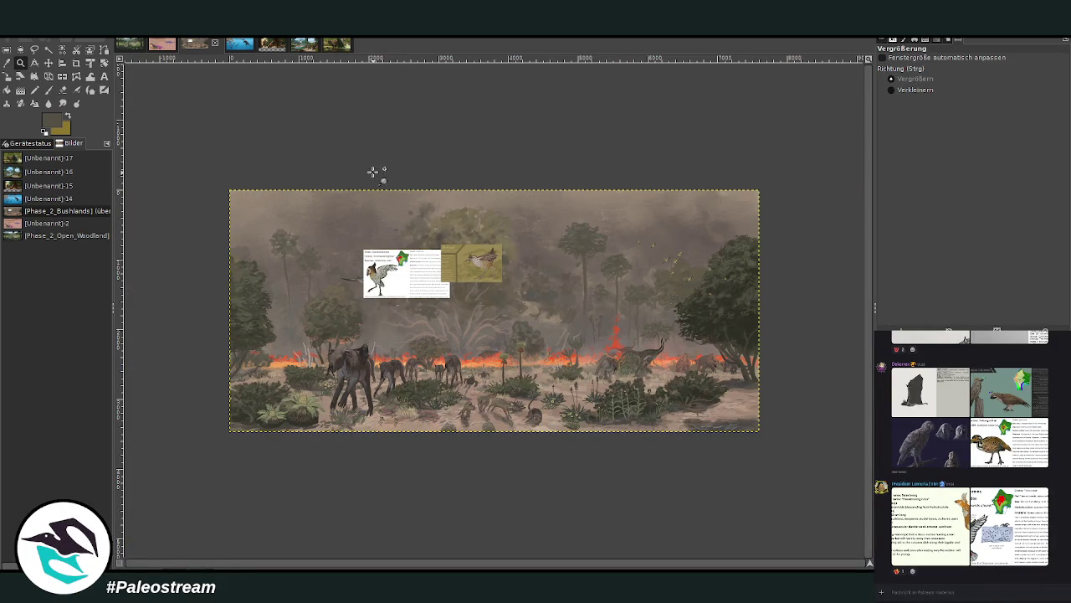
{"action": "left_click_drag", "start_coordinate": [401, 162], "coordinate": [728, 444]}
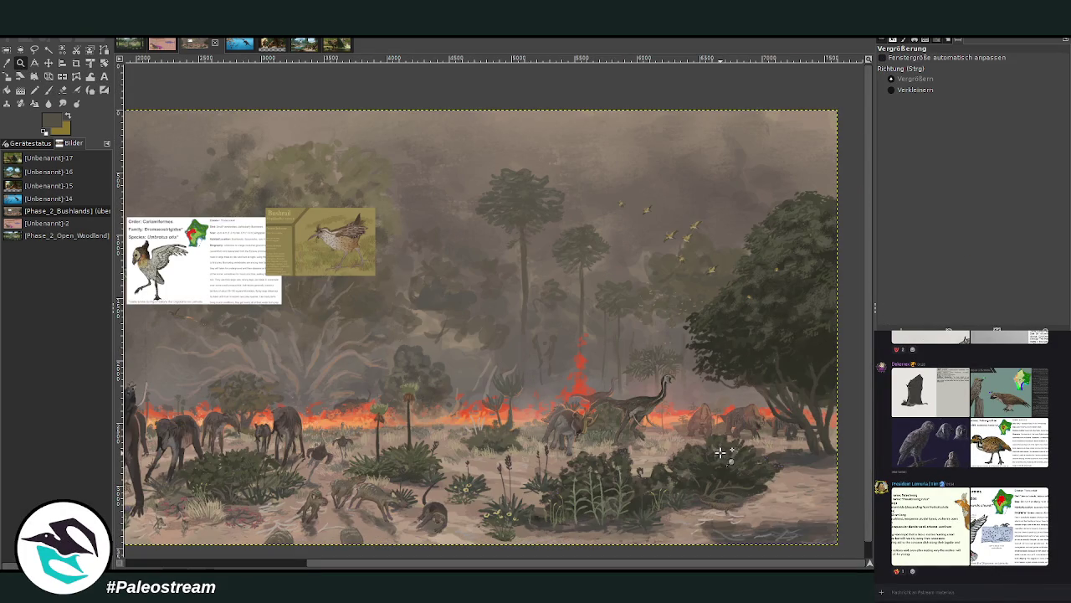
{"action": "left_click_drag", "start_coordinate": [496, 331], "coordinate": [637, 529]}
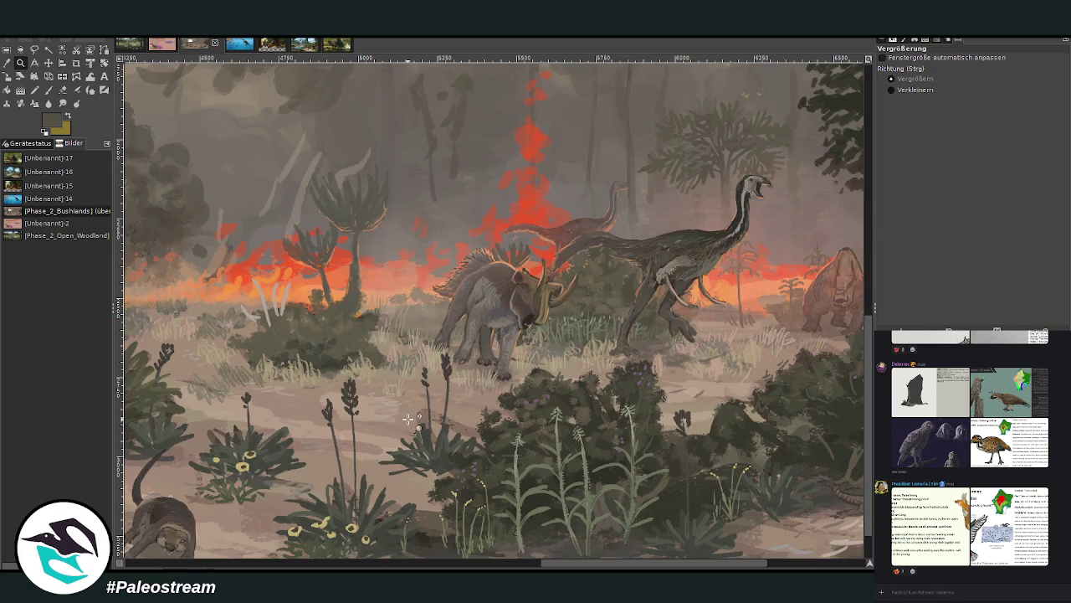
{"action": "scroll", "coordinate": [393, 417], "scroll_direction": "down", "scroll_amount": 1}
{"action": "scroll", "coordinate": [409, 418], "scroll_direction": "down", "scroll_amount": 3}
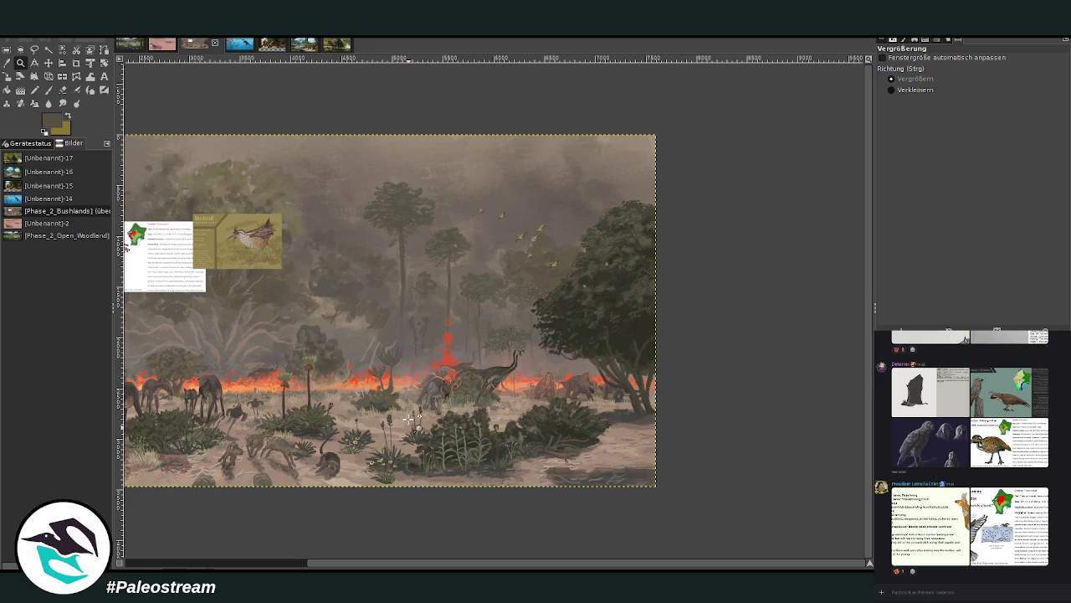
{"action": "scroll", "coordinate": [409, 419], "scroll_direction": "down", "scroll_amount": 1}
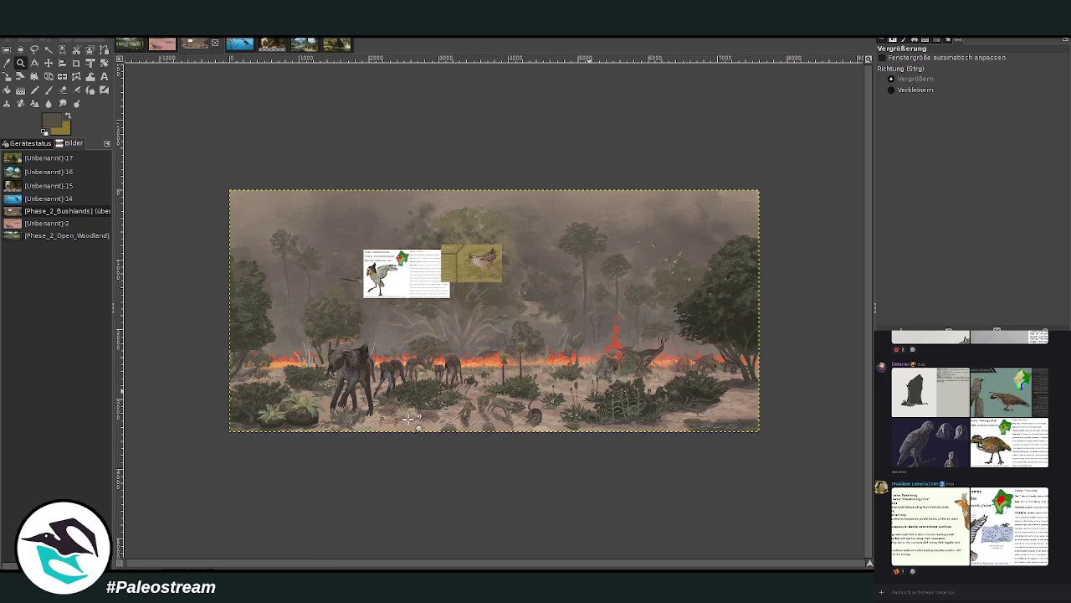
{"action": "left_click_drag", "start_coordinate": [394, 178], "coordinate": [609, 444]}
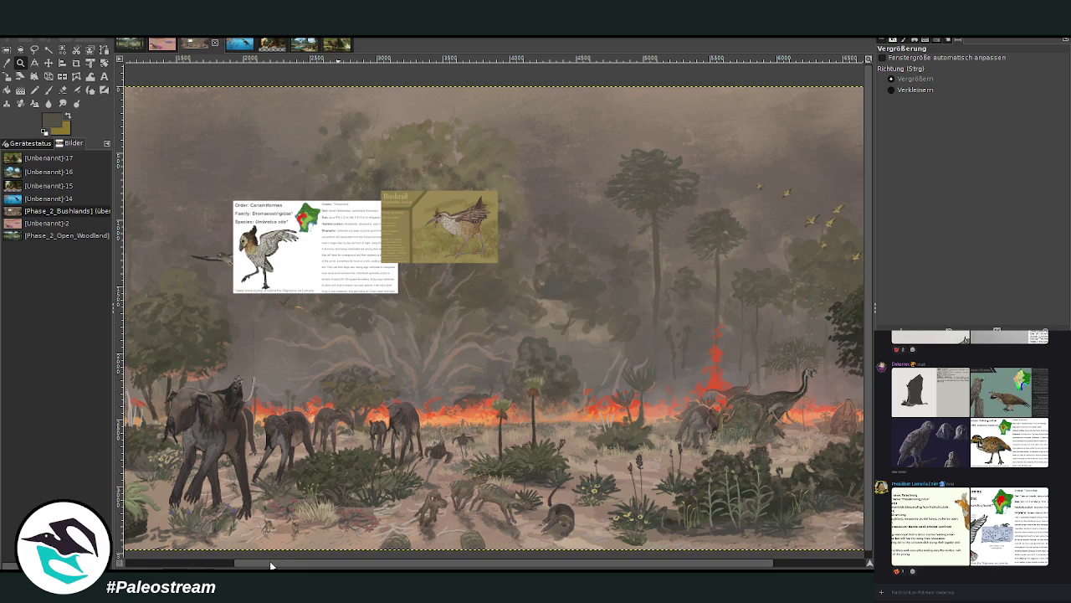
{"action": "left_click", "coordinate": [217, 565]}
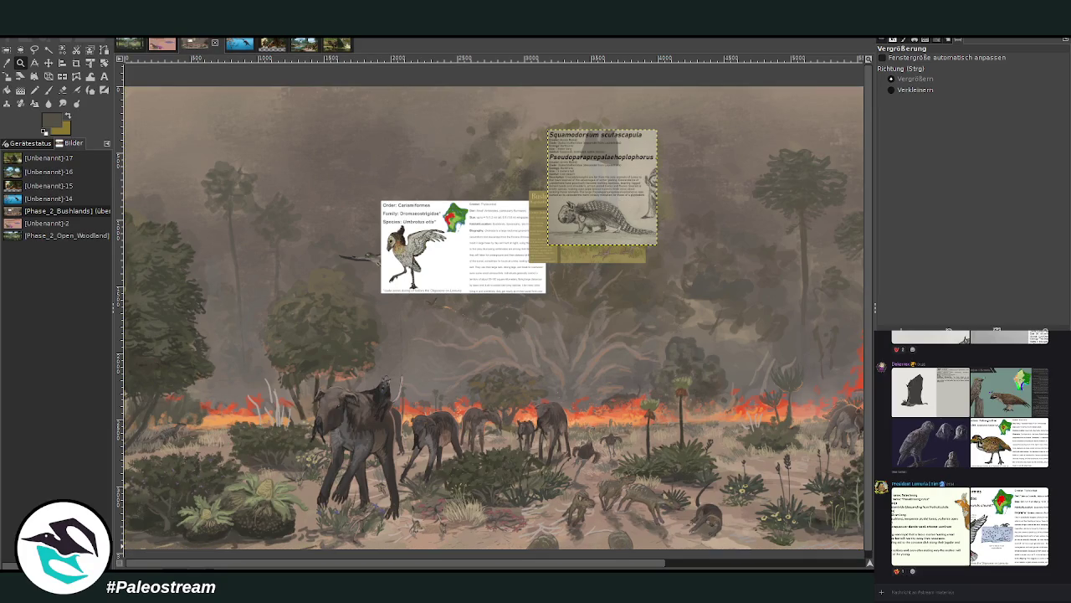
Scroll the view right and make the main painting layer active again.
{"action": "scroll", "coordinate": [452, 568], "scroll_direction": "right", "scroll_amount": 2}
{"action": "scroll", "coordinate": [452, 567], "scroll_direction": "right", "scroll_amount": 2}
{"action": "scroll", "coordinate": [452, 568], "scroll_direction": "right", "scroll_amount": 2}
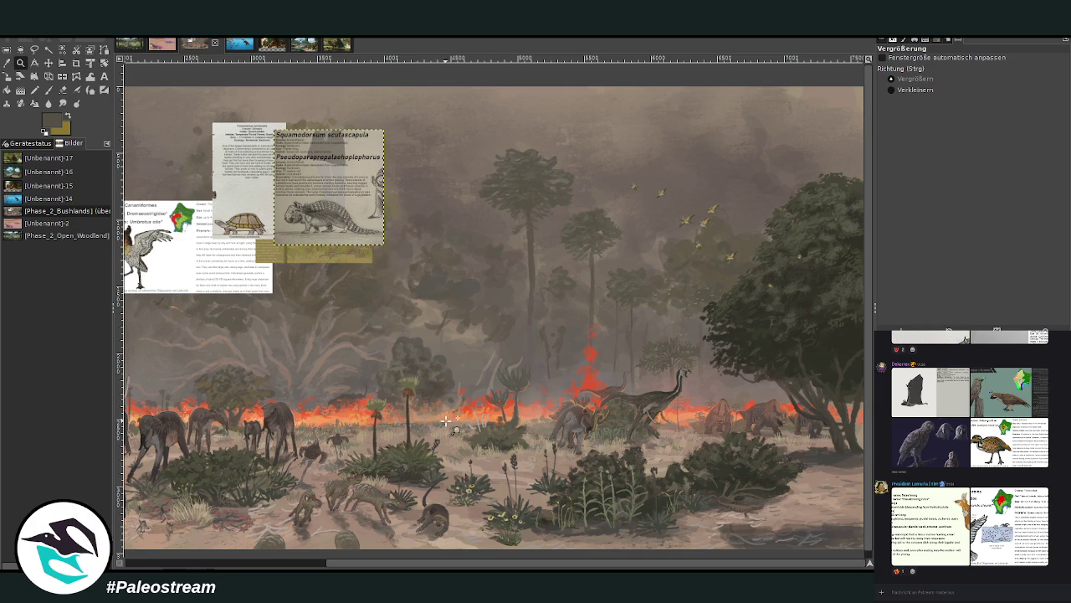
{"action": "key", "text": "Page_Down"}
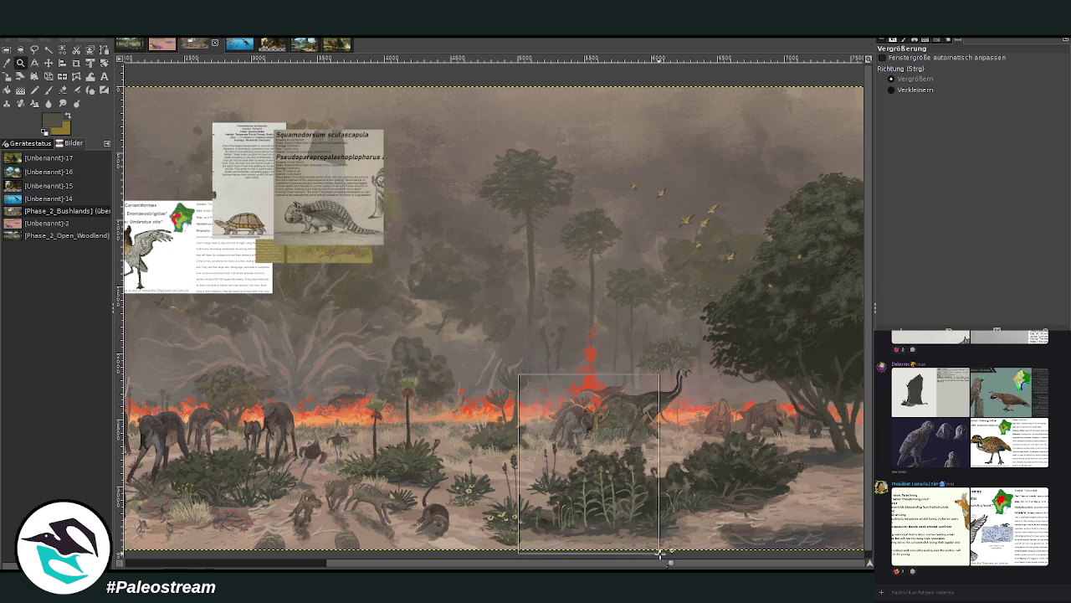
Sample a dark bush green and set the Chalk 03 brush to size 72 at opacity 96.5.
{"action": "left_click_drag", "start_coordinate": [517, 374], "coordinate": [674, 557]}
{"action": "key", "text": "m"}
{"action": "scroll", "coordinate": [536, 377], "scroll_direction": "up", "scroll_amount": 2}
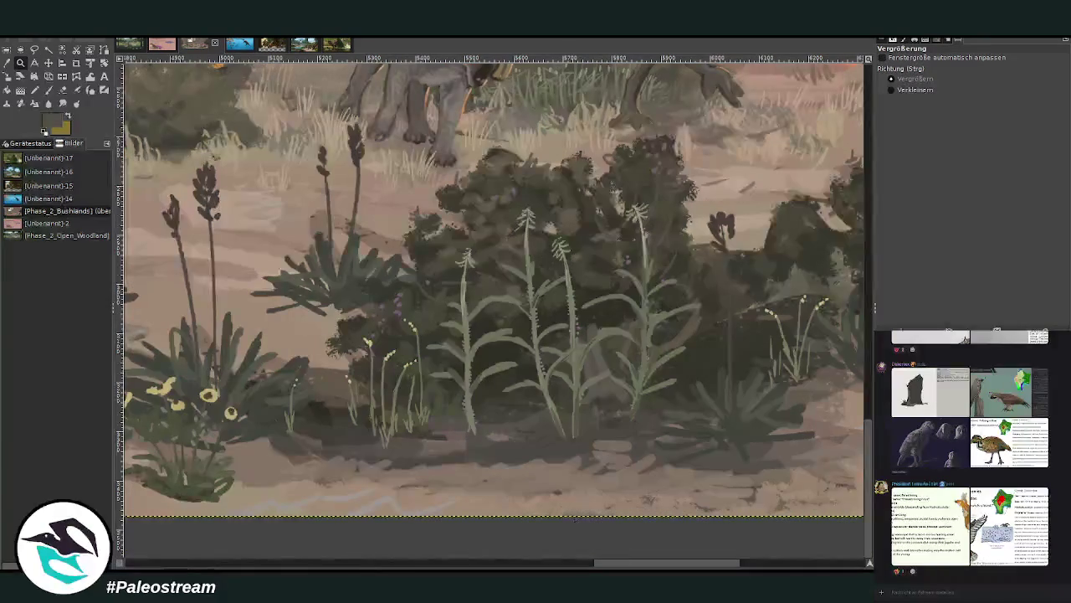
{"action": "left_click", "coordinate": [35, 64]}
{"action": "left_click", "coordinate": [637, 322]}
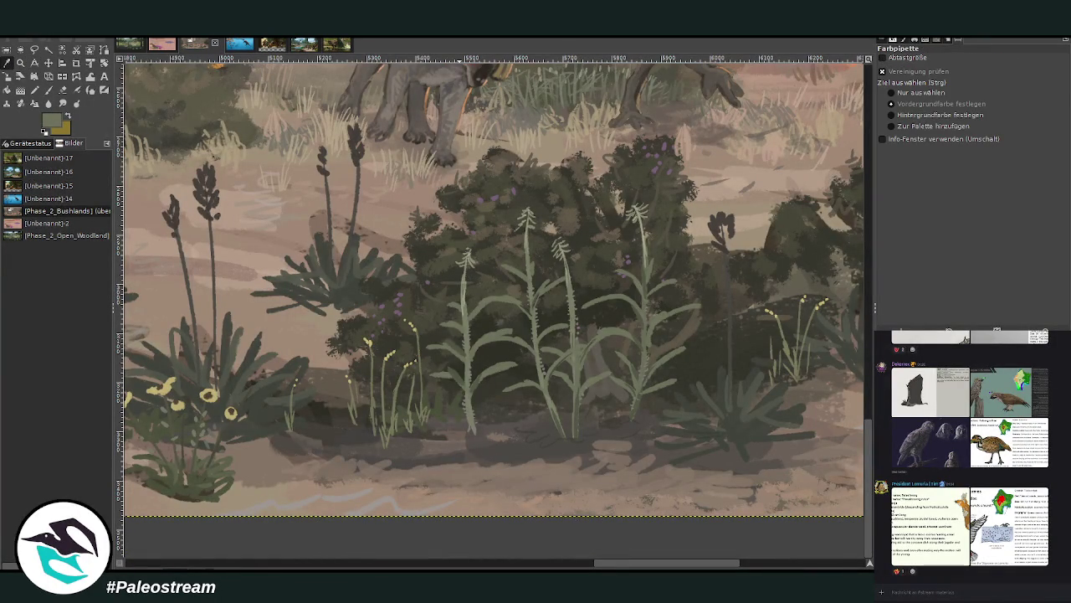
{"action": "left_click", "coordinate": [47, 90]}
{"action": "left_click", "coordinate": [850, 347], "text": "ctrl"}
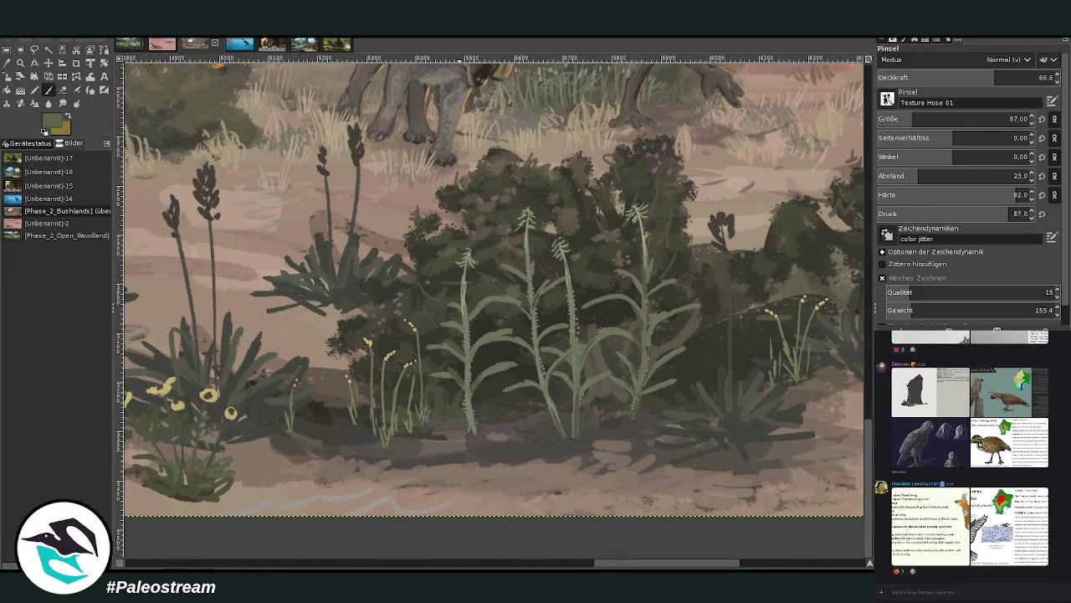
{"action": "left_click", "coordinate": [915, 121]}
{"action": "key", "text": "period"}
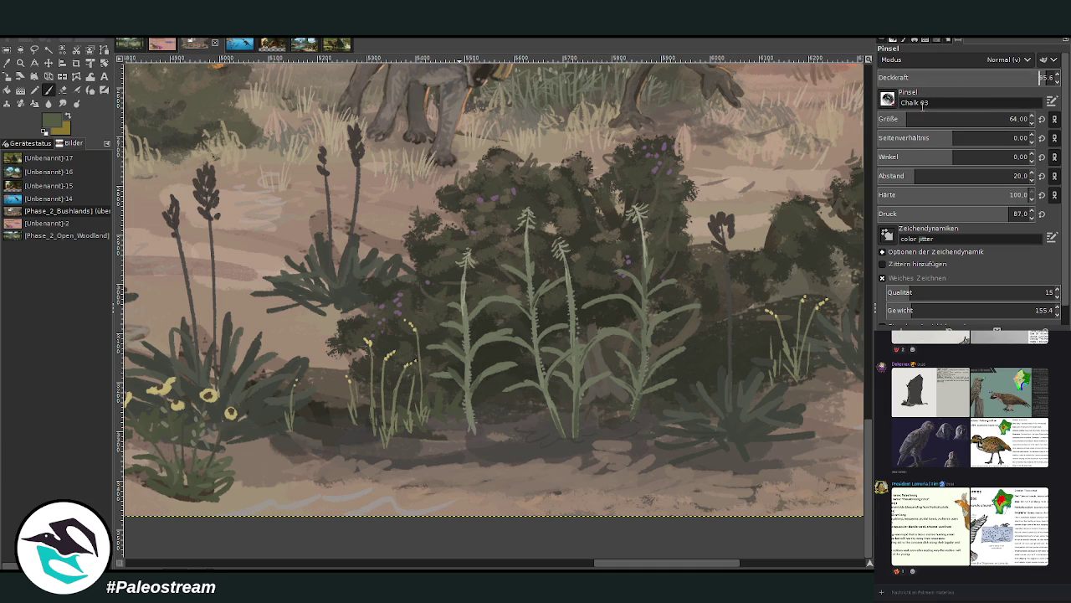
{"action": "left_click_drag", "start_coordinate": [988, 81], "coordinate": [994, 81]}
{"action": "left_click", "coordinate": [911, 119]}
Paint a tall grass stem from the bottom edge with blades branching left and right.
{"action": "left_click_drag", "start_coordinate": [429, 517], "coordinate": [407, 316]}
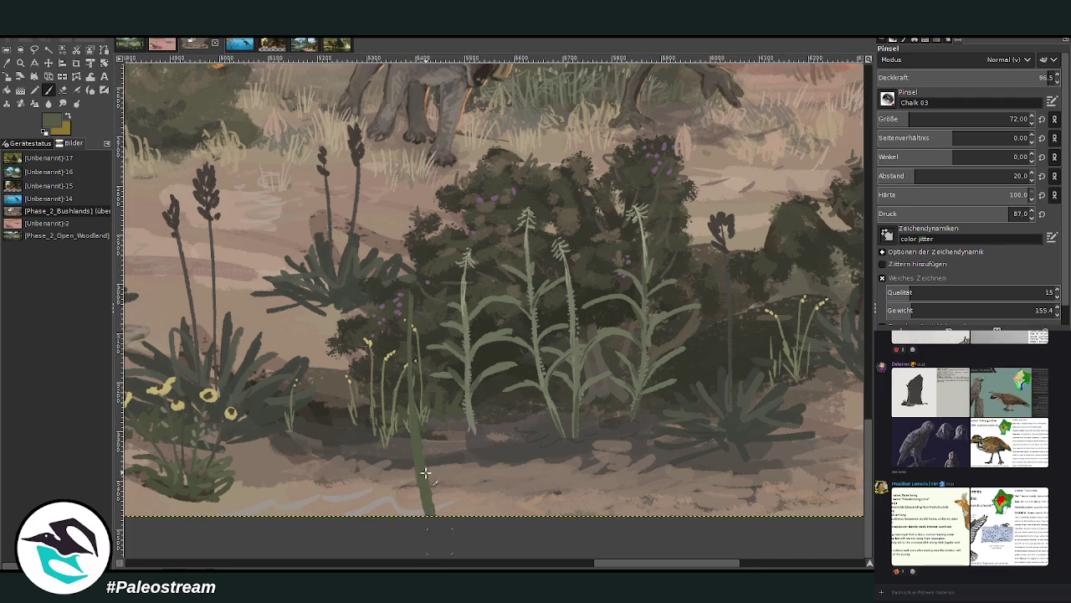
{"action": "left_click_drag", "start_coordinate": [427, 500], "coordinate": [484, 438]}
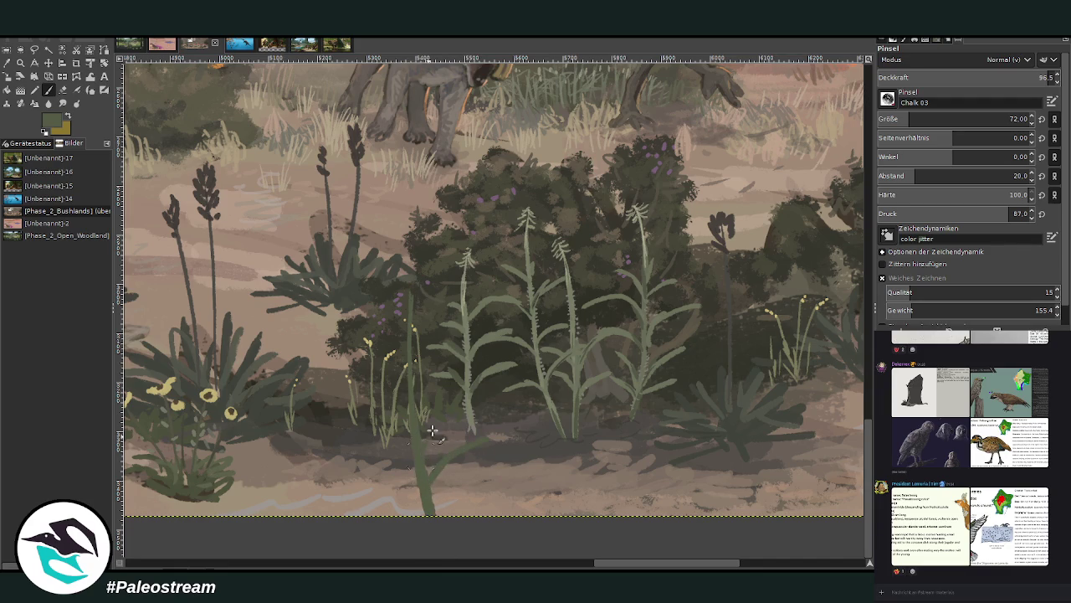
{"action": "left_click_drag", "start_coordinate": [420, 452], "coordinate": [335, 420]}
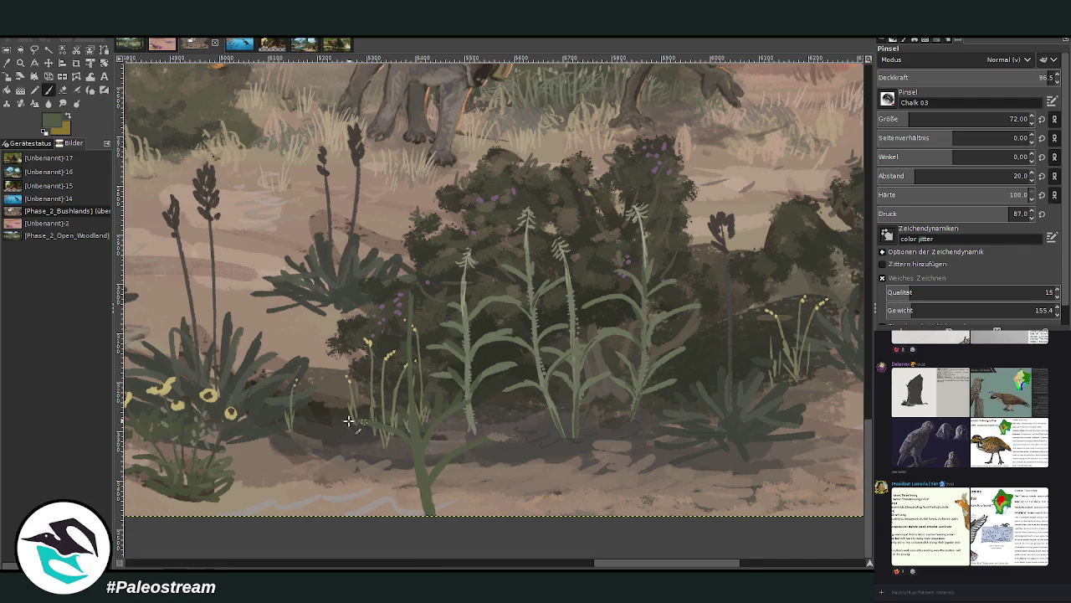
{"action": "left_click_drag", "start_coordinate": [429, 442], "coordinate": [515, 392]}
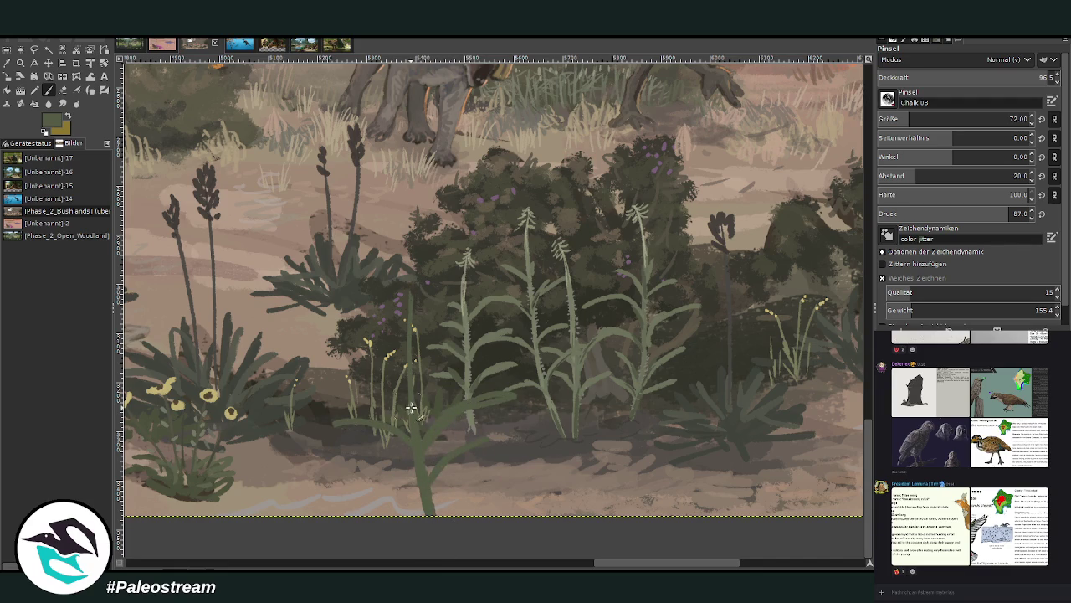
{"action": "mouse_move", "coordinate": [529, 479]}
{"action": "left_mouse_down"}
{"action": "mouse_move", "coordinate": [433, 514]}
{"action": "mouse_move", "coordinate": [368, 501]}
{"action": "mouse_move", "coordinate": [293, 505]}
{"action": "mouse_move", "coordinate": [573, 507]}
{"action": "mouse_move", "coordinate": [435, 470]}
{"action": "mouse_move", "coordinate": [320, 459]}
{"action": "left_mouse_up"}
Add curved grass leaves bending down along the bottom edge, rightward and at lower left.
{"action": "mouse_move", "coordinate": [591, 514]}
{"action": "left_mouse_down"}
{"action": "mouse_move", "coordinate": [546, 466]}
{"action": "mouse_move", "coordinate": [600, 514]}
{"action": "mouse_move", "coordinate": [594, 471]}
{"action": "mouse_move", "coordinate": [629, 514]}
{"action": "mouse_move", "coordinate": [619, 460]}
{"action": "mouse_move", "coordinate": [649, 512]}
{"action": "left_mouse_up"}
{"action": "mouse_move", "coordinate": [605, 477]}
{"action": "left_mouse_down"}
{"action": "mouse_move", "coordinate": [619, 509]}
{"action": "mouse_move", "coordinate": [567, 470]}
{"action": "mouse_move", "coordinate": [703, 514]}
{"action": "mouse_move", "coordinate": [693, 507]}
{"action": "left_mouse_up"}
{"action": "mouse_move", "coordinate": [634, 484]}
{"action": "left_mouse_down"}
{"action": "mouse_move", "coordinate": [705, 516]}
{"action": "mouse_move", "coordinate": [630, 492]}
{"action": "left_mouse_up"}
{"action": "mouse_move", "coordinate": [725, 518]}
{"action": "left_mouse_down"}
{"action": "mouse_move", "coordinate": [682, 457]}
{"action": "mouse_move", "coordinate": [737, 514]}
{"action": "mouse_move", "coordinate": [736, 487]}
{"action": "left_mouse_up"}
{"action": "mouse_move", "coordinate": [372, 477]}
{"action": "left_mouse_down"}
{"action": "mouse_move", "coordinate": [341, 521]}
{"action": "mouse_move", "coordinate": [342, 502]}
{"action": "mouse_move", "coordinate": [323, 515]}
{"action": "left_mouse_up"}
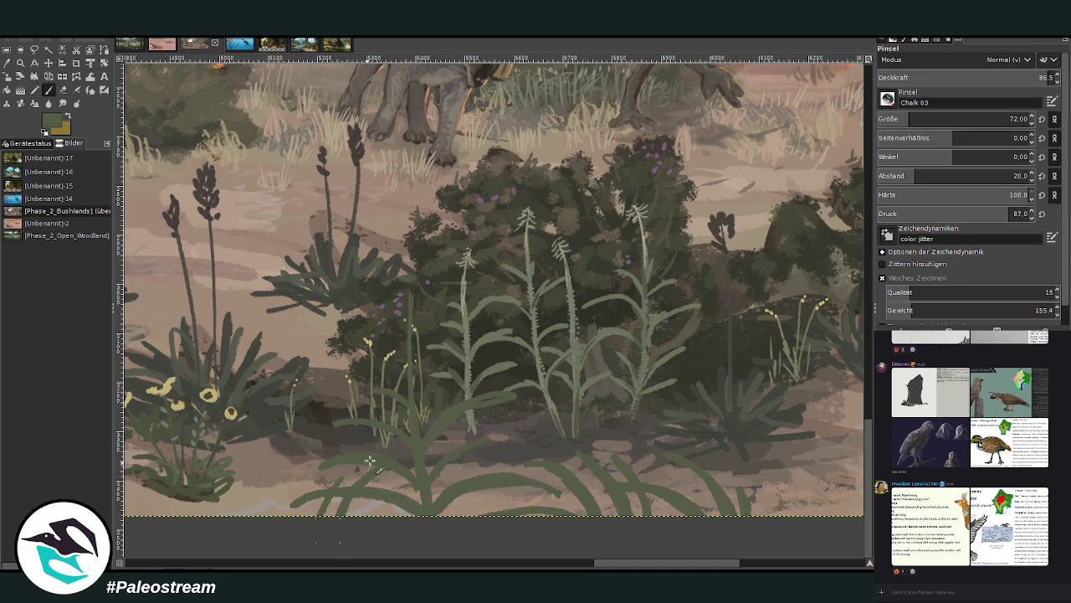
{"action": "left_click_drag", "start_coordinate": [622, 565], "coordinate": [748, 565]}
{"action": "key", "text": "z"}
{"action": "left_click_drag", "start_coordinate": [261, 247], "coordinate": [557, 456]}
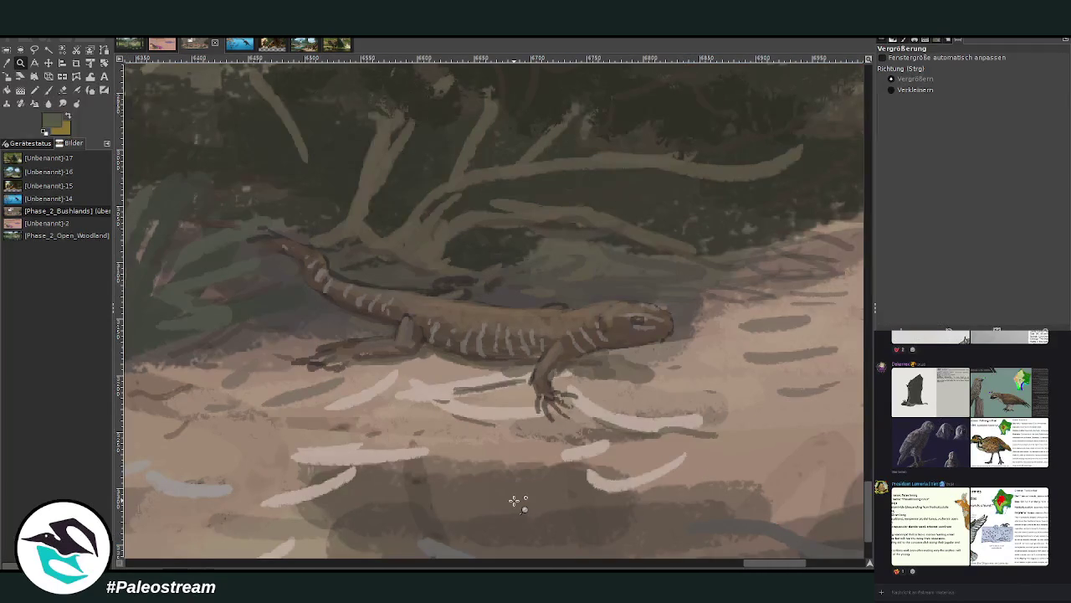
Zoom in on the central foreground plants and set the Chalk 03 brush to size 23, opacity 68.8.
{"action": "left_click", "coordinate": [515, 500], "text": "ctrl"}
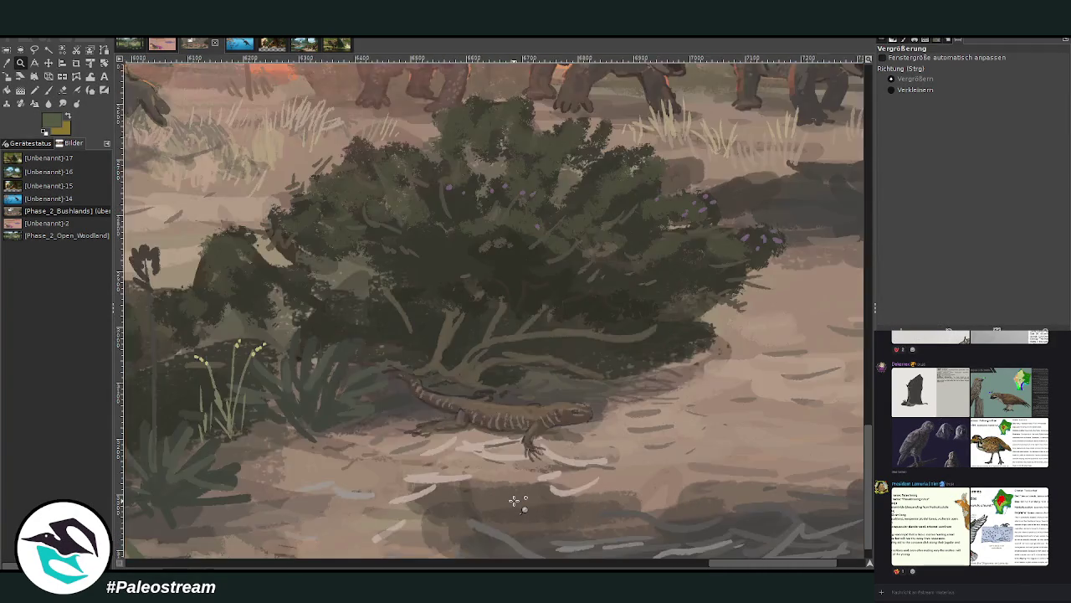
{"action": "left_click", "coordinate": [515, 500], "text": "ctrl"}
{"action": "left_click_drag", "start_coordinate": [675, 567], "coordinate": [592, 567]}
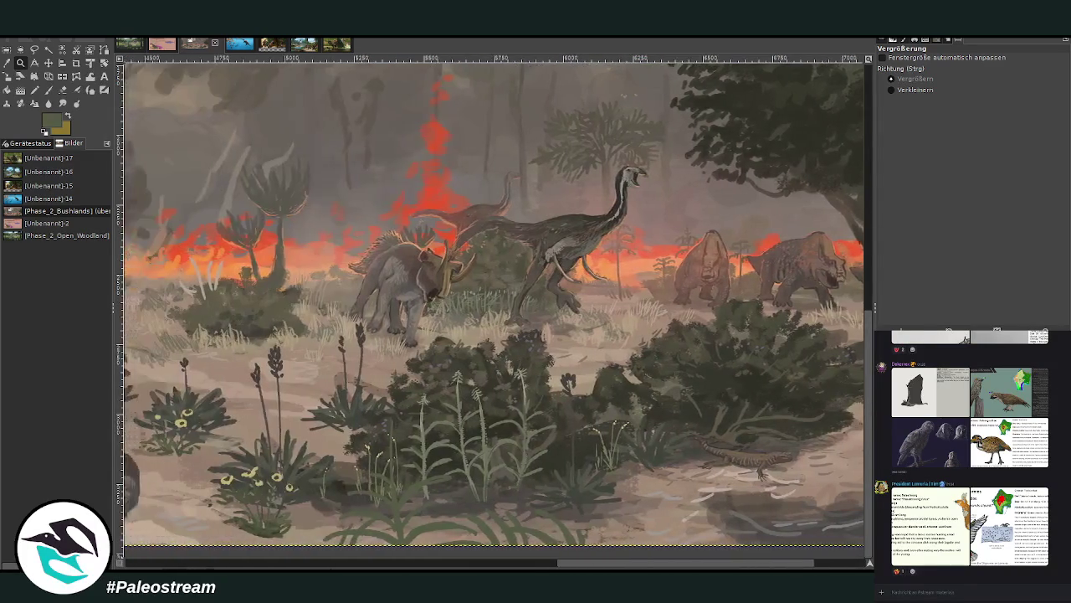
{"action": "left_click_drag", "start_coordinate": [869, 563], "coordinate": [867, 565]}
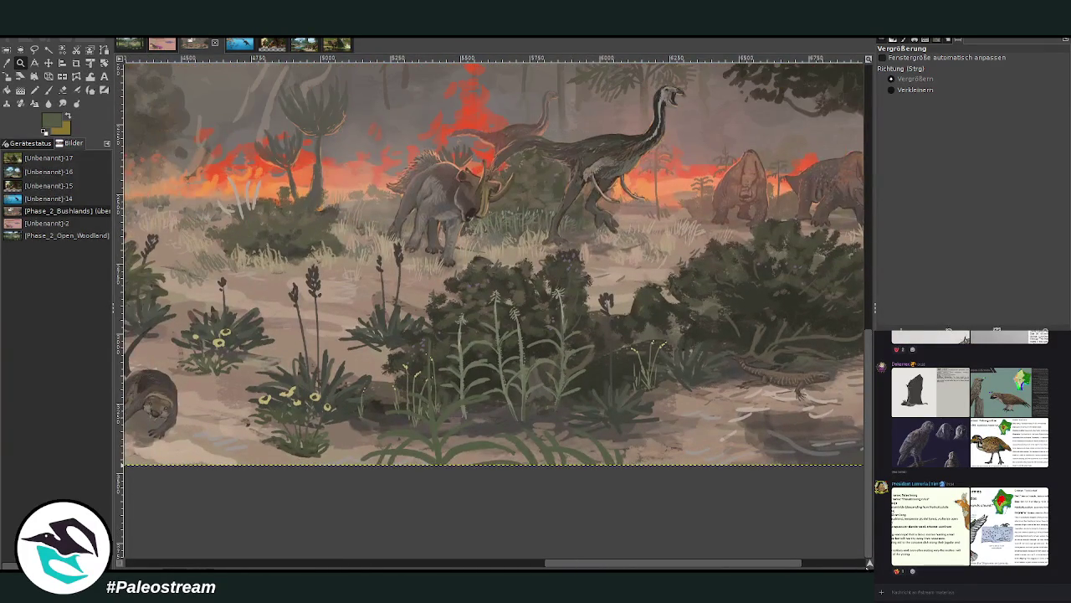
{"action": "left_click_drag", "start_coordinate": [318, 196], "coordinate": [650, 486]}
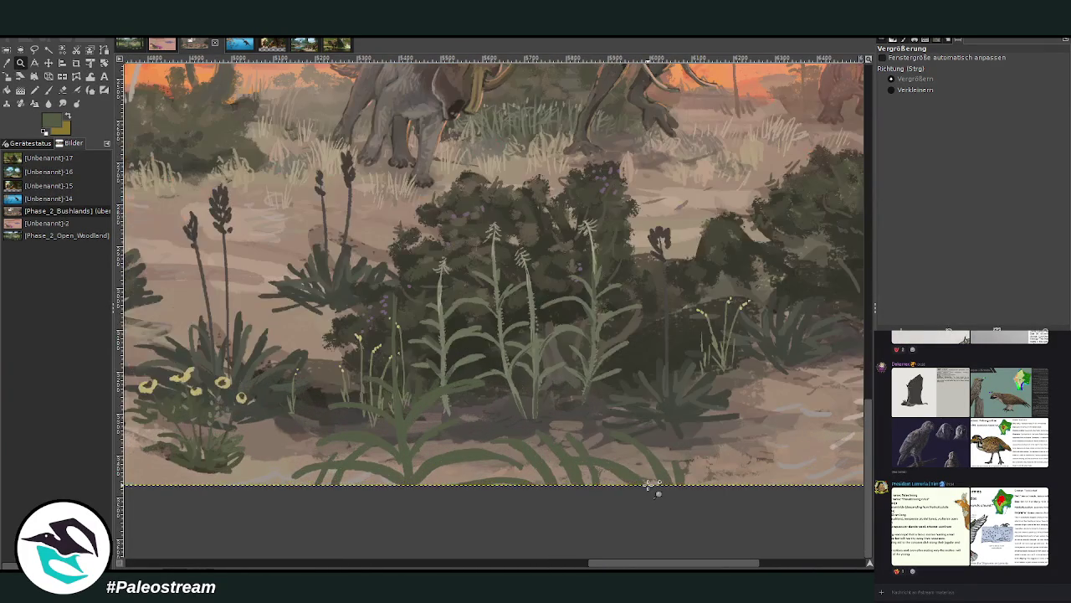
{"action": "key", "text": "o"}
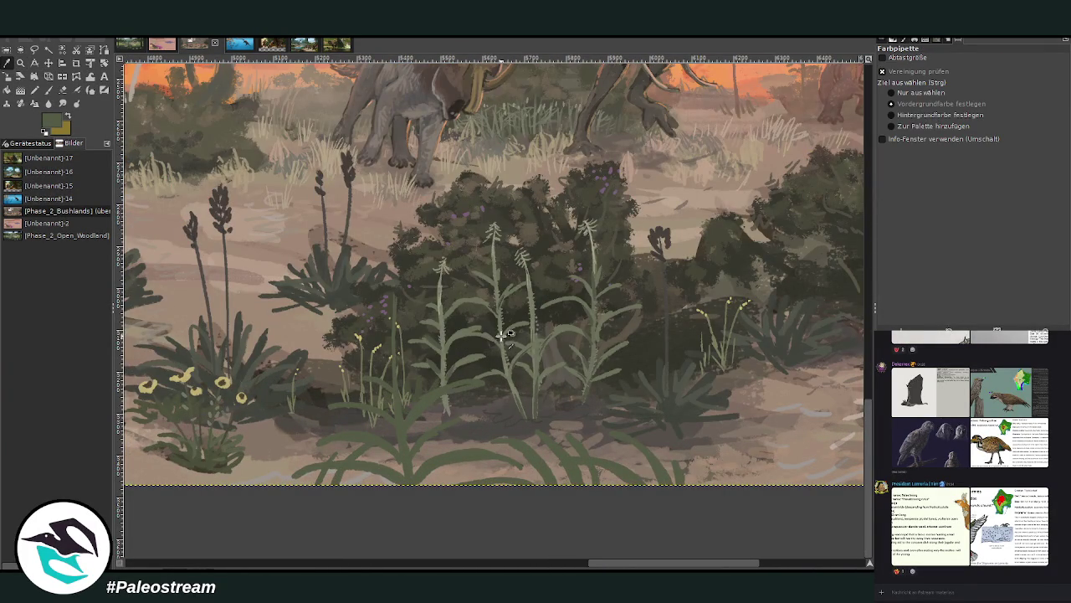
{"action": "left_click", "coordinate": [20, 62]}
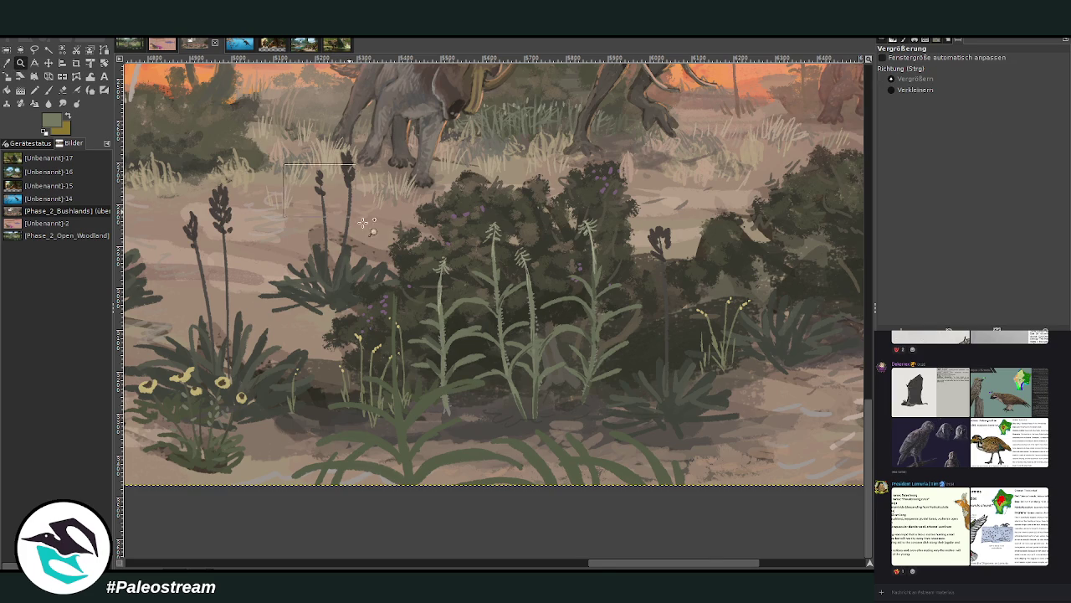
{"action": "left_click_drag", "start_coordinate": [284, 163], "coordinate": [688, 547]}
{"action": "key", "text": "p"}
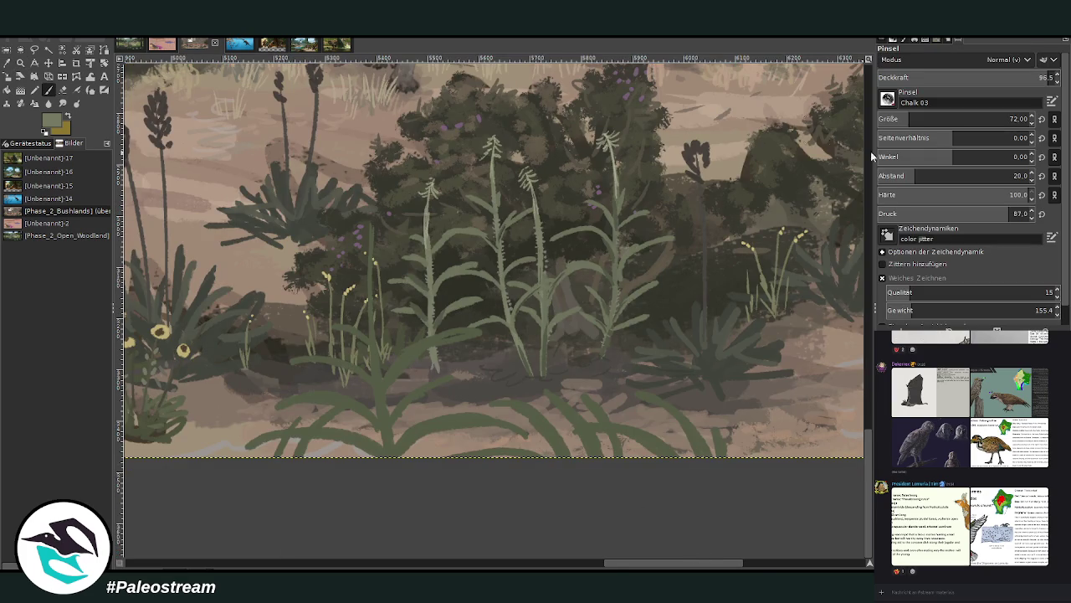
{"action": "left_click_drag", "start_coordinate": [1014, 81], "coordinate": [974, 77]}
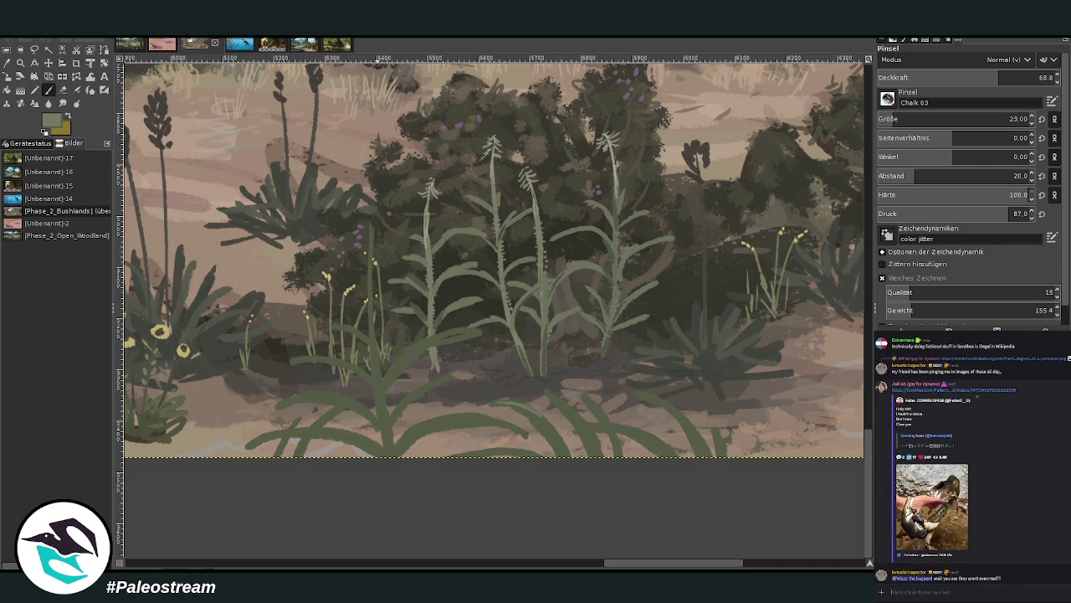
Check a shared chat image, then paint a green leaf among the bottom-left plants.
{"action": "left_click", "coordinate": [899, 506]}
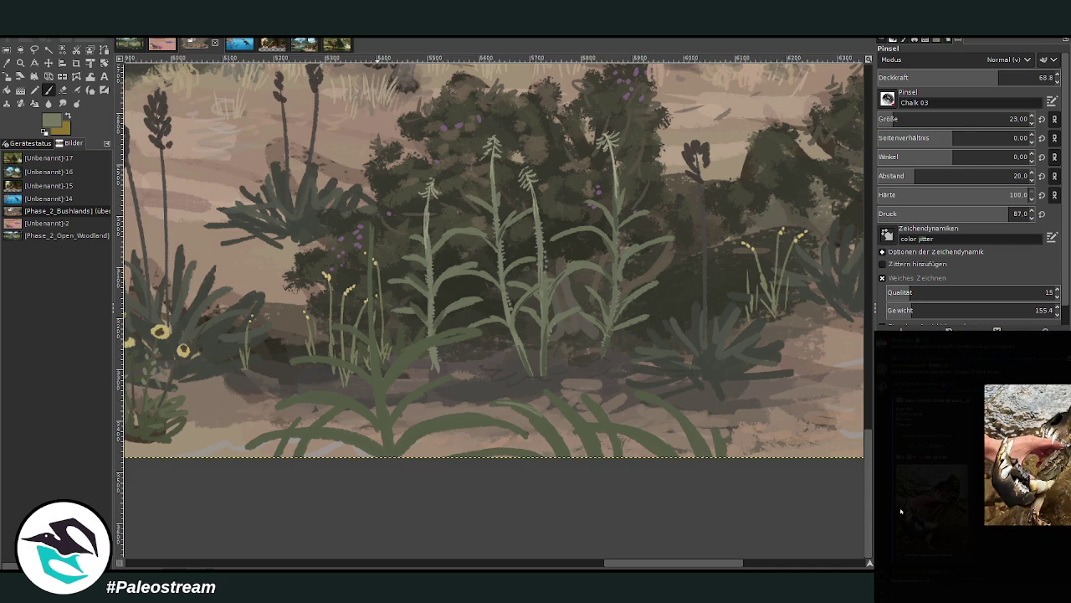
{"action": "left_click", "coordinate": [902, 512]}
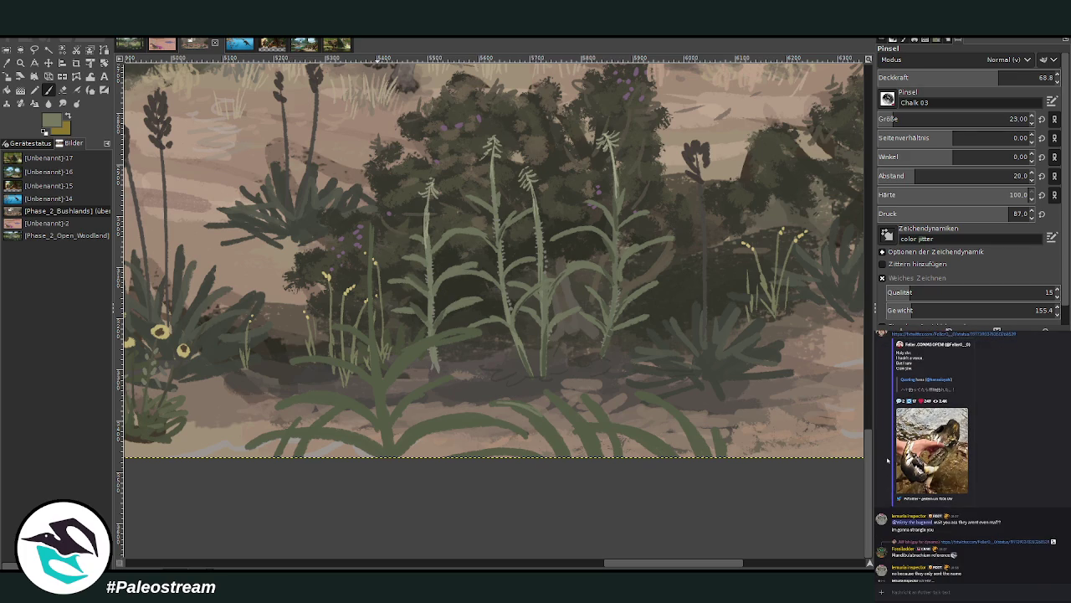
{"action": "scroll", "coordinate": [888, 462], "scroll_direction": "up", "scroll_amount": 3}
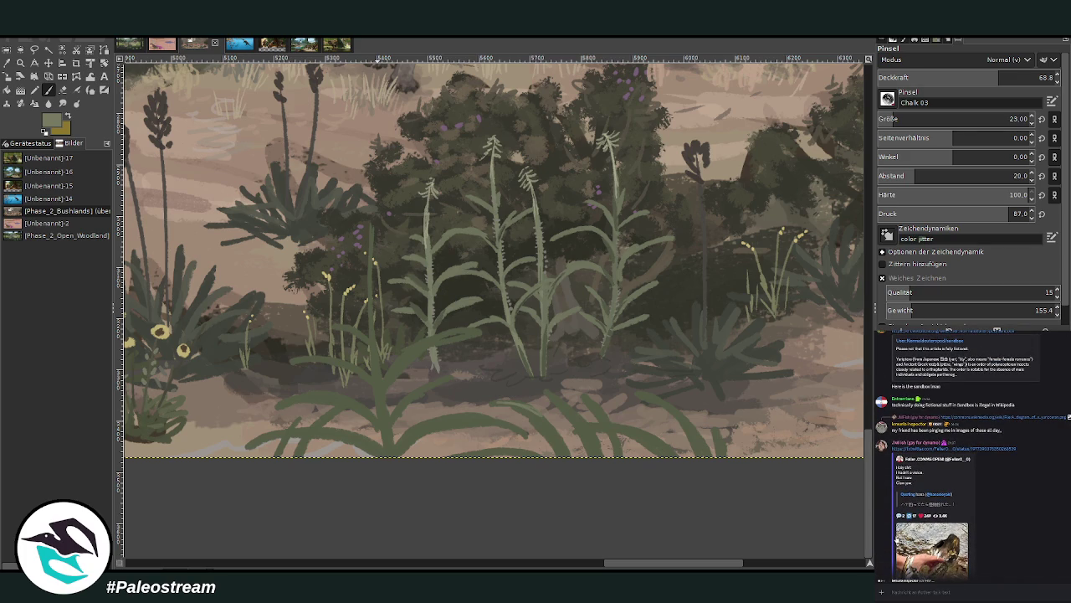
{"action": "scroll", "coordinate": [896, 515], "scroll_direction": "down", "scroll_amount": 5}
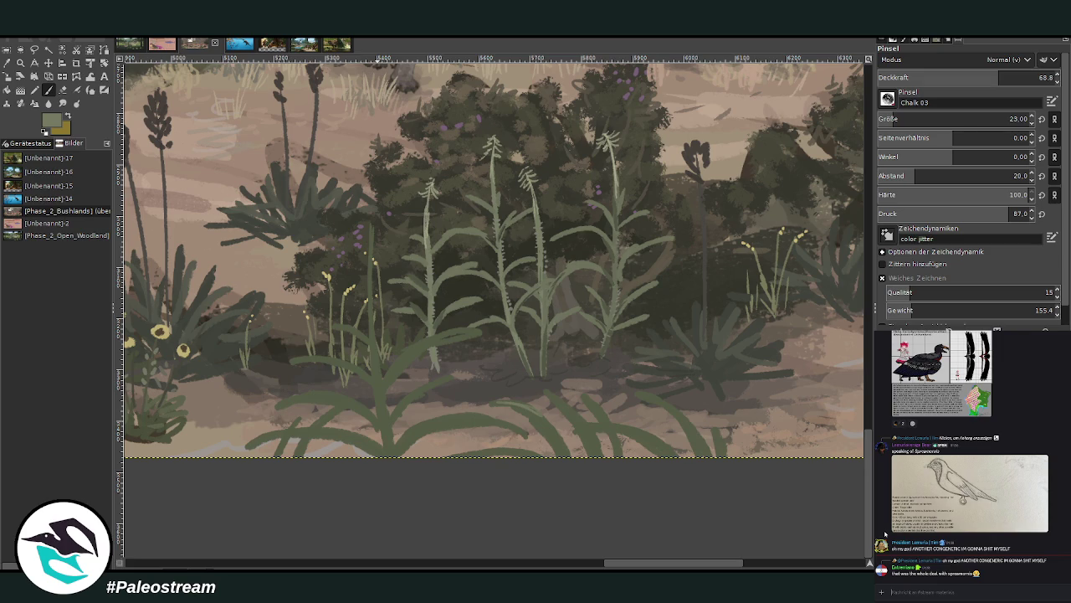
{"action": "scroll", "coordinate": [885, 533], "scroll_direction": "up", "scroll_amount": 1}
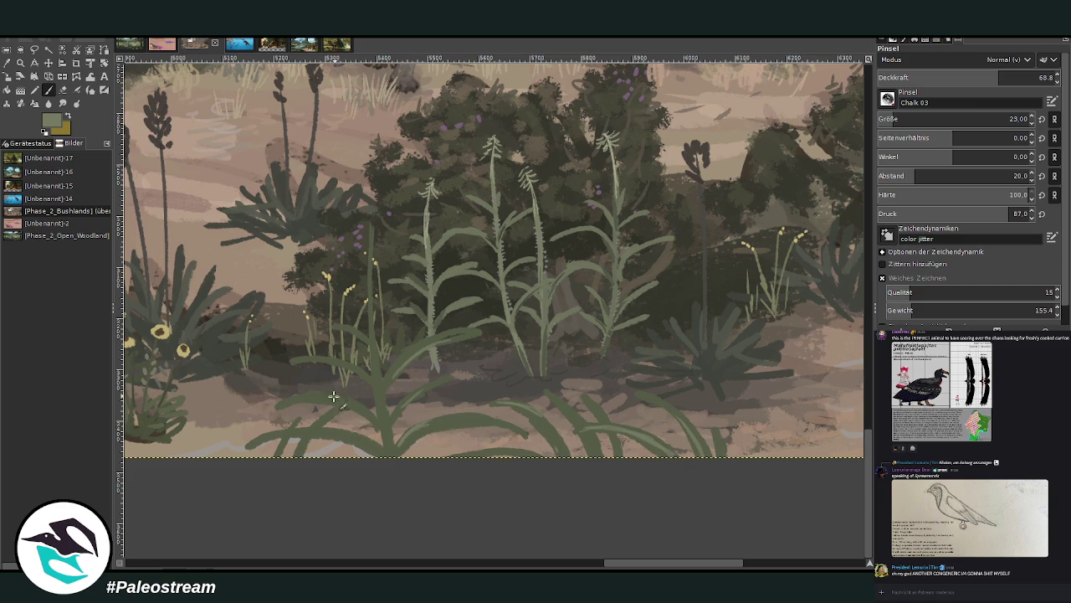
{"action": "left_click_drag", "start_coordinate": [307, 431], "coordinate": [251, 452]}
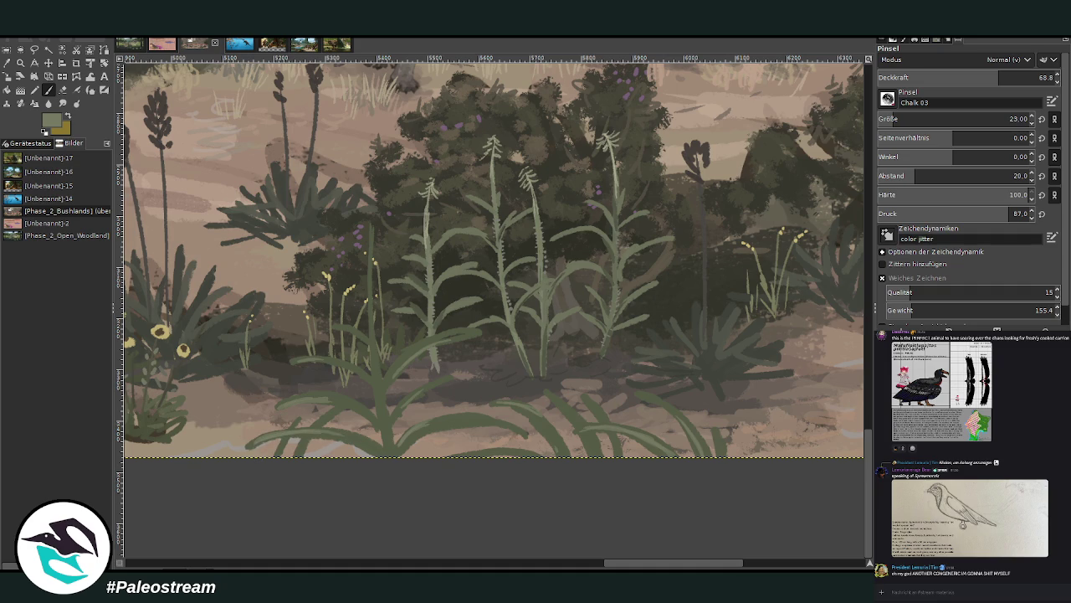
Paint a tall light-green stem upward and add paler feathery leaves at its tip.
{"action": "left_click", "coordinate": [7, 62]}
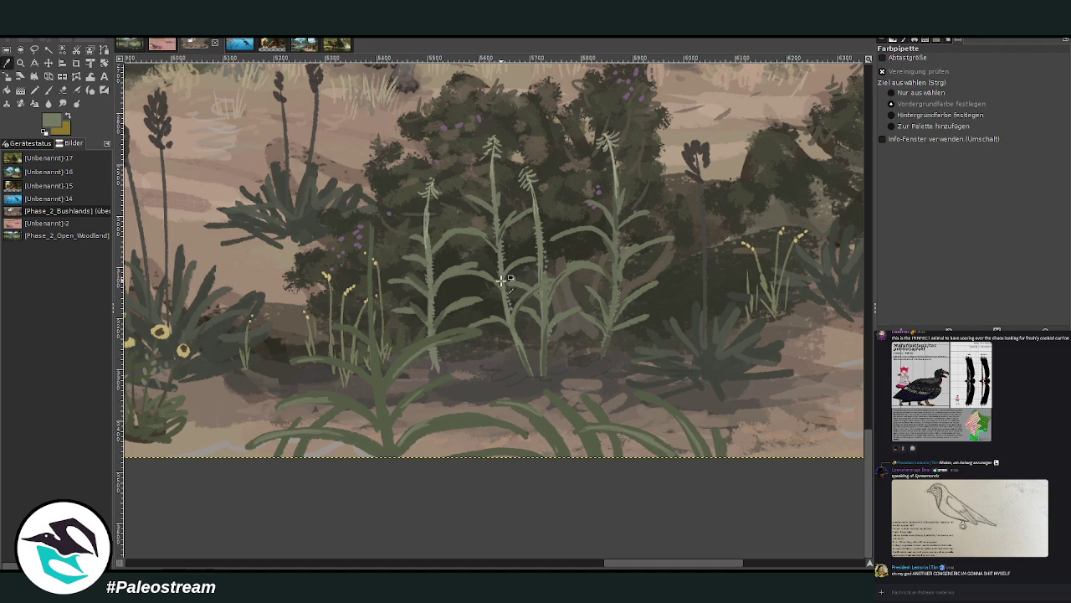
{"action": "left_click", "coordinate": [48, 90]}
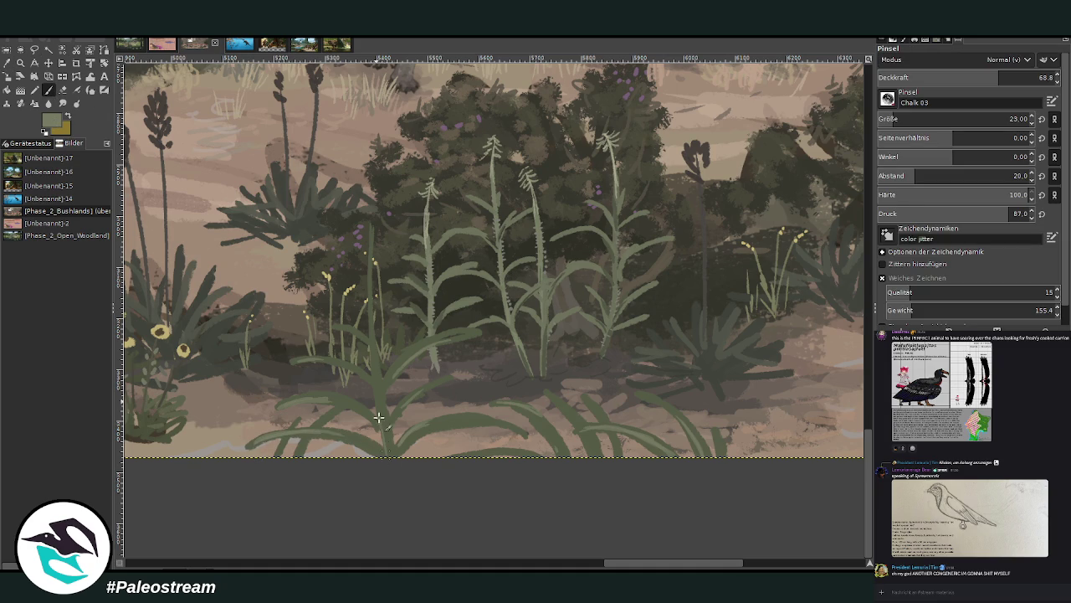
{"action": "left_click_drag", "start_coordinate": [377, 405], "coordinate": [369, 232]}
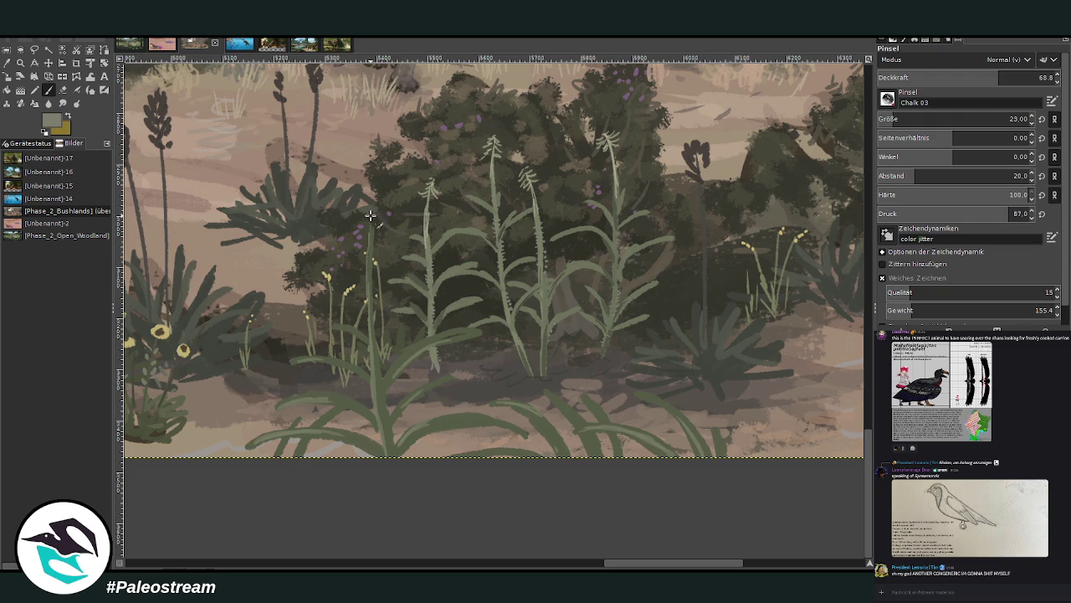
{"action": "left_click_drag", "start_coordinate": [371, 217], "coordinate": [376, 166]}
{"action": "left_click", "coordinate": [837, 329], "text": "ctrl"}
{"action": "mouse_move", "coordinate": [362, 190]}
{"action": "left_mouse_down"}
{"action": "mouse_move", "coordinate": [385, 211]}
{"action": "mouse_move", "coordinate": [390, 187]}
{"action": "mouse_move", "coordinate": [402, 209]}
{"action": "mouse_move", "coordinate": [385, 183]}
{"action": "mouse_move", "coordinate": [410, 197]}
{"action": "mouse_move", "coordinate": [391, 166]}
{"action": "mouse_move", "coordinate": [409, 186]}
{"action": "mouse_move", "coordinate": [402, 164]}
{"action": "mouse_move", "coordinate": [368, 179]}
{"action": "mouse_move", "coordinate": [368, 201]}
{"action": "left_mouse_up"}
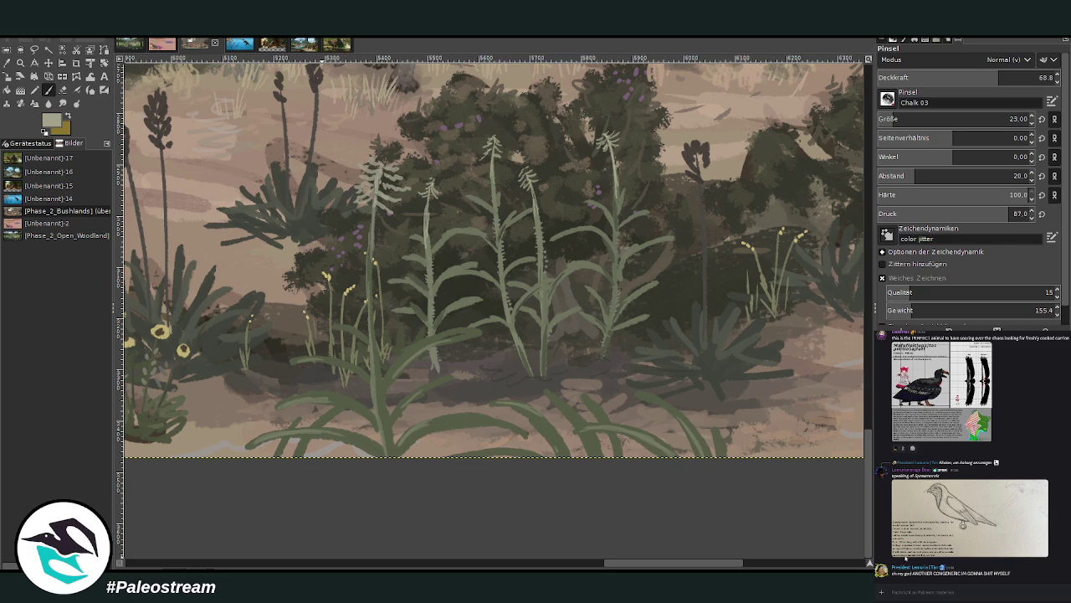
Review the bird reference images, sample a lighter colour, and zoom into the central plant cluster.
{"action": "left_click", "coordinate": [892, 549]}
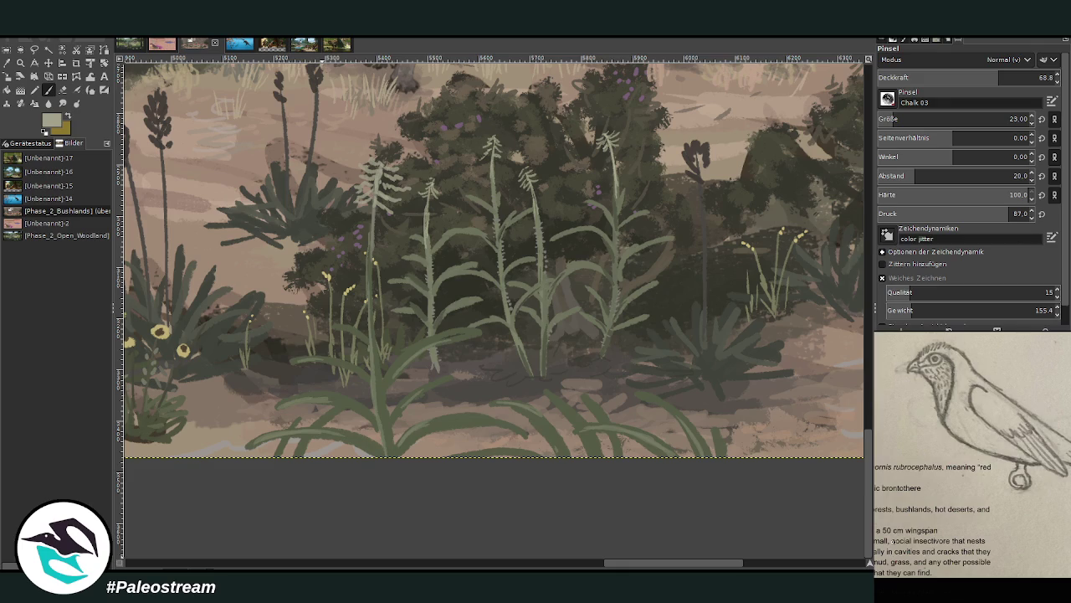
{"action": "left_click", "coordinate": [927, 590]}
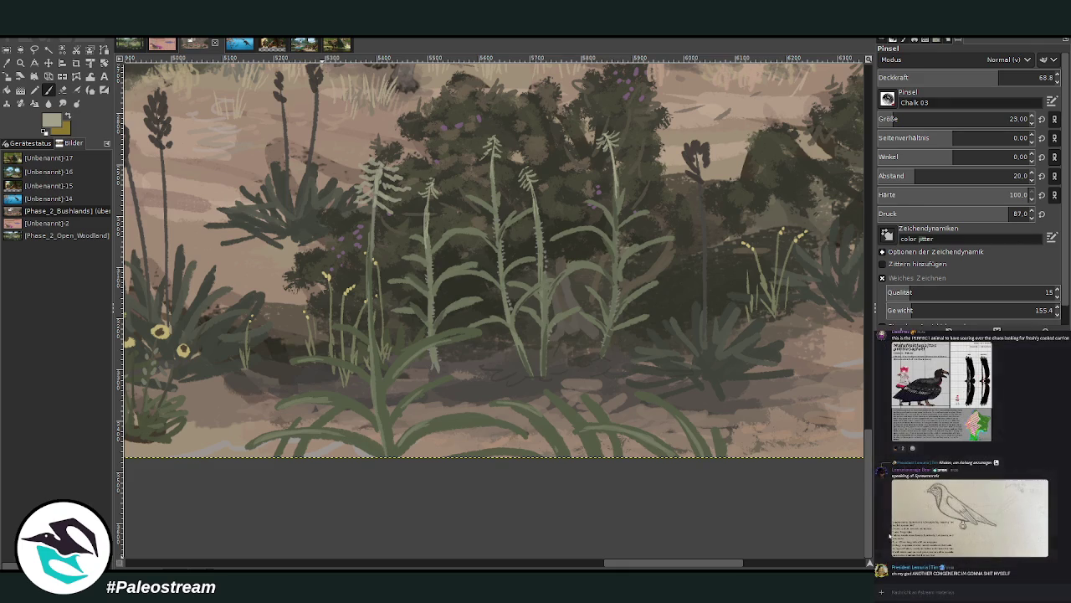
{"action": "left_click", "coordinate": [900, 524]}
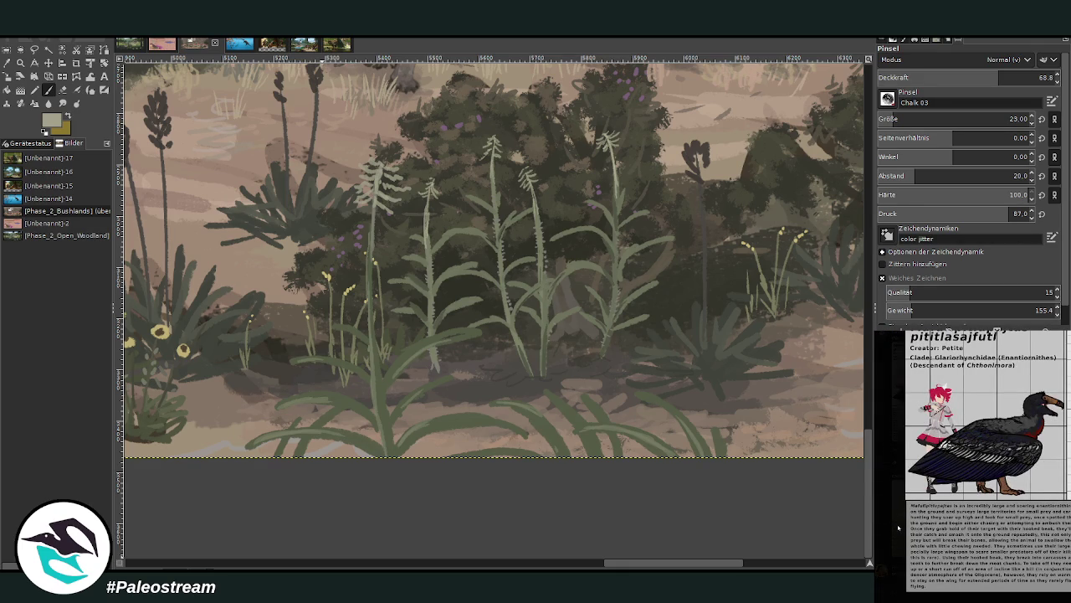
{"action": "left_click", "coordinate": [892, 529]}
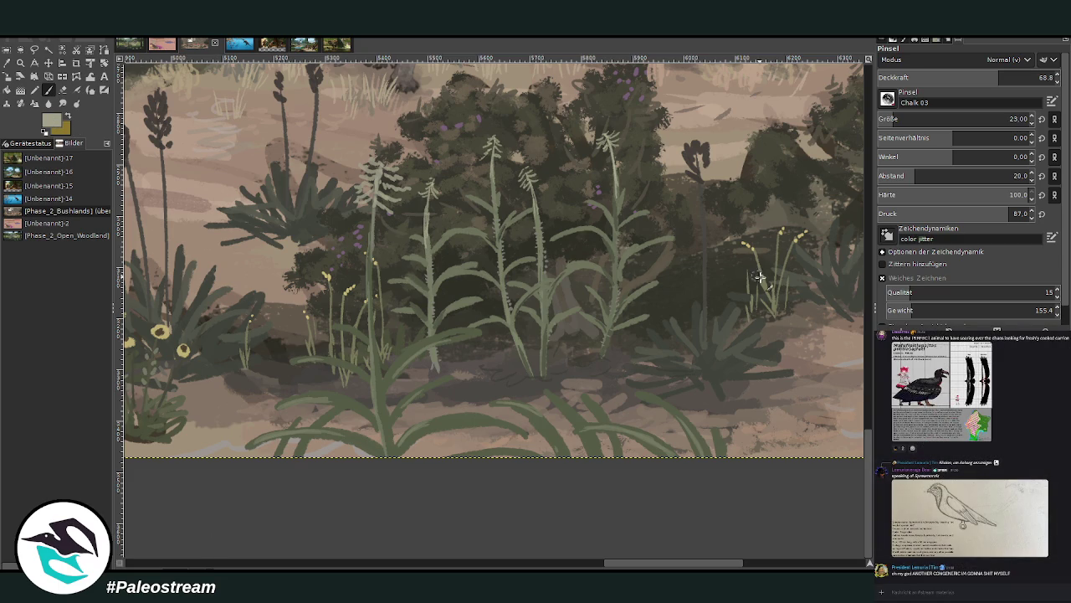
{"action": "left_click", "coordinate": [840, 315], "text": "ctrl"}
{"action": "left_click", "coordinate": [907, 435]}
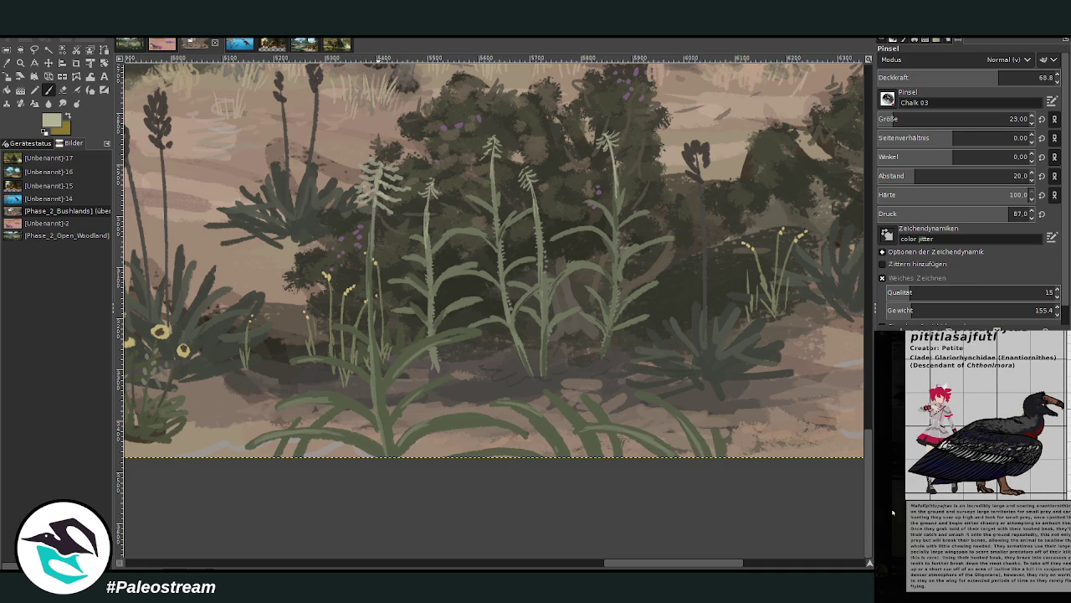
{"action": "left_click", "coordinate": [880, 531]}
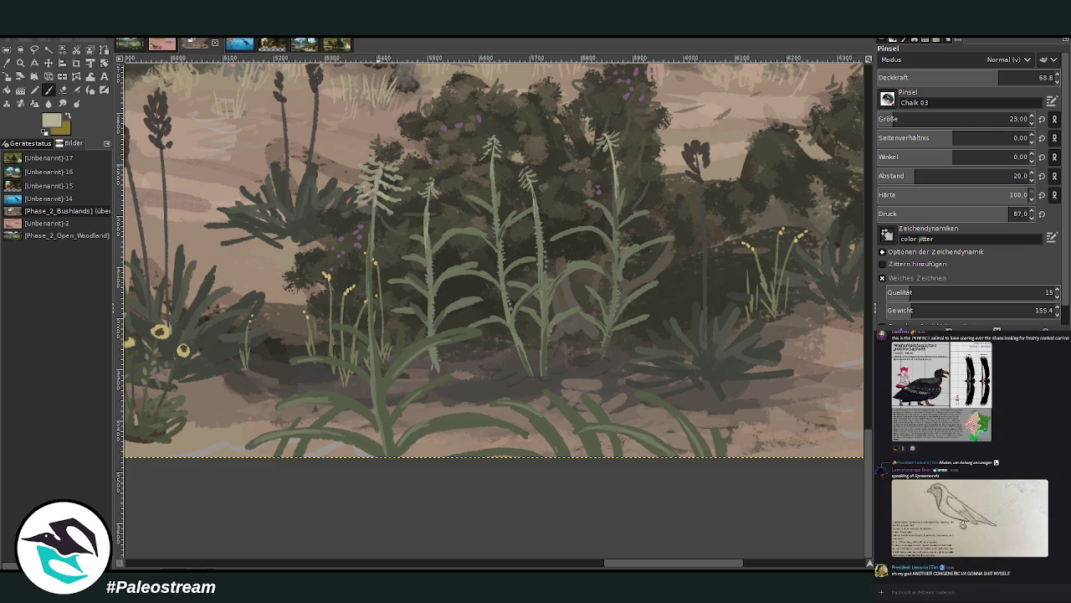
{"action": "left_click", "coordinate": [20, 62]}
{"action": "left_click_drag", "start_coordinate": [268, 105], "coordinate": [546, 464]}
Make the brush size 12 at opacity 86.4 and dot cream buds up and down the stalk.
{"action": "key", "text": "p"}
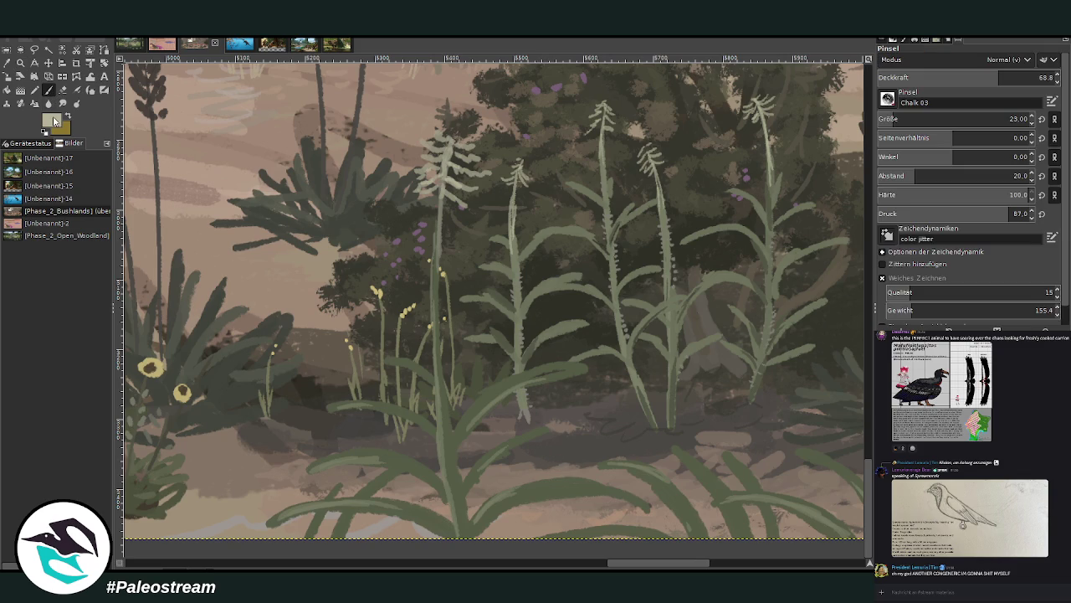
{"action": "left_click", "coordinate": [1029, 77]}
{"action": "left_click", "coordinate": [890, 119]}
{"action": "mouse_move", "coordinate": [442, 388]}
{"action": "left_mouse_down"}
{"action": "mouse_move", "coordinate": [442, 355]}
{"action": "mouse_move", "coordinate": [426, 339]}
{"action": "mouse_move", "coordinate": [432, 284]}
{"action": "left_mouse_up"}
{"action": "mouse_move", "coordinate": [443, 322]}
{"action": "left_mouse_down"}
{"action": "mouse_move", "coordinate": [429, 287]}
{"action": "mouse_move", "coordinate": [441, 248]}
{"action": "left_mouse_up"}
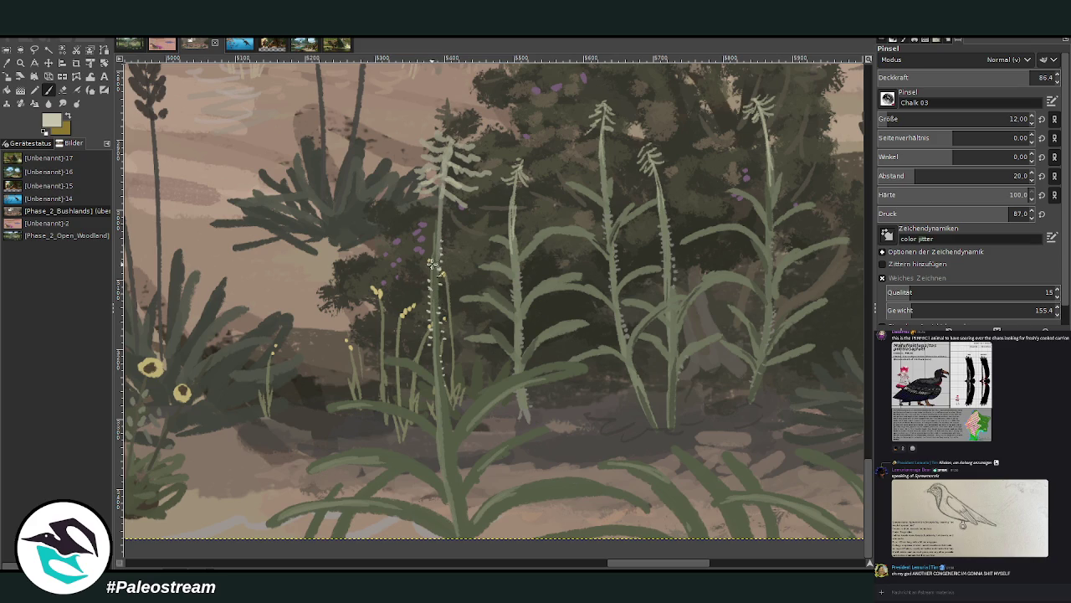
{"action": "mouse_move", "coordinate": [437, 368]}
{"action": "left_mouse_down"}
{"action": "mouse_move", "coordinate": [460, 460]}
{"action": "mouse_move", "coordinate": [438, 461]}
{"action": "mouse_move", "coordinate": [444, 476]}
{"action": "mouse_move", "coordinate": [438, 433]}
{"action": "left_mouse_up"}
Add more buds at the stalk's base and tip, then pick a darker green at opacity 76.
{"action": "left_click", "coordinate": [823, 275], "text": "ctrl"}
{"action": "mouse_move", "coordinate": [460, 502]}
{"action": "left_mouse_down"}
{"action": "mouse_move", "coordinate": [474, 532]}
{"action": "mouse_move", "coordinate": [444, 523]}
{"action": "left_mouse_up"}
{"action": "left_click_drag", "start_coordinate": [432, 248], "coordinate": [437, 201]}
{"action": "key", "text": "o"}
{"action": "left_click", "coordinate": [506, 383]}
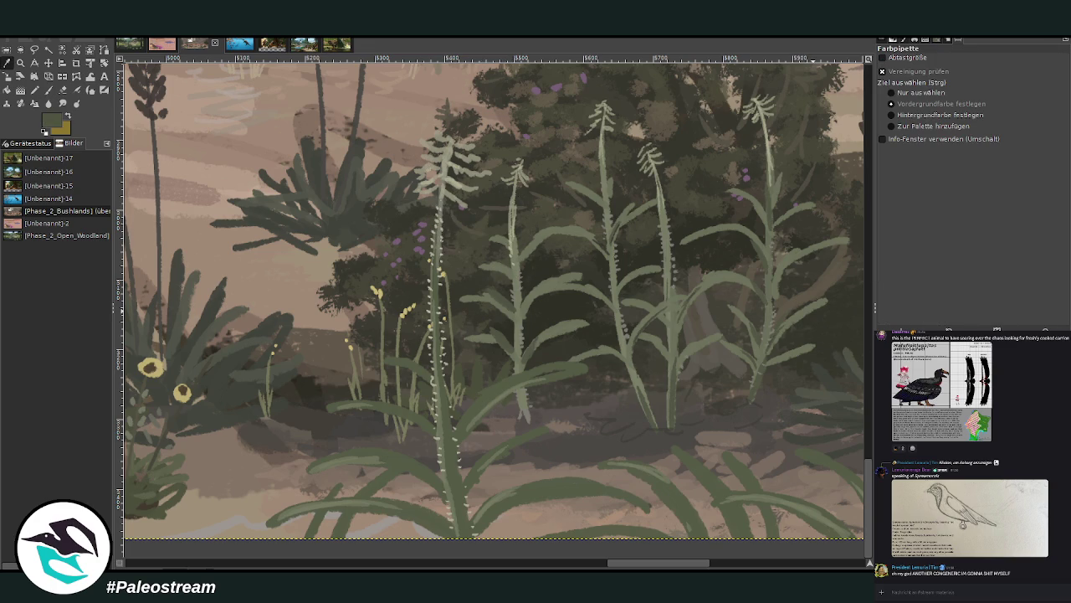
{"action": "left_click", "coordinate": [48, 89]}
{"action": "left_click", "coordinate": [1016, 75]}
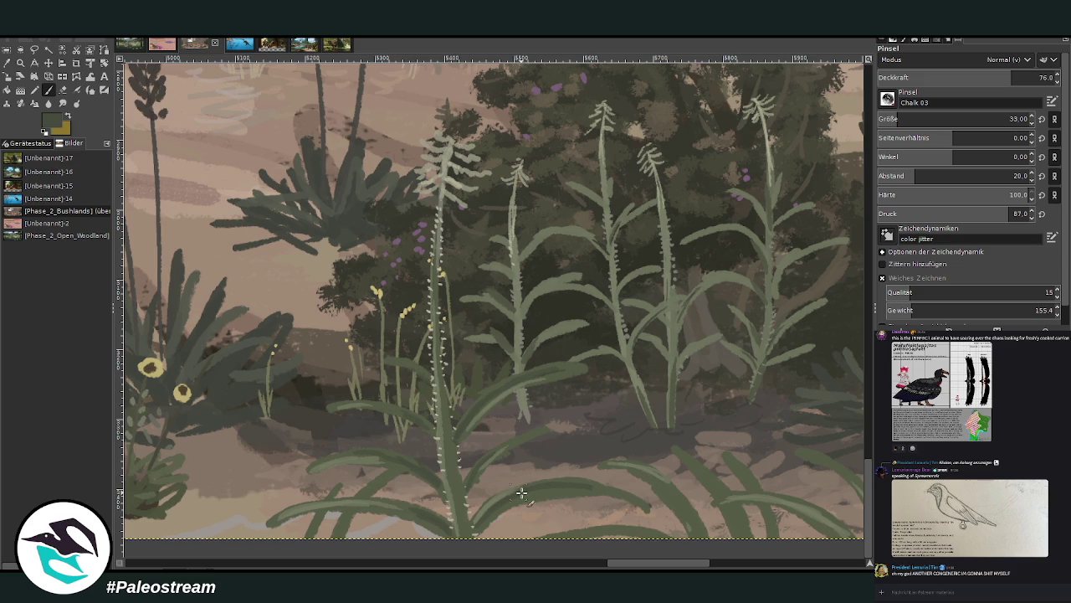
Sample the light leaf green, shrink the brush to size 25 and drop opacity to about half.
{"action": "scroll", "coordinate": [527, 502], "scroll_direction": "right", "scroll_amount": 1}
{"action": "scroll", "coordinate": [536, 511], "scroll_direction": "right", "scroll_amount": 2}
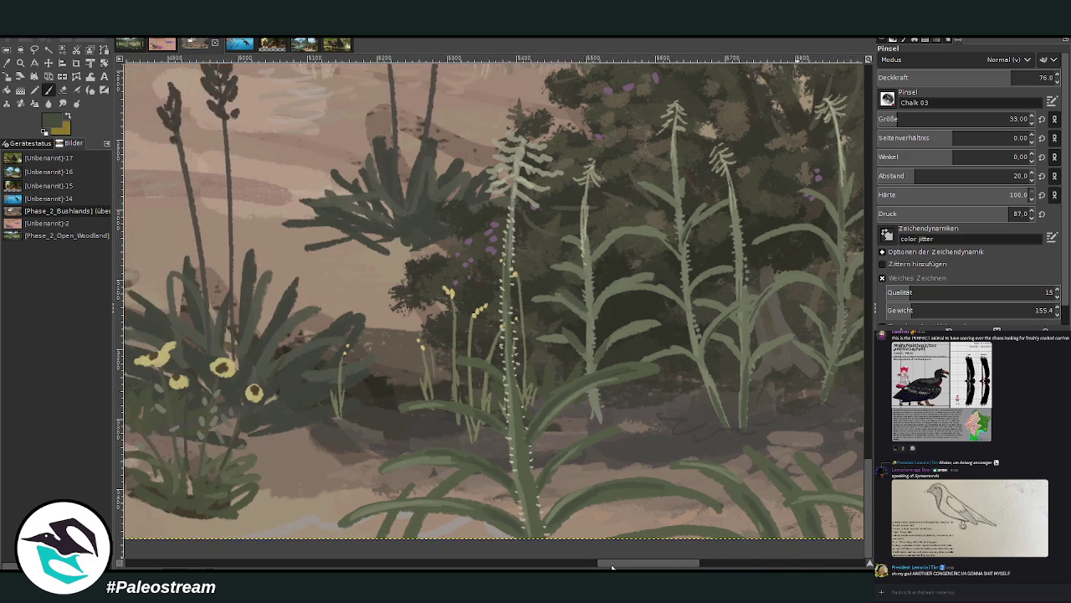
{"action": "left_click_drag", "start_coordinate": [627, 563], "coordinate": [593, 563]}
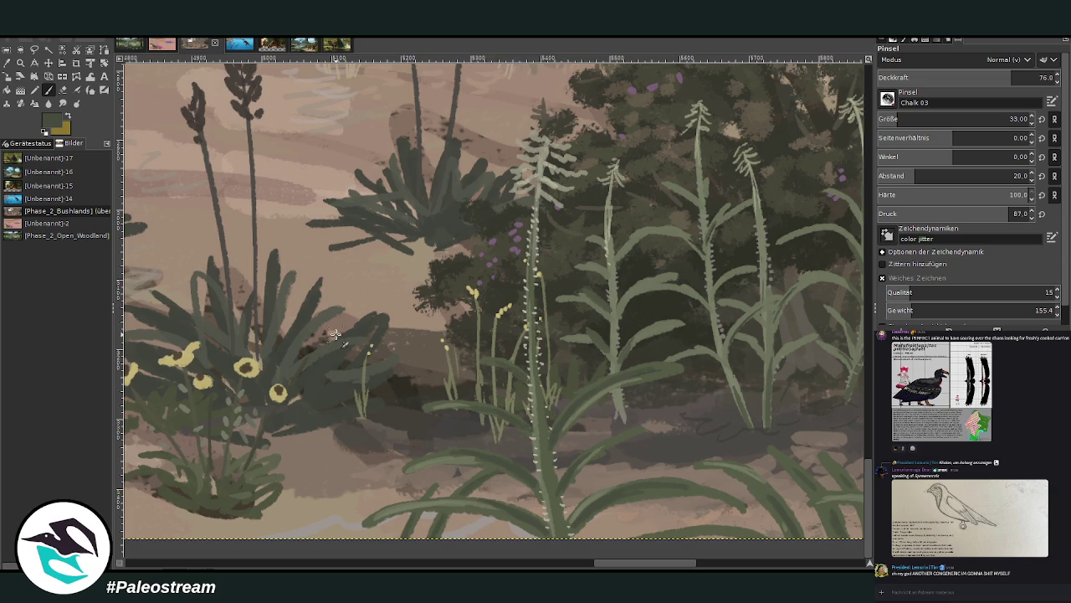
{"action": "key", "text": "o"}
{"action": "left_click", "coordinate": [670, 365]}
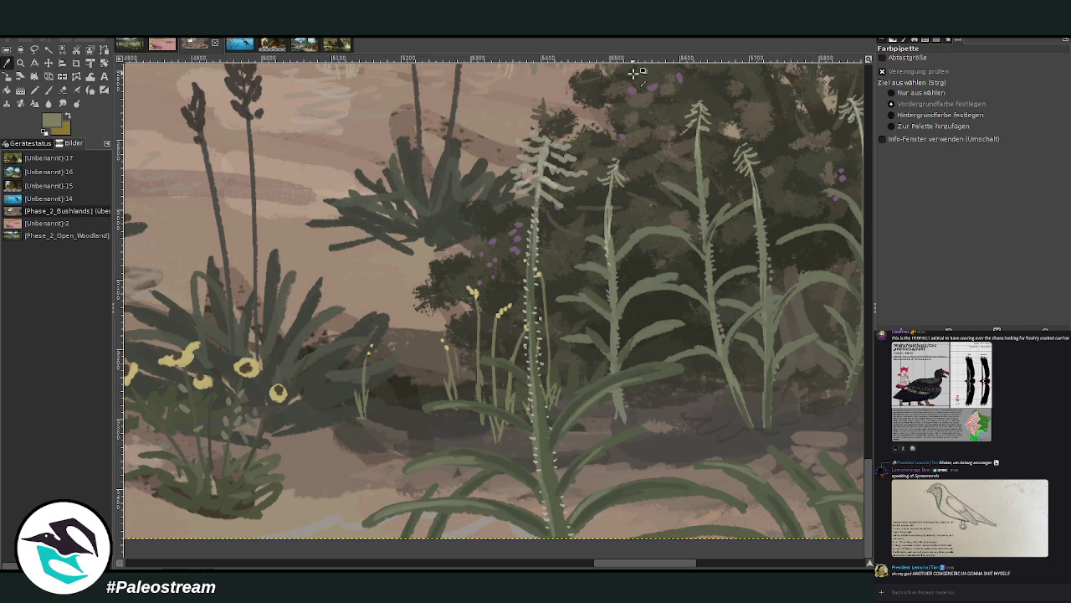
{"action": "left_click", "coordinate": [48, 90]}
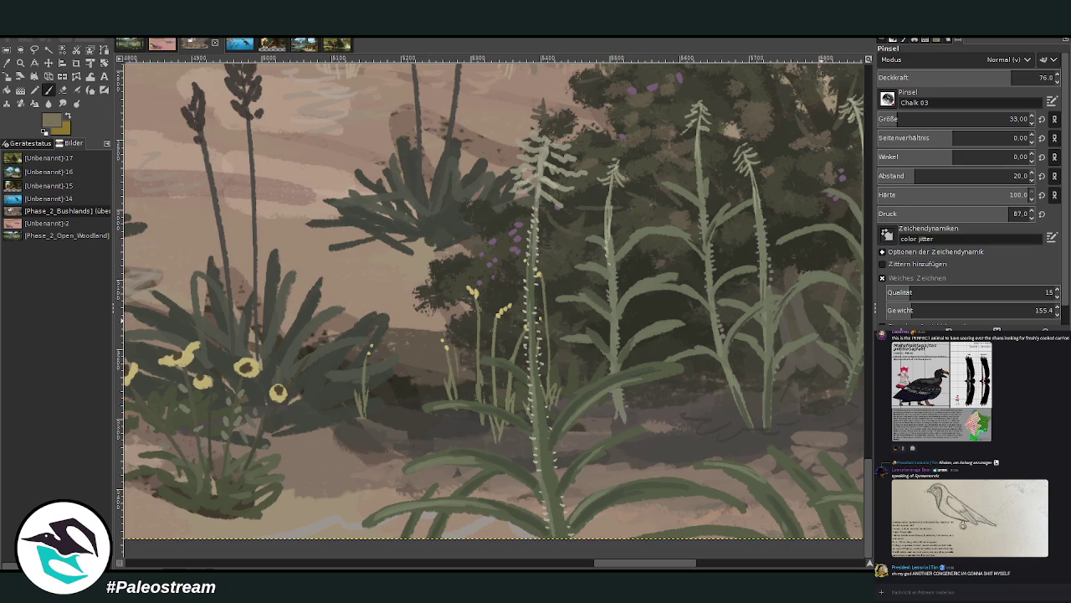
{"action": "key", "text": "bracketleft"}
{"action": "key", "text": "bracketleft"}
{"action": "key", "text": "bracketleft"}
{"action": "key", "text": "bracketleft"}
{"action": "key", "text": "bracketleft"}
{"action": "key", "text": "bracketleft"}
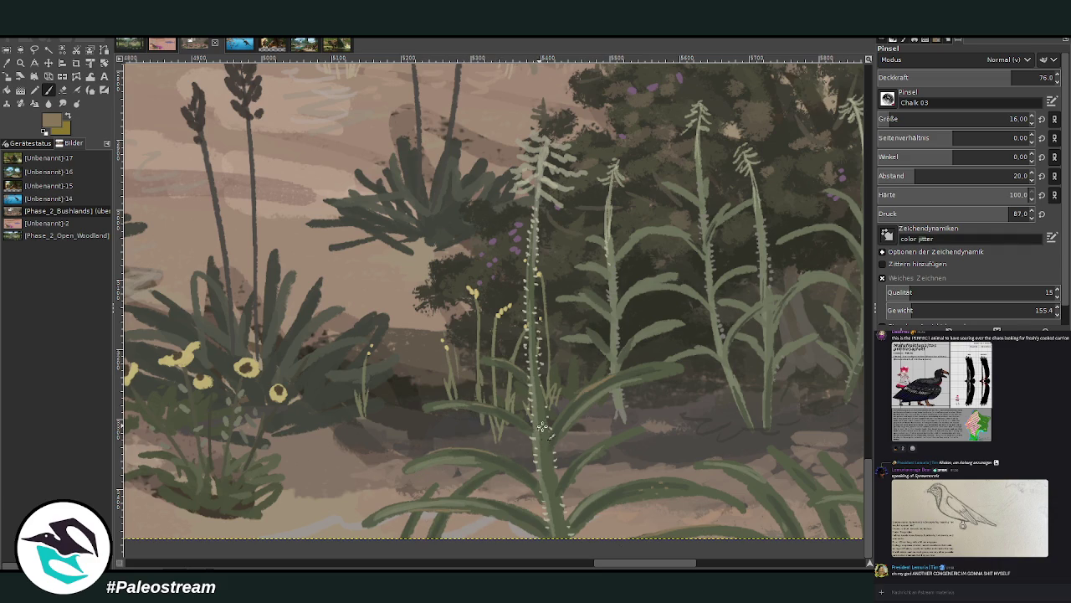
{"action": "left_click", "coordinate": [854, 289], "text": "ctrl"}
{"action": "key", "text": "less"}
{"action": "key", "text": "less"}
{"action": "key", "text": "less"}
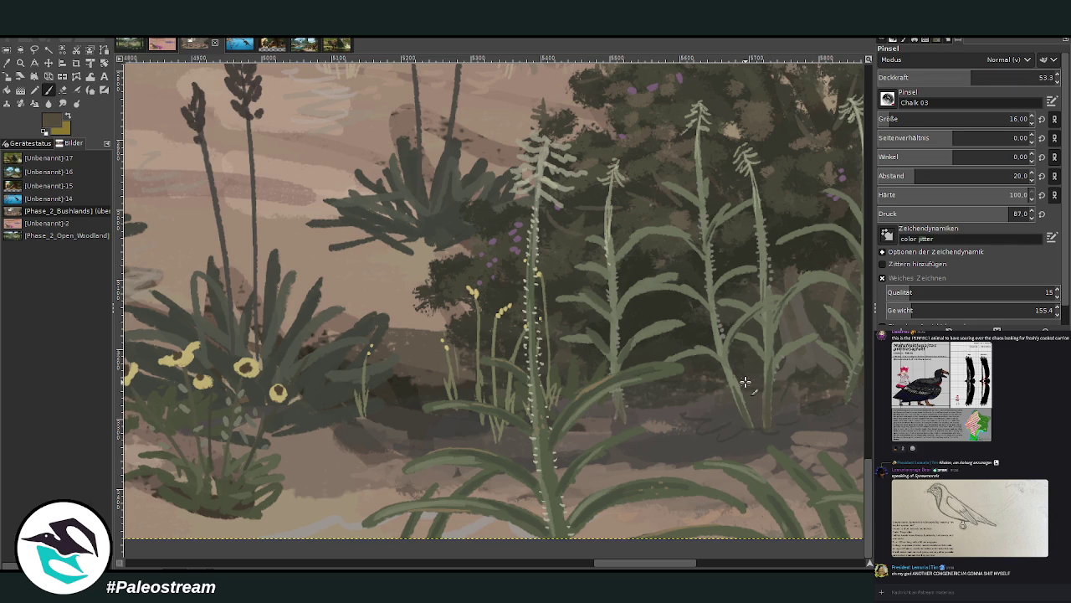
Pick the lighter grey-green at opacity 68.5 and highlight the upper edges of the leaves.
{"action": "left_click", "coordinate": [6, 63]}
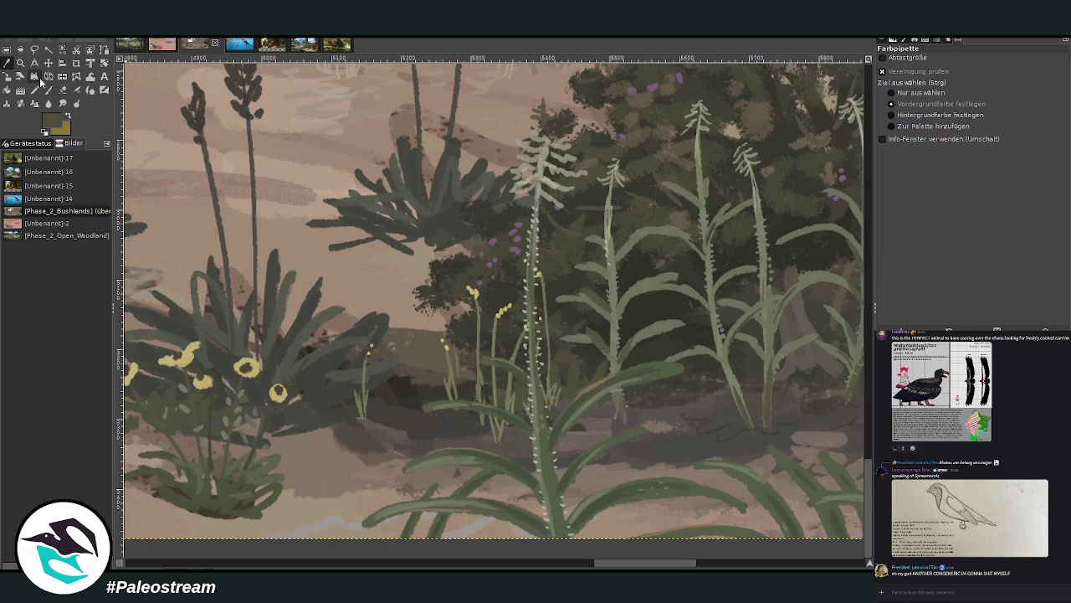
{"action": "left_click", "coordinate": [839, 314]}
{"action": "left_click", "coordinate": [47, 89]}
{"action": "left_click", "coordinate": [1003, 77]}
{"action": "left_click_drag", "start_coordinate": [554, 163], "coordinate": [542, 142]}
{"action": "left_click_drag", "start_coordinate": [638, 369], "coordinate": [685, 366]}
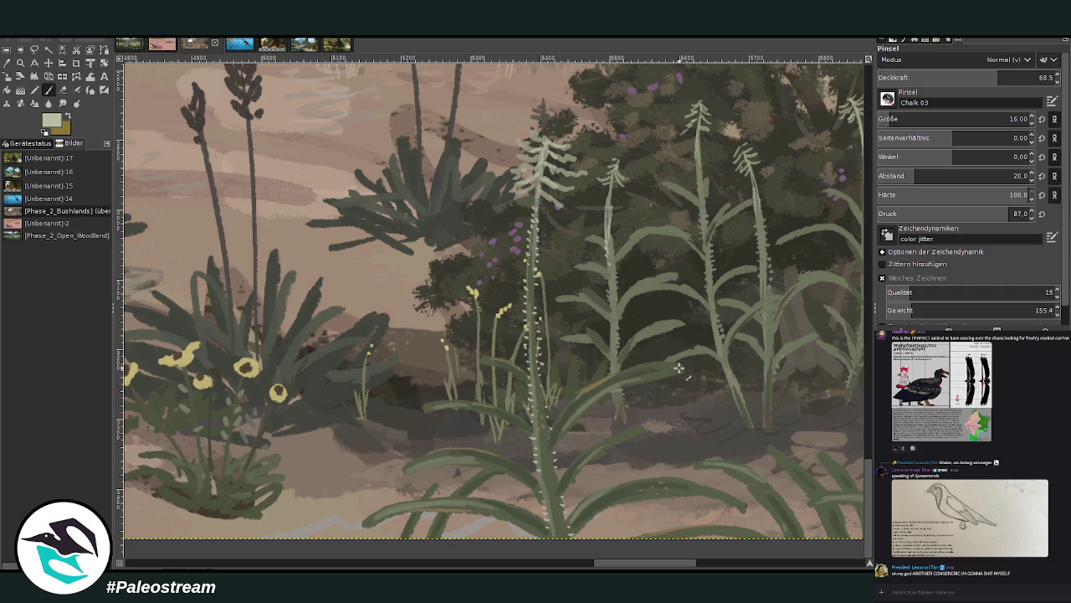
At opacity 40.4, add a faint highlight along a foreground leaf and view the whole panorama.
{"action": "left_click", "coordinate": [949, 78]}
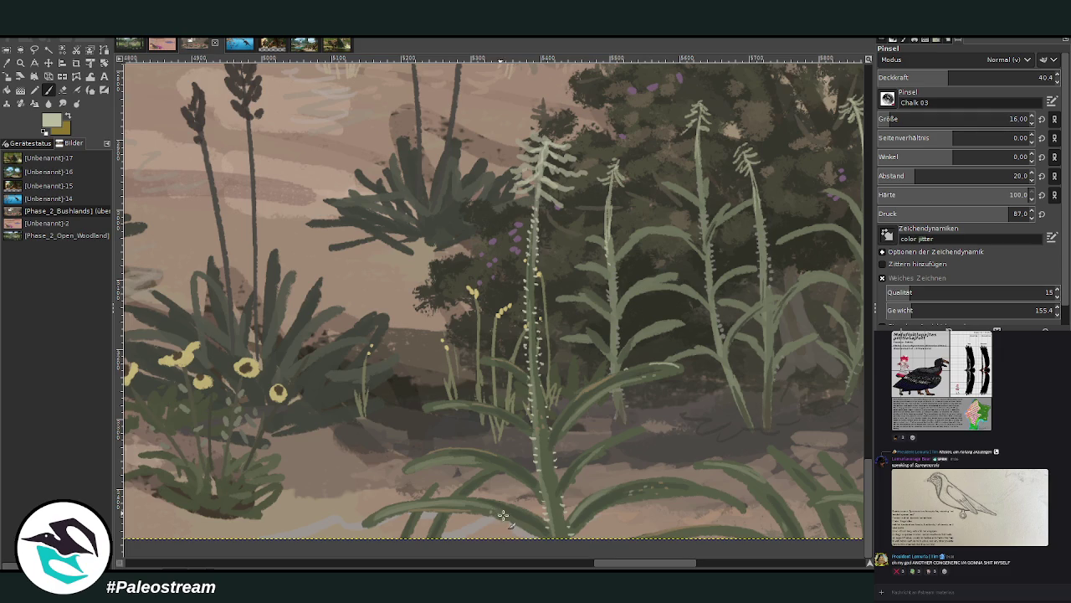
{"action": "scroll", "coordinate": [600, 524], "scroll_direction": "right", "scroll_amount": 3}
{"action": "scroll", "coordinate": [650, 379], "scroll_direction": "right", "scroll_amount": 3}
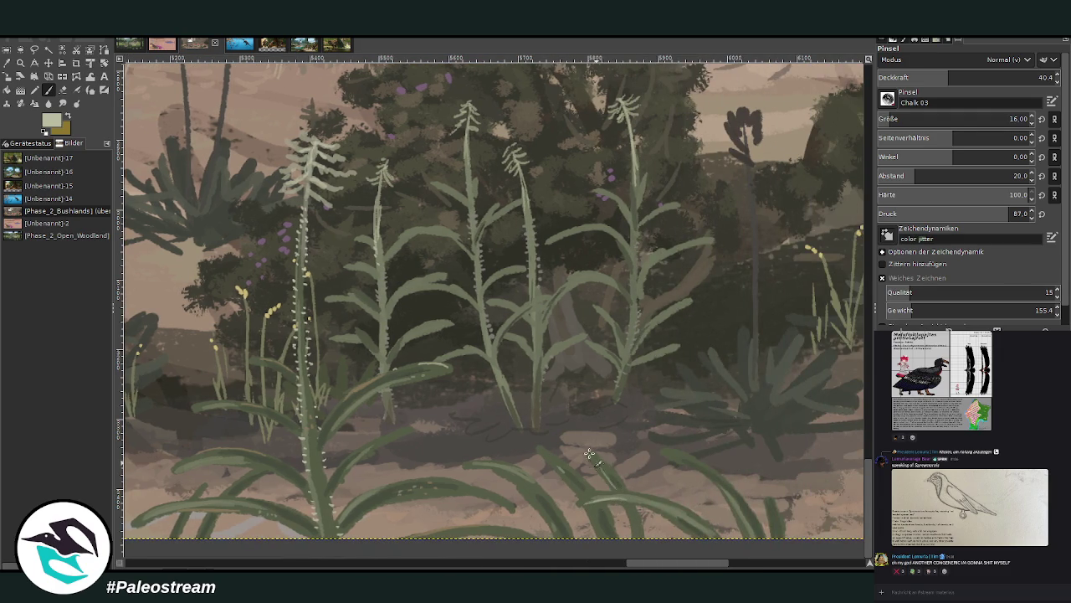
{"action": "left_click_drag", "start_coordinate": [674, 457], "coordinate": [728, 492]}
{"action": "key", "text": "ctrl+Page_Up"}
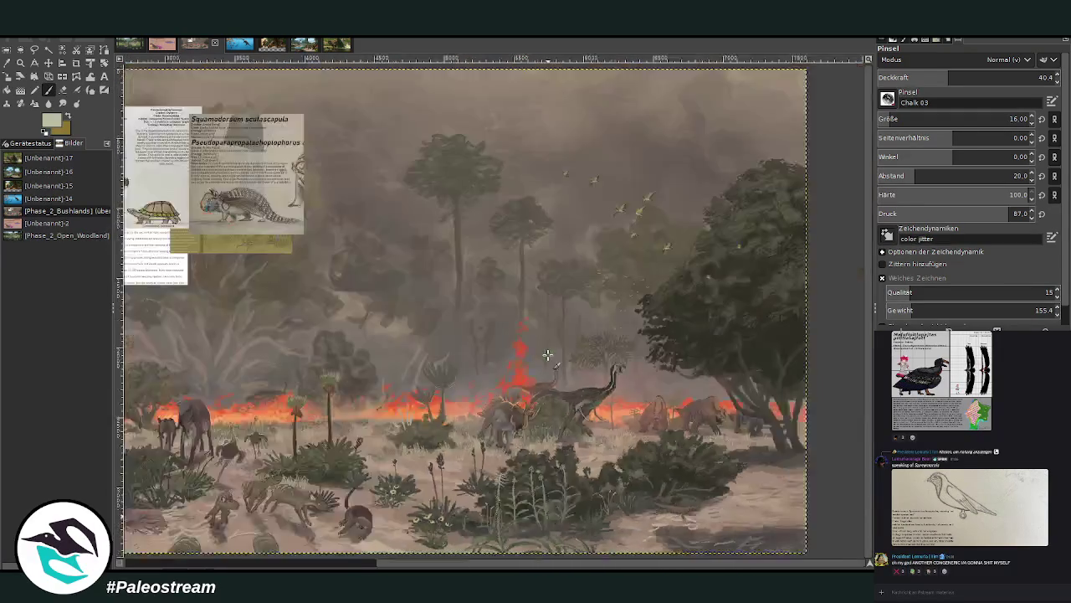
Mirror the plant cluster horizontally and rescale it, shifting it right and down.
{"action": "key", "text": "z"}
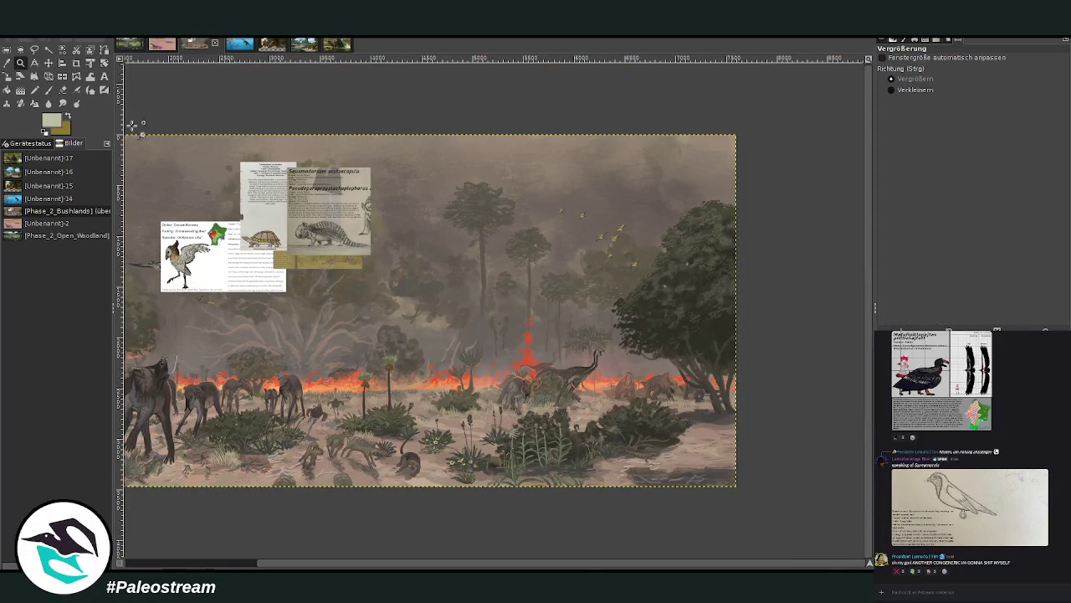
{"action": "left_click_drag", "start_coordinate": [466, 362], "coordinate": [616, 512]}
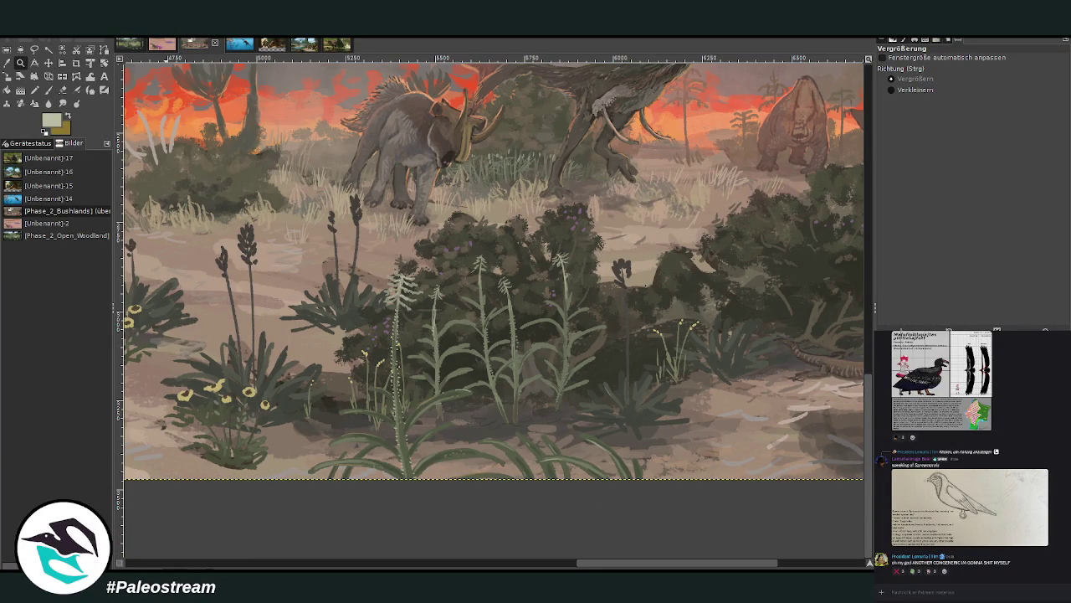
{"action": "left_click_drag", "start_coordinate": [644, 479], "coordinate": [173, 270]}
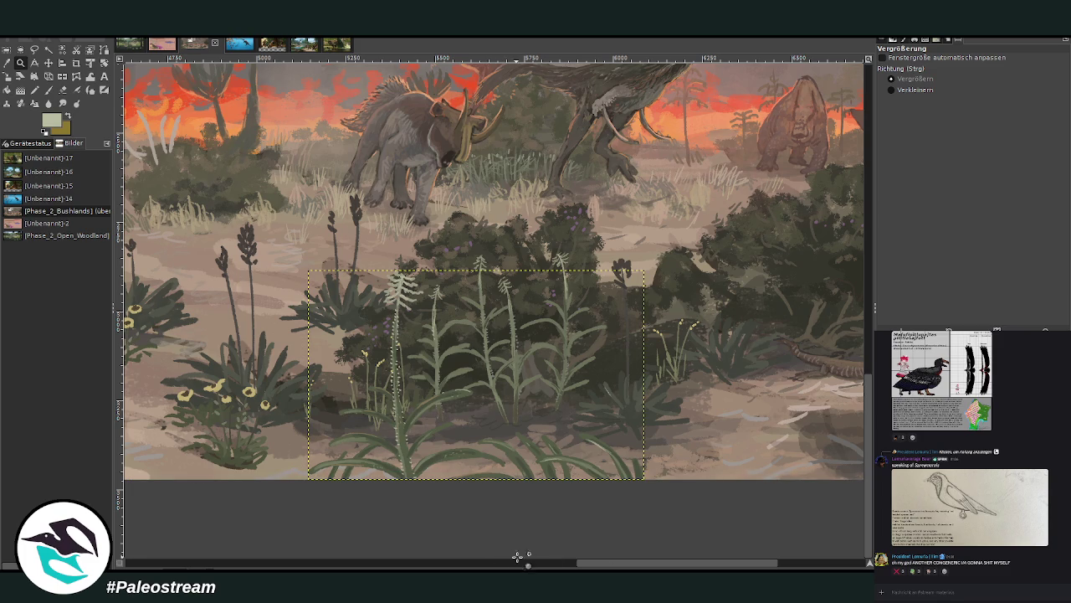
{"action": "left_click_drag", "start_coordinate": [611, 567], "coordinate": [649, 567]}
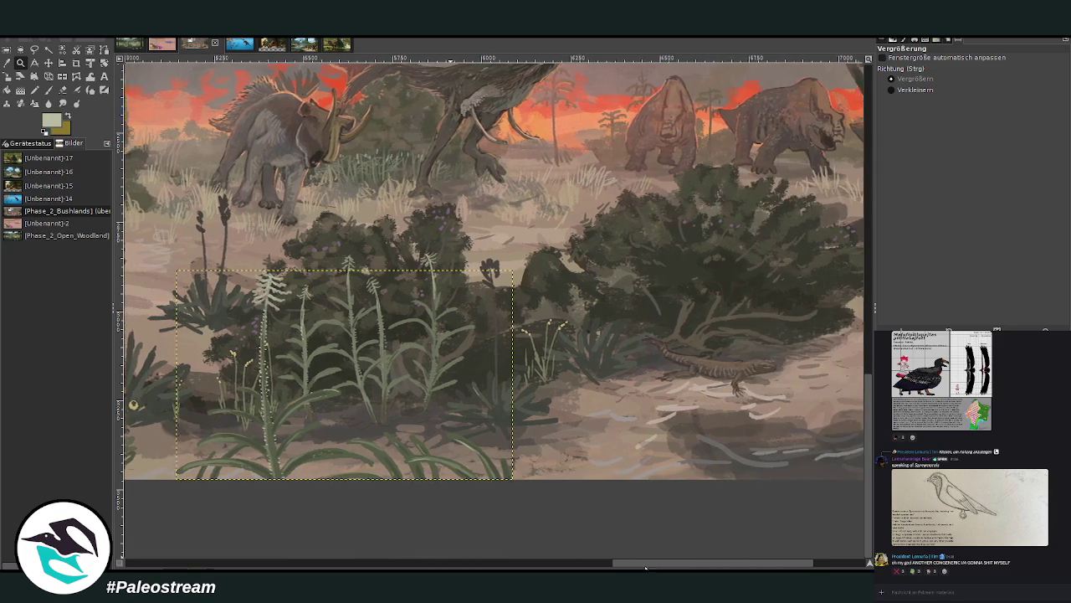
{"action": "left_click", "coordinate": [61, 77]}
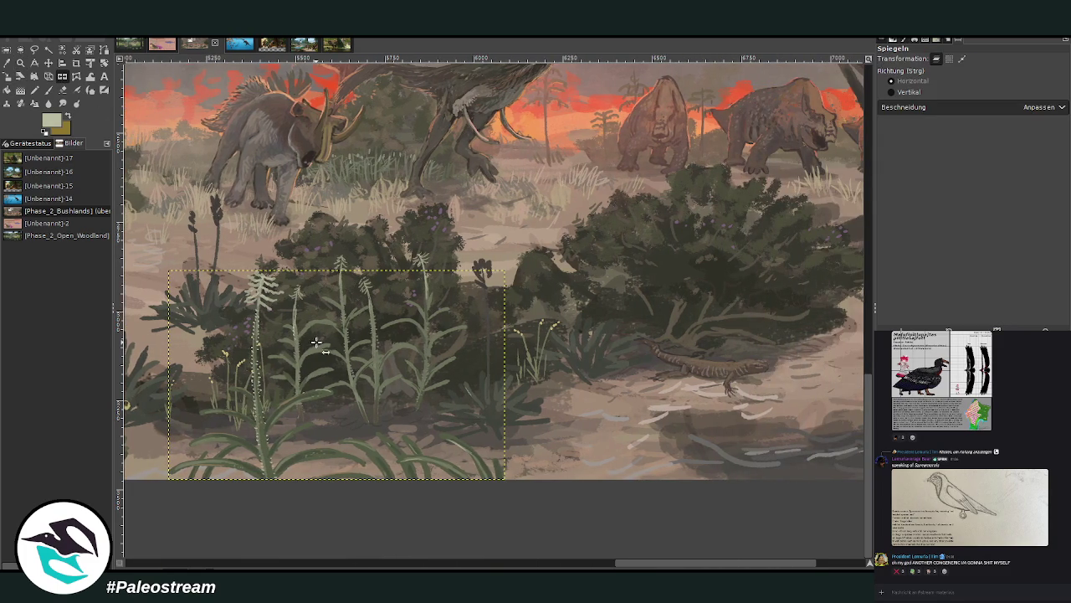
{"action": "left_click", "coordinate": [316, 341]}
{"action": "left_click", "coordinate": [8, 77]}
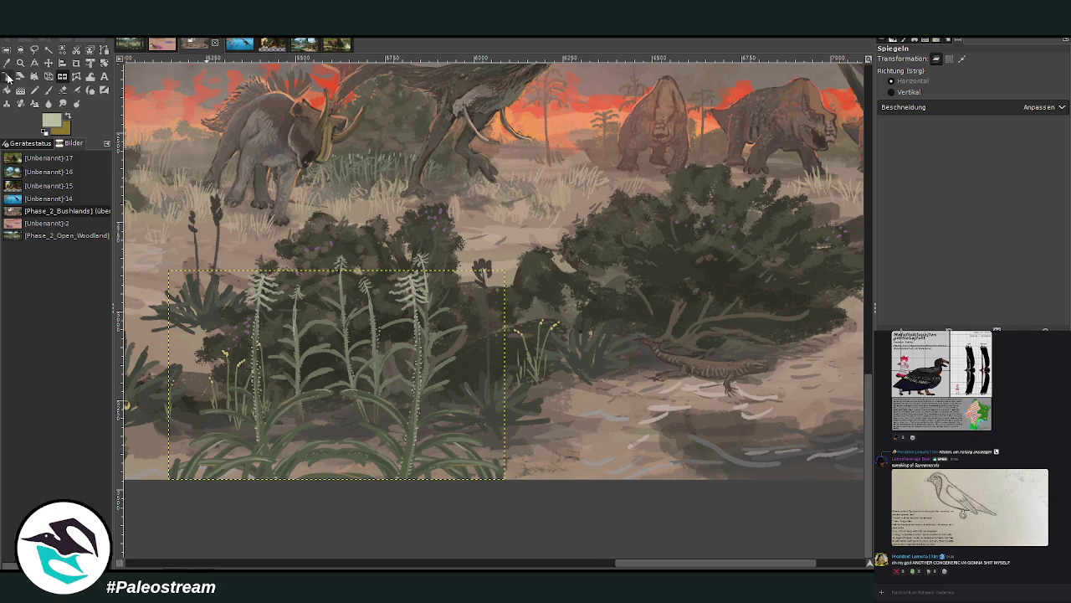
{"action": "left_click", "coordinate": [339, 327]}
{"action": "left_click_drag", "start_coordinate": [331, 387], "coordinate": [410, 403]}
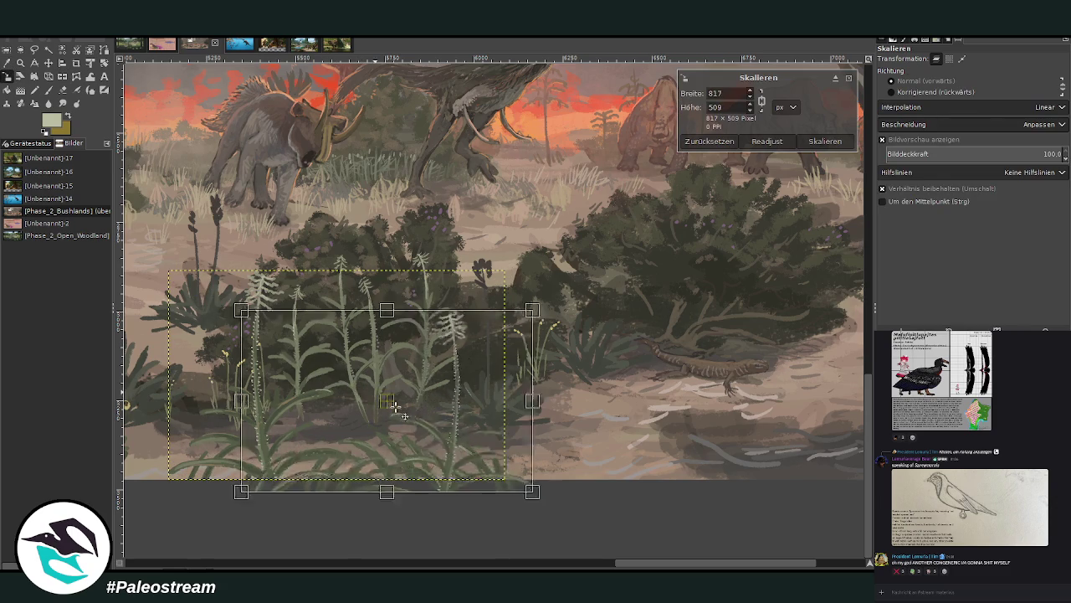
{"action": "left_click", "coordinate": [823, 141]}
Tilt the cluster about 8°, nudge it left and down, and erase part of the white flower spike.
{"action": "left_click", "coordinate": [104, 63]}
{"action": "left_click_drag", "start_coordinate": [408, 381], "coordinate": [396, 360]}
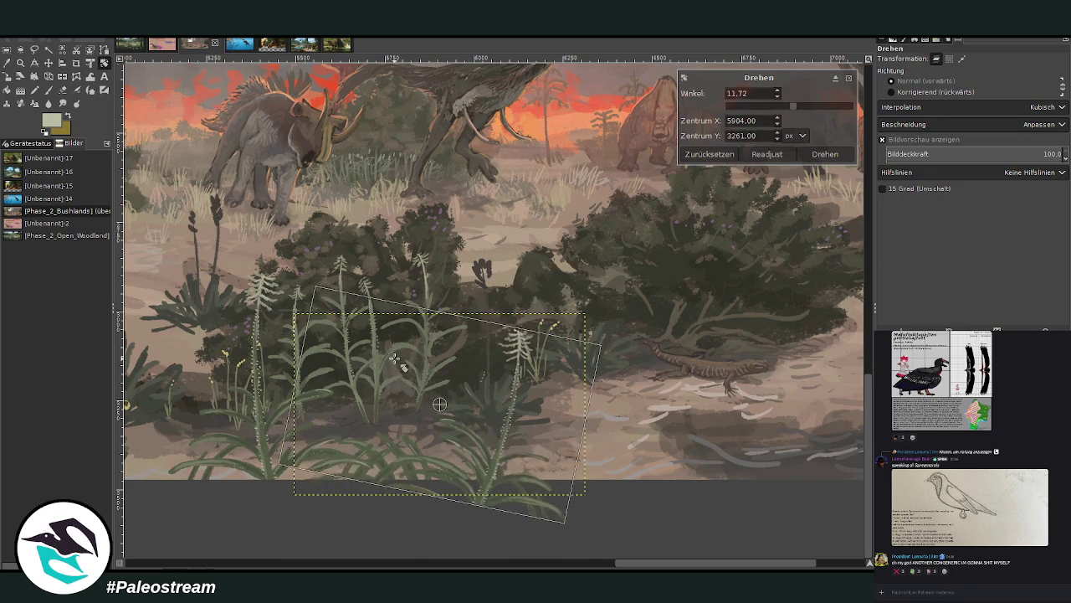
{"action": "left_click", "coordinate": [825, 154]}
{"action": "left_click", "coordinate": [47, 63]}
{"action": "left_click_drag", "start_coordinate": [502, 444], "coordinate": [492, 452]}
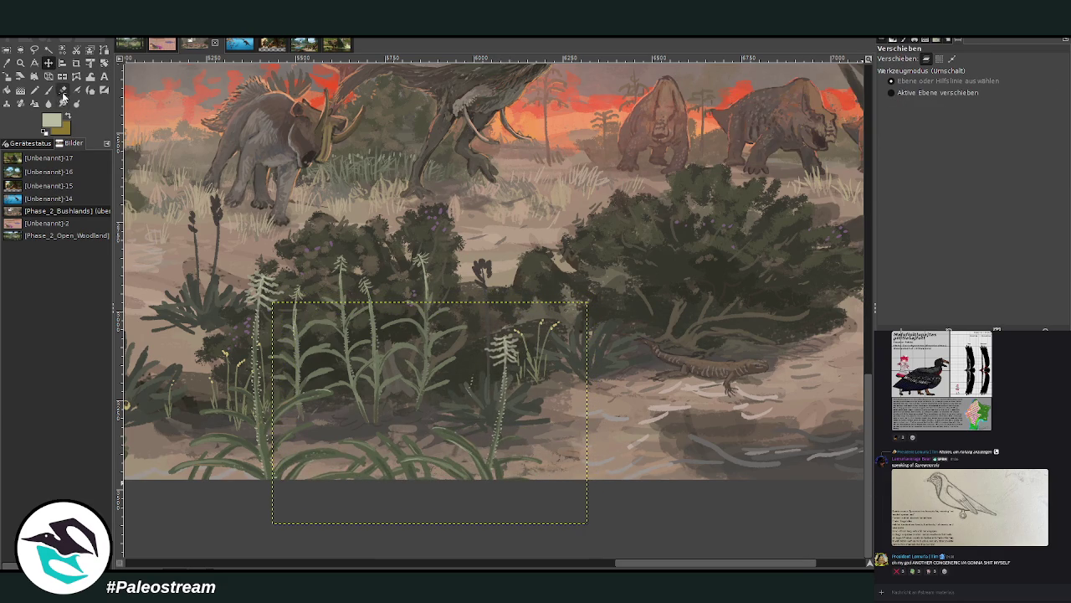
{"action": "left_click", "coordinate": [61, 90]}
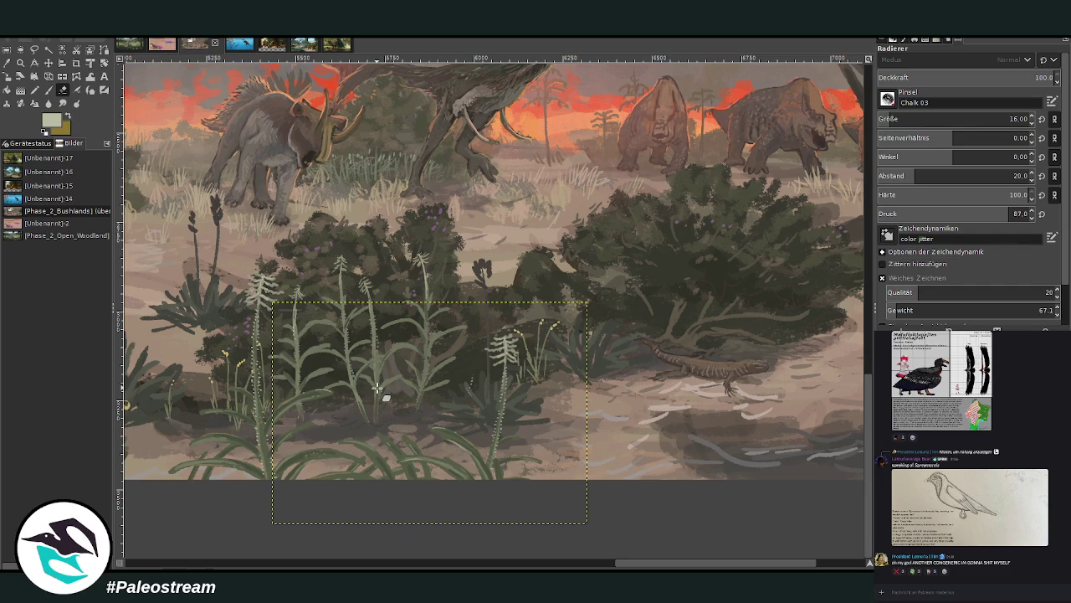
{"action": "left_click_drag", "start_coordinate": [499, 363], "coordinate": [506, 336]}
Scale the plant layer to 838×590 and move it down and right onto the ground.
{"action": "left_click", "coordinate": [7, 77]}
{"action": "left_click", "coordinate": [354, 351]}
{"action": "left_click_drag", "start_coordinate": [390, 399], "coordinate": [480, 459]}
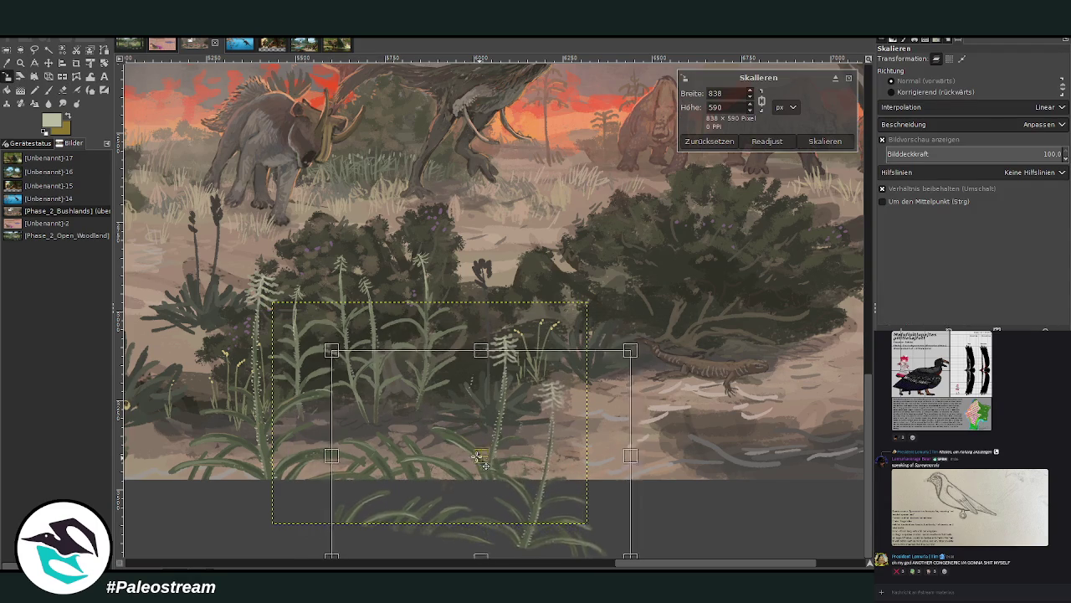
{"action": "left_click_drag", "start_coordinate": [480, 459], "coordinate": [492, 451]}
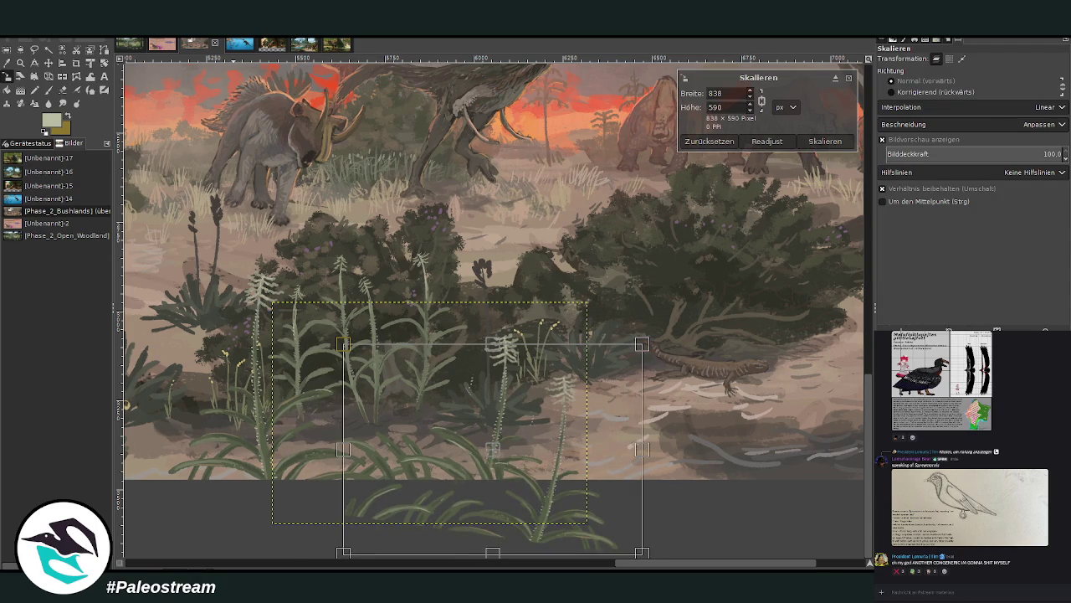
{"action": "key", "text": "Return"}
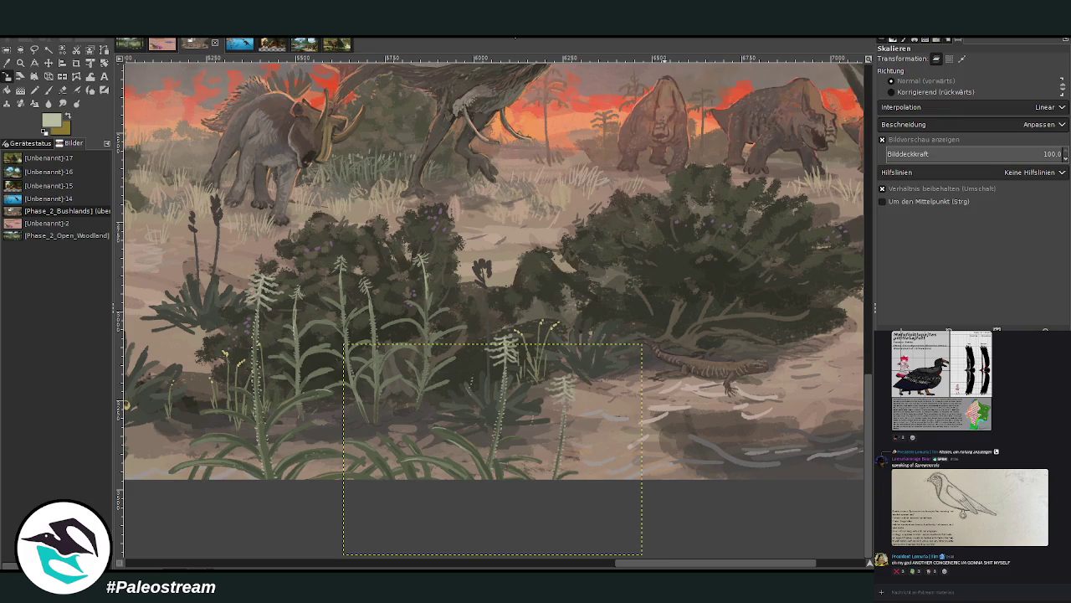
Set the Eraser to size 72, switch layers, and zoom in on the lower-right plants and ground.
{"action": "left_click", "coordinate": [91, 77]}
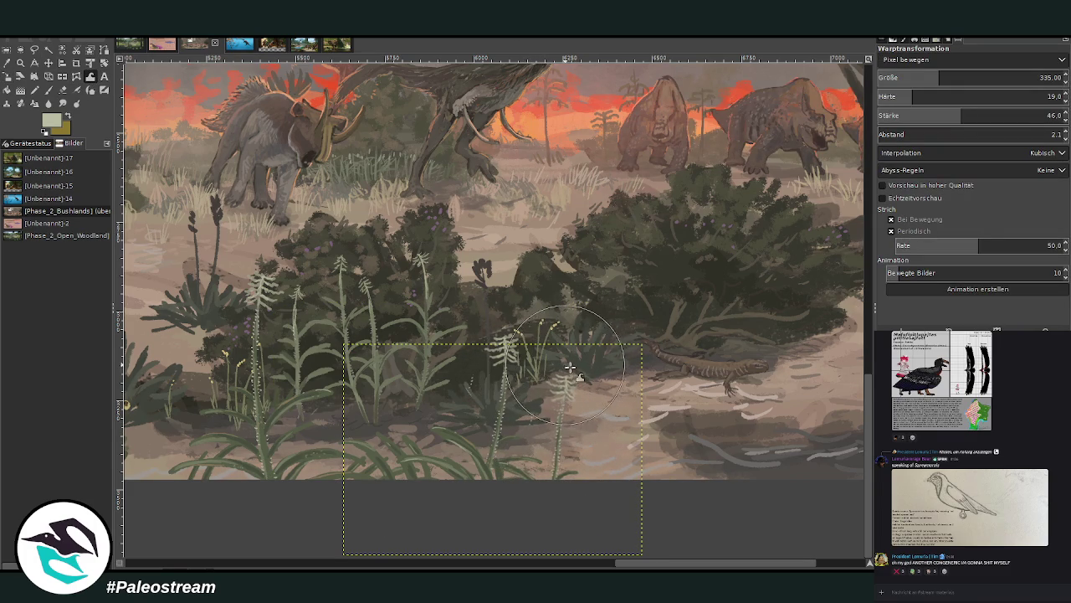
{"action": "key", "text": "shift+e"}
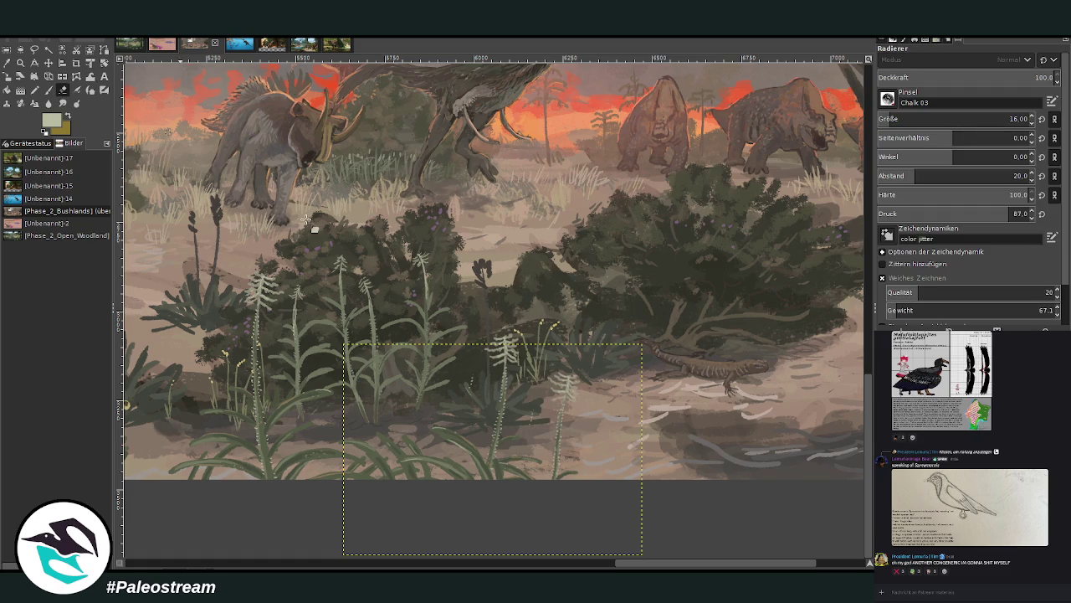
{"action": "key", "text": "bracketright"}
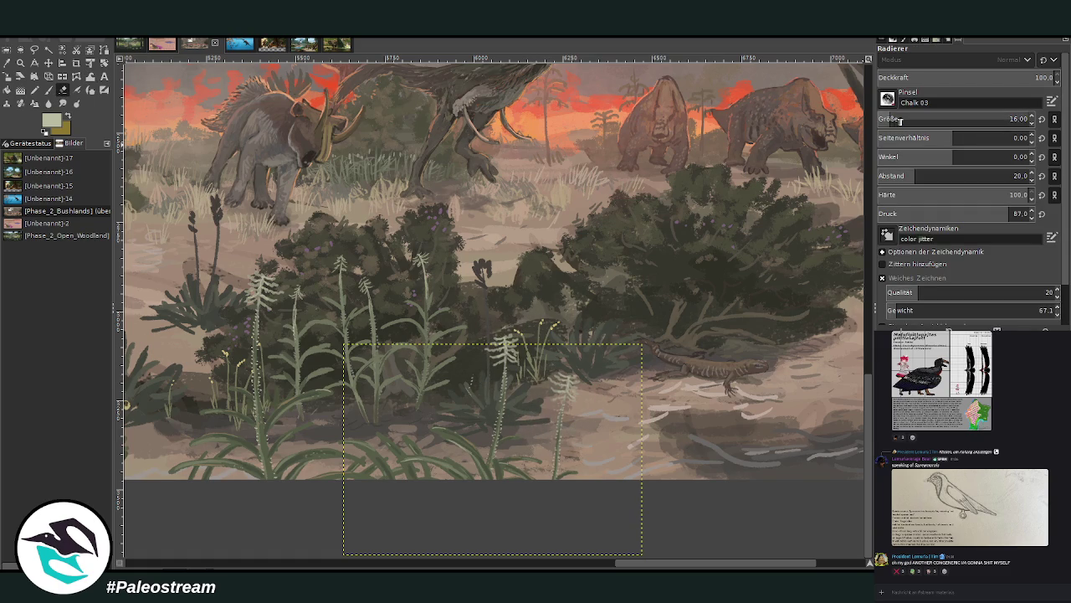
{"action": "key", "text": "Page_Down"}
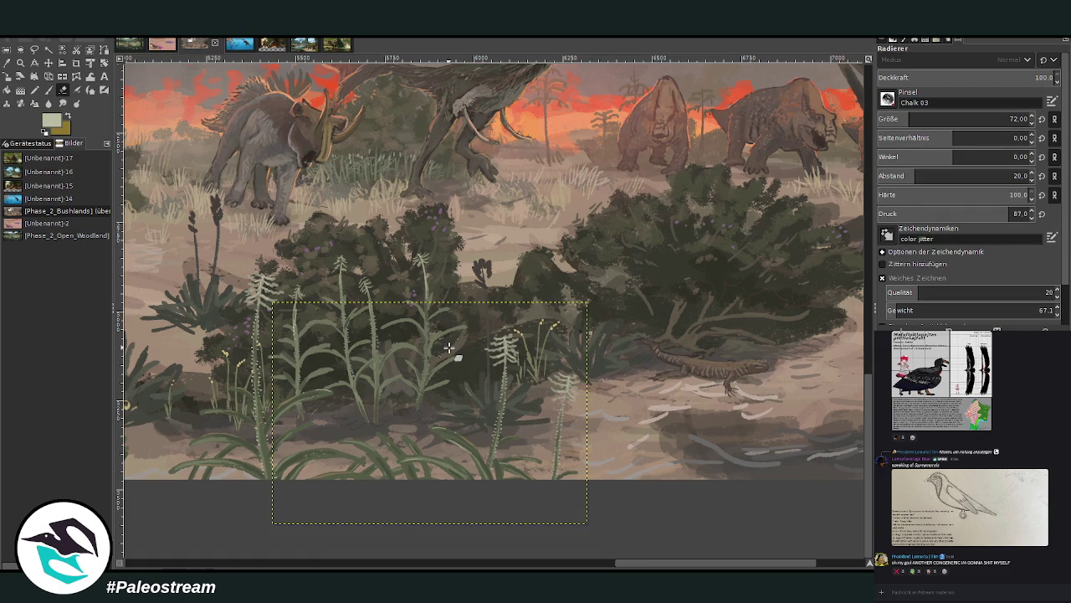
{"action": "scroll", "coordinate": [450, 347], "scroll_direction": "down", "scroll_amount": 2, "text": "ctrl"}
{"action": "scroll", "coordinate": [450, 348], "scroll_direction": "down", "scroll_amount": 2, "text": "ctrl"}
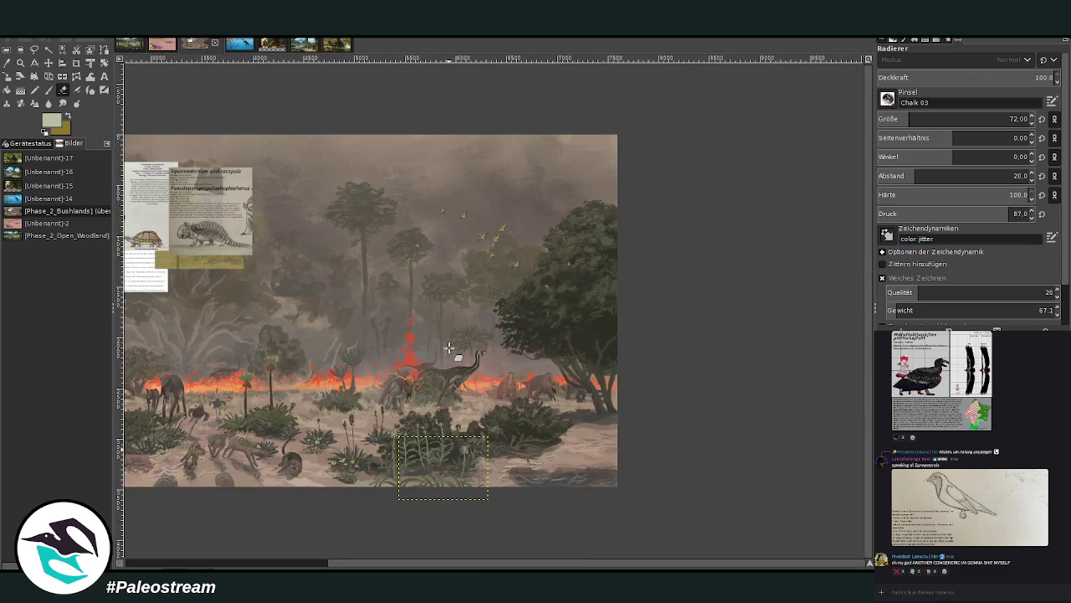
{"action": "scroll", "coordinate": [450, 348], "scroll_direction": "down", "scroll_amount": 1, "text": "ctrl"}
{"action": "key", "text": "z"}
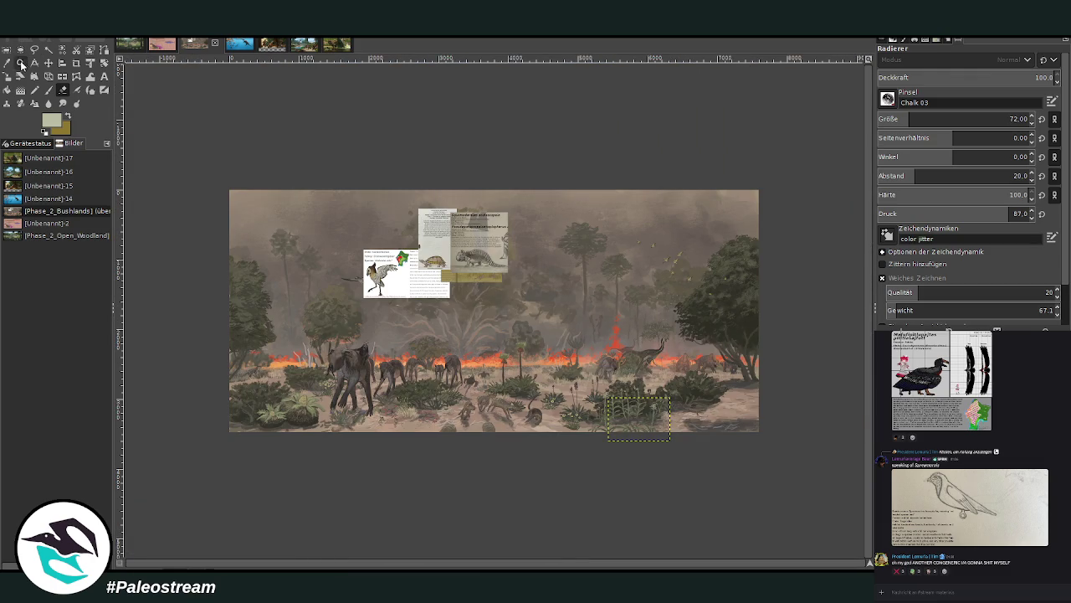
{"action": "left_click_drag", "start_coordinate": [536, 348], "coordinate": [680, 517]}
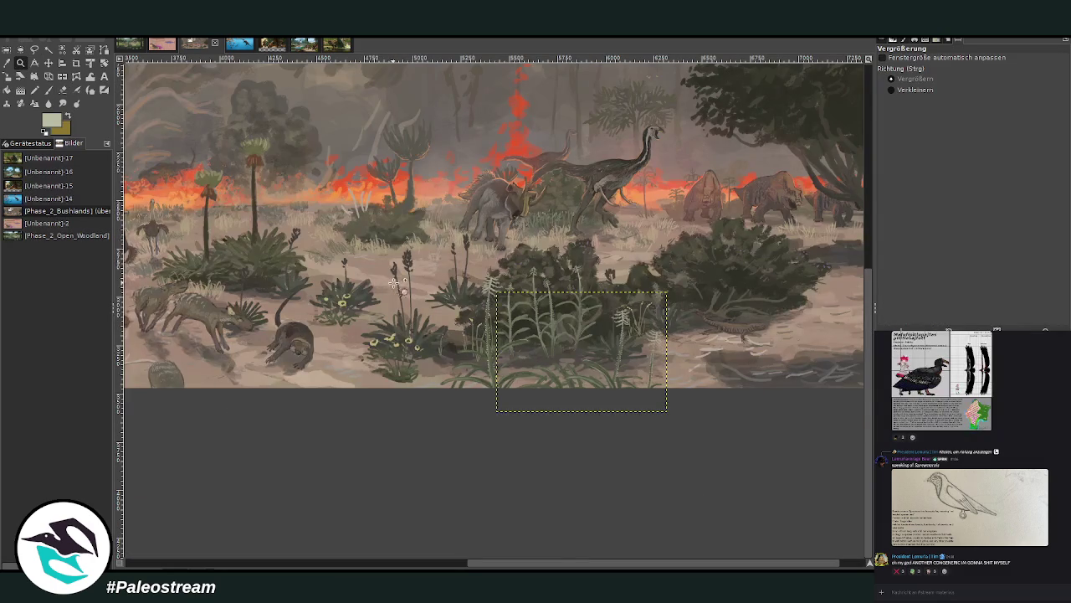
{"action": "left_click_drag", "start_coordinate": [444, 208], "coordinate": [662, 431]}
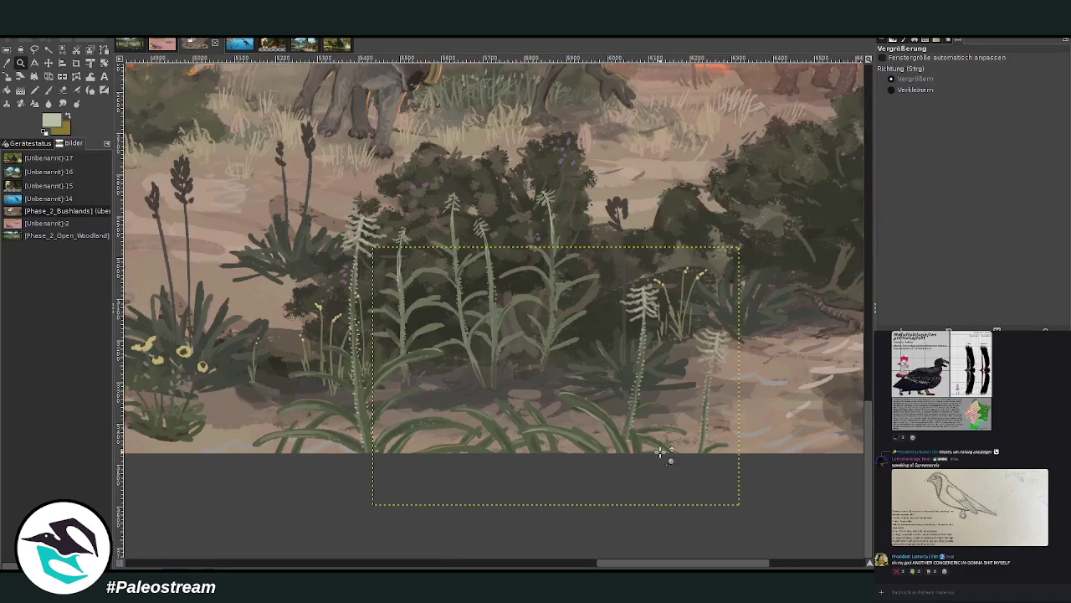
{"action": "scroll", "coordinate": [661, 452], "scroll_direction": "down", "scroll_amount": 1, "text": "ctrl"}
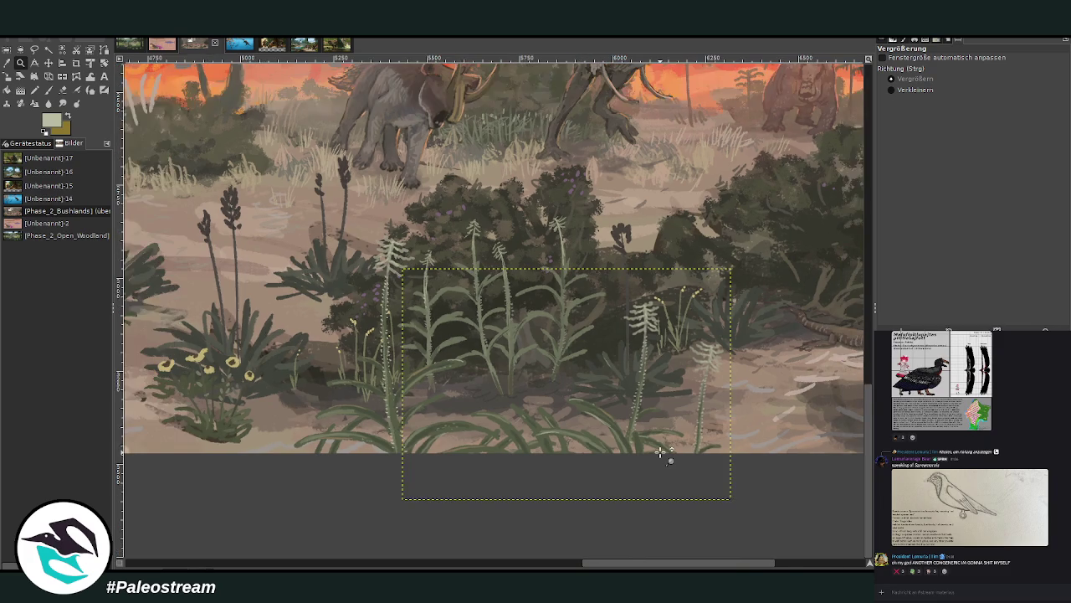
{"action": "scroll", "coordinate": [661, 452], "scroll_direction": "down", "scroll_amount": 4, "text": "ctrl"}
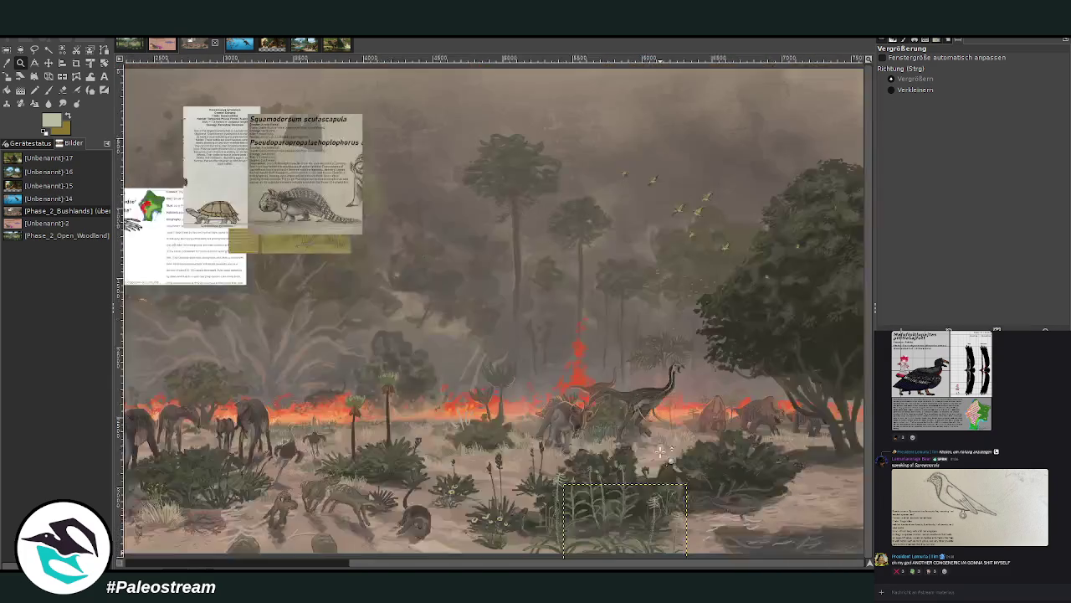
{"action": "scroll", "coordinate": [661, 452], "scroll_direction": "down", "scroll_amount": 2, "text": "ctrl"}
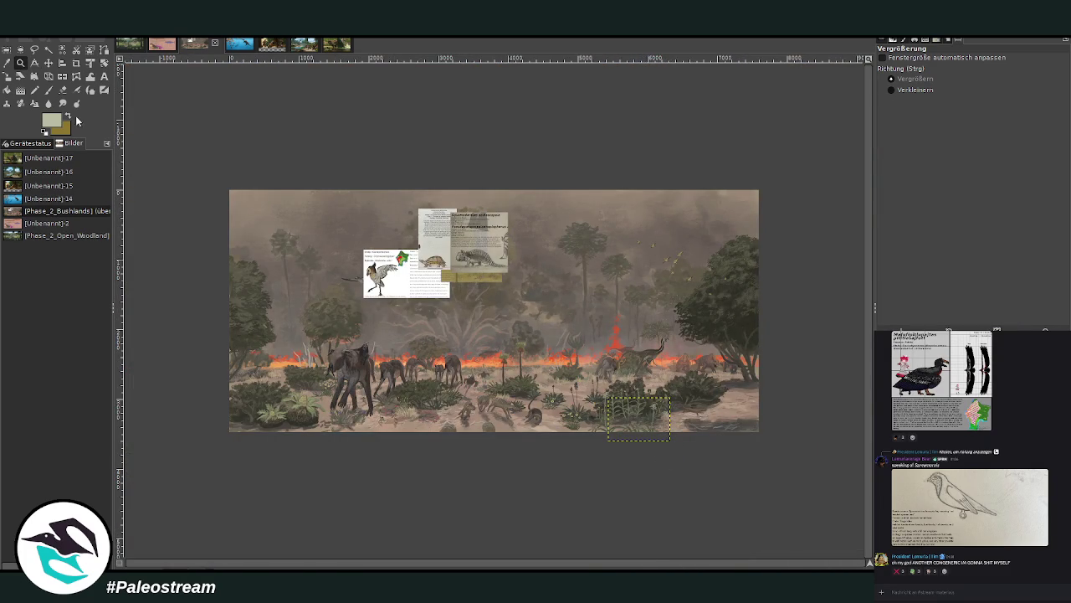
{"action": "left_click_drag", "start_coordinate": [563, 324], "coordinate": [695, 470]}
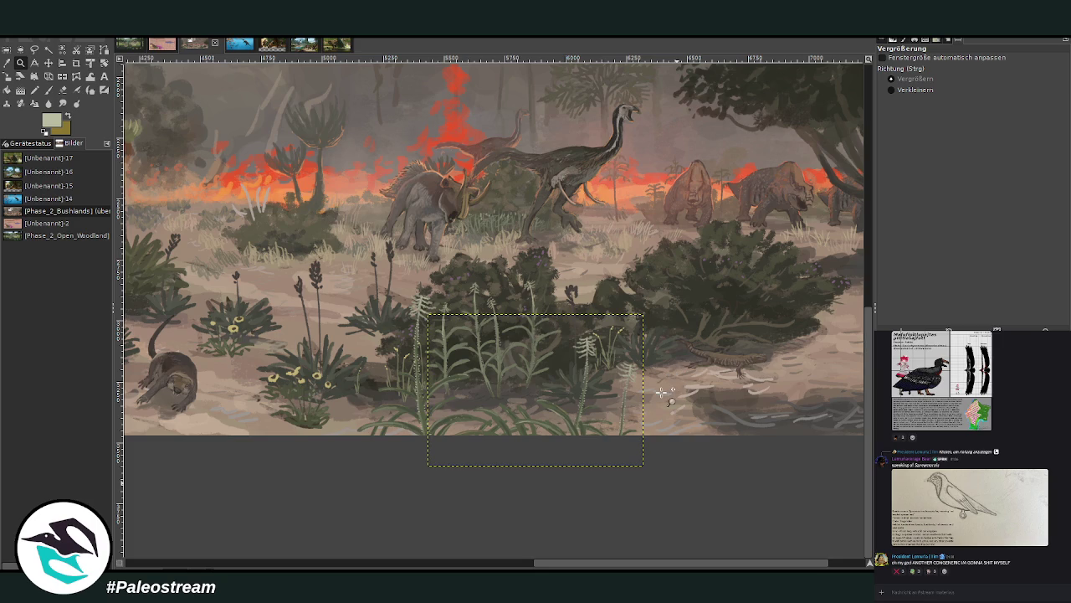
{"action": "left_click", "coordinate": [159, 45]}
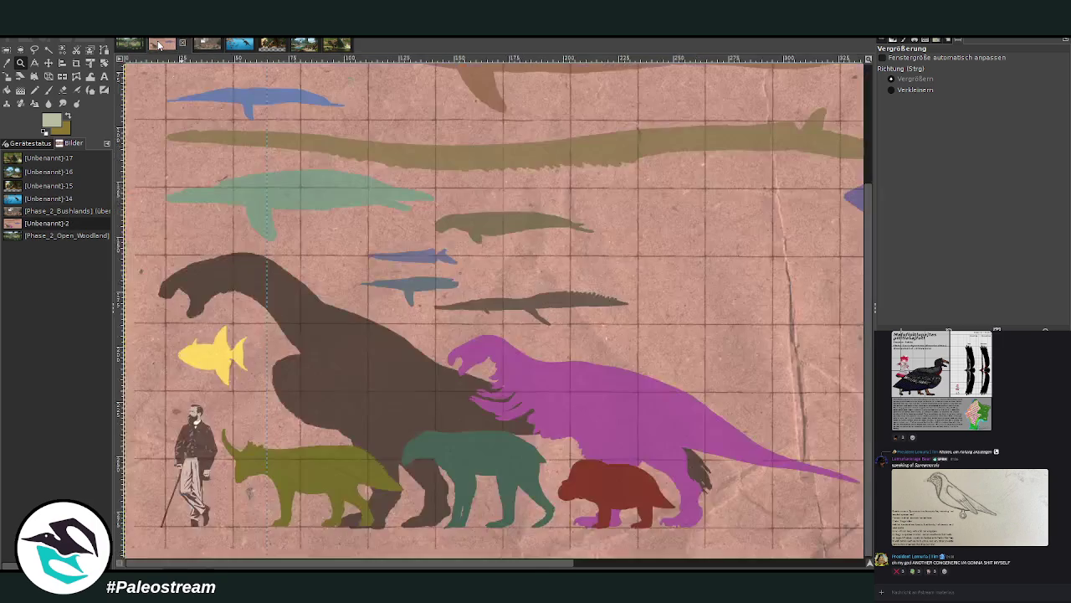
{"action": "key", "text": "m"}
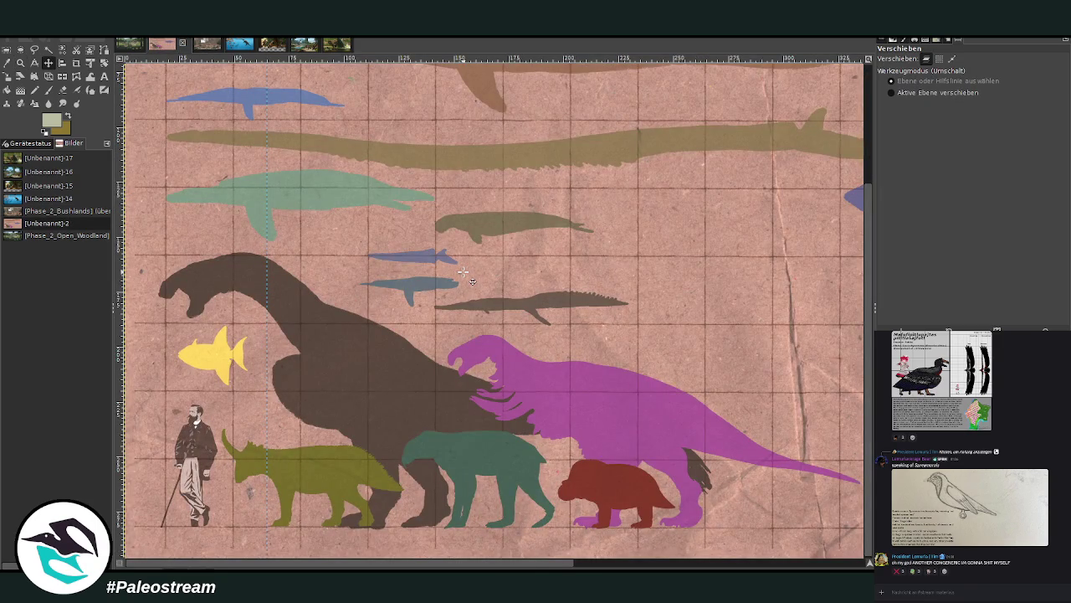
{"action": "left_click", "coordinate": [128, 42]}
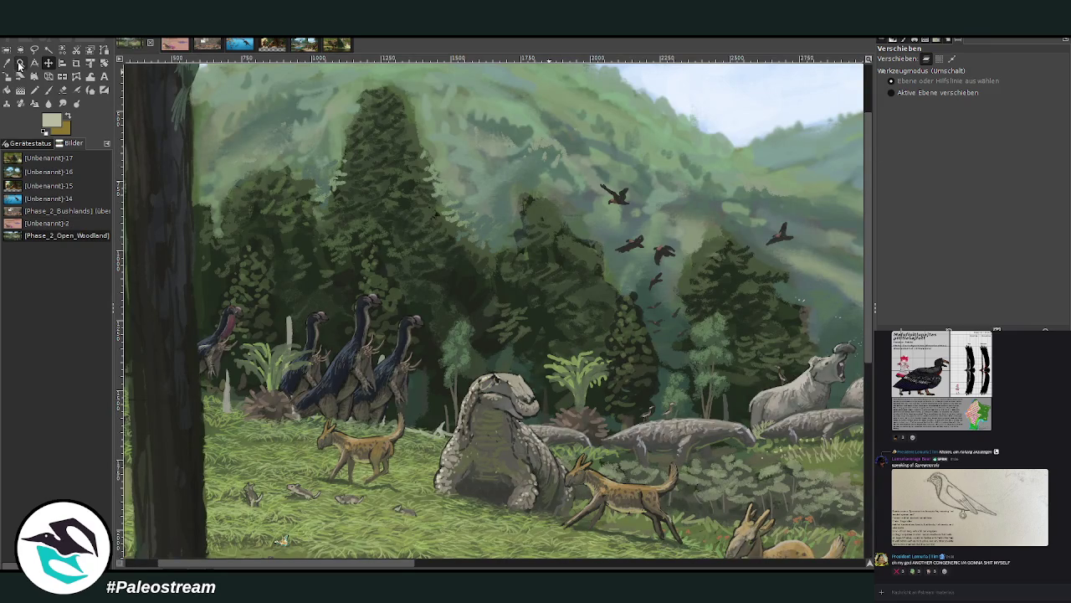
{"action": "left_click", "coordinate": [20, 63]}
{"action": "left_click", "coordinate": [416, 284]}
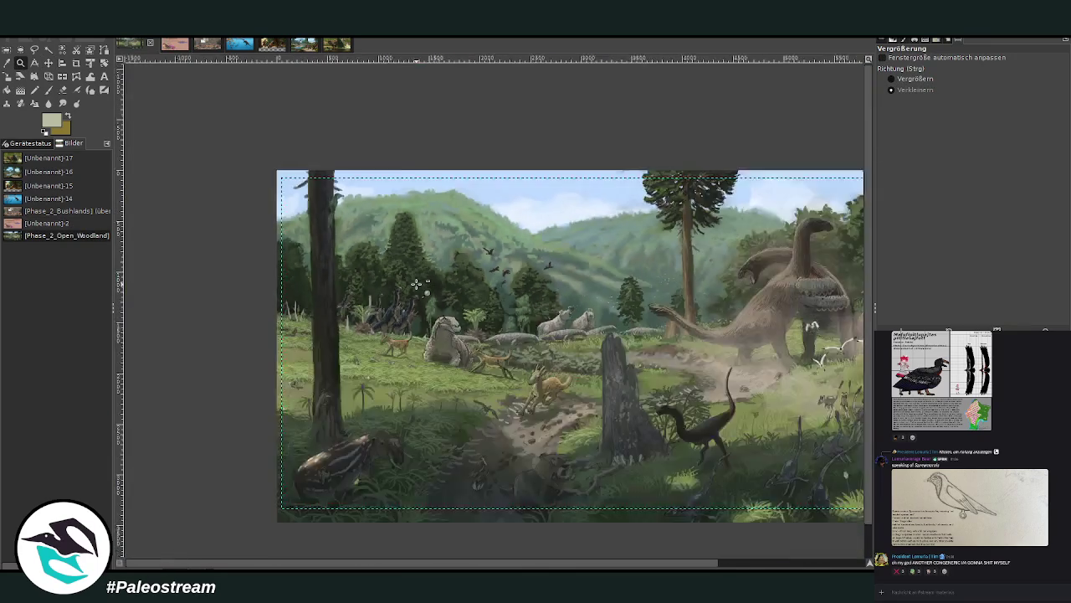
{"action": "left_click", "coordinate": [416, 284]}
{"action": "left_click", "coordinate": [892, 79]}
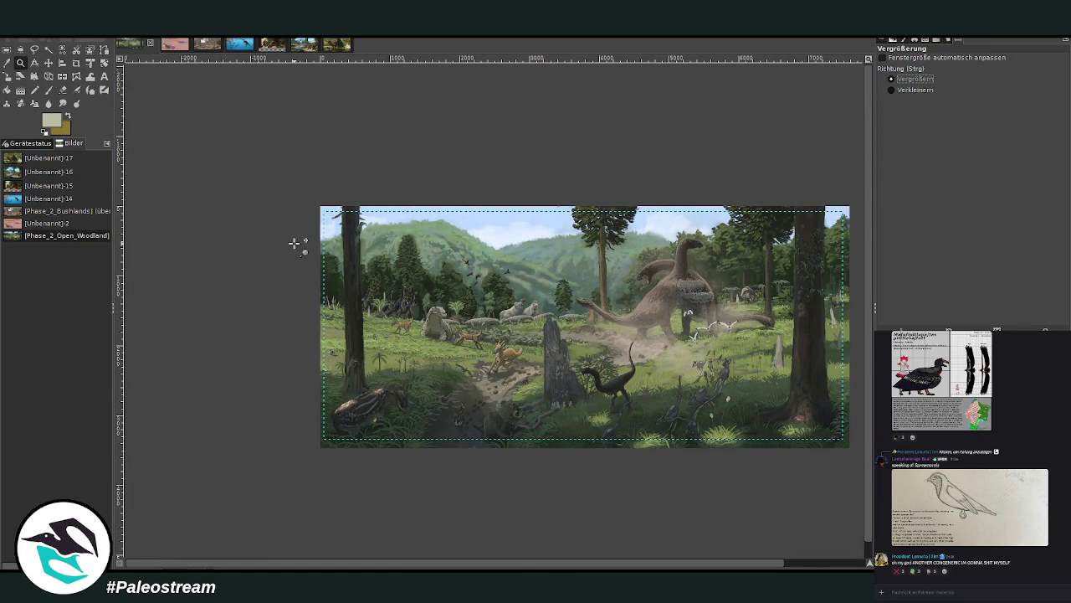
{"action": "left_click_drag", "start_coordinate": [295, 185], "coordinate": [860, 471]}
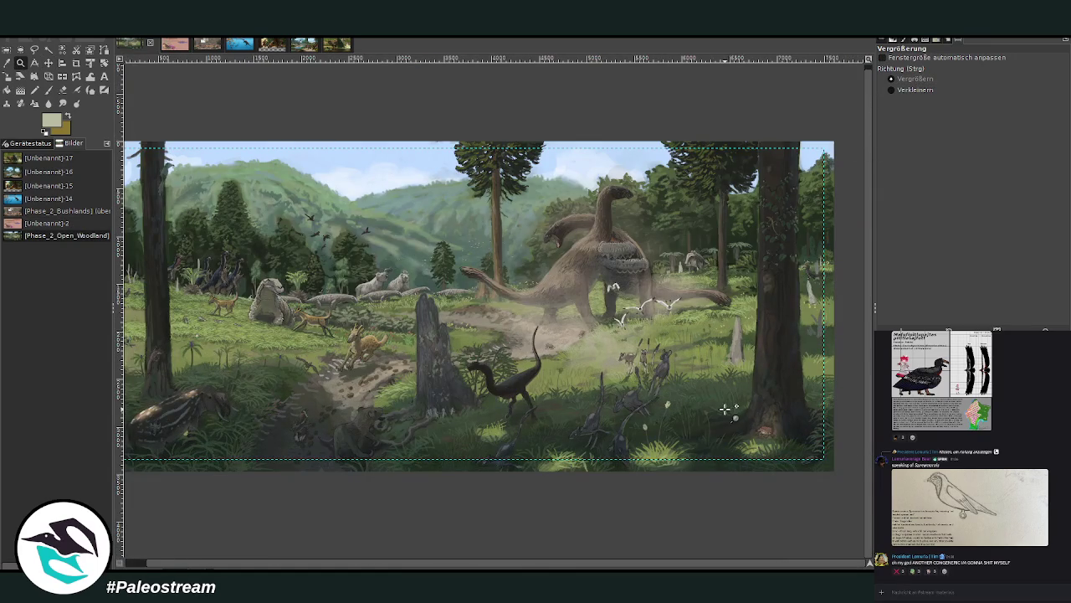
{"action": "left_click", "coordinate": [169, 48]}
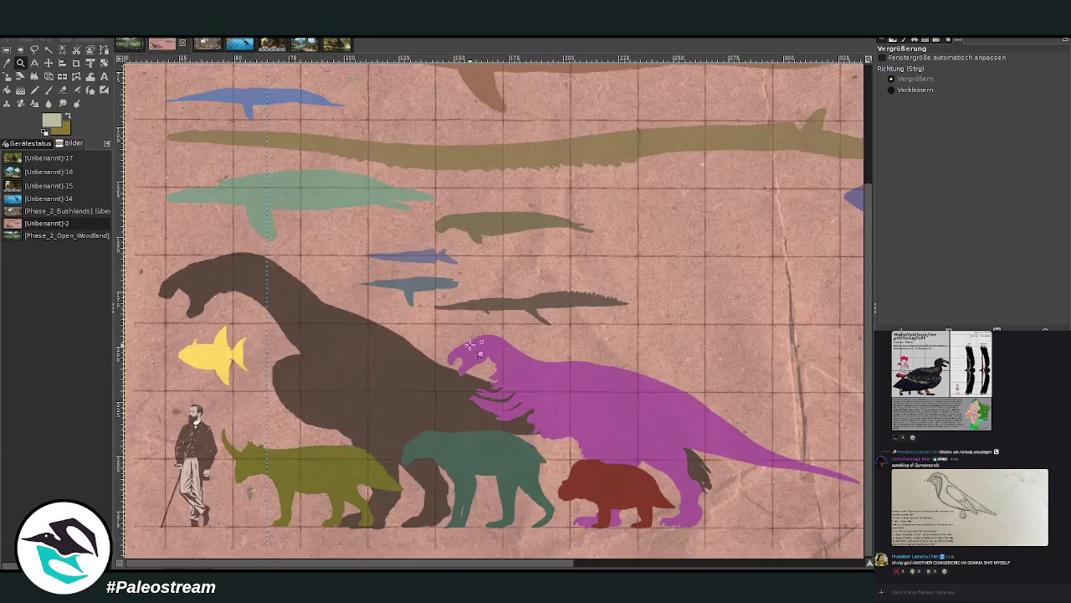
{"action": "left_click", "coordinate": [206, 47]}
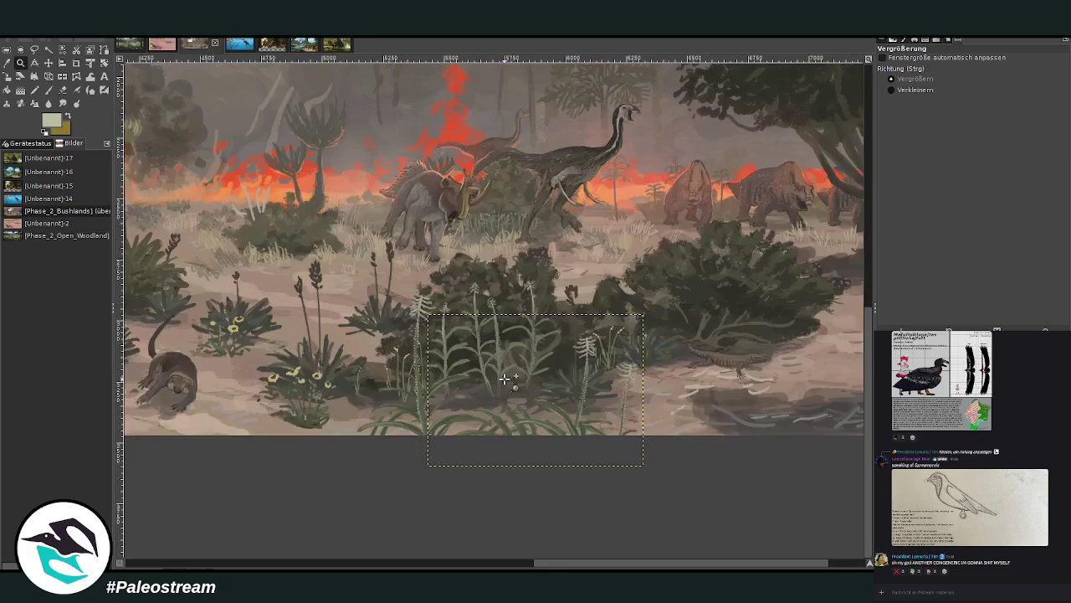
Select the fern cluster layer, flip it horizontally, and drag it toward the lower-left foreground.
{"action": "mouse_move", "coordinate": [639, 565]}
{"action": "left_mouse_down"}
{"action": "mouse_move", "coordinate": [464, 561]}
{"action": "mouse_move", "coordinate": [788, 565]}
{"action": "mouse_move", "coordinate": [627, 537]}
{"action": "mouse_move", "coordinate": [188, 522]}
{"action": "mouse_move", "coordinate": [616, 549]}
{"action": "left_mouse_up"}
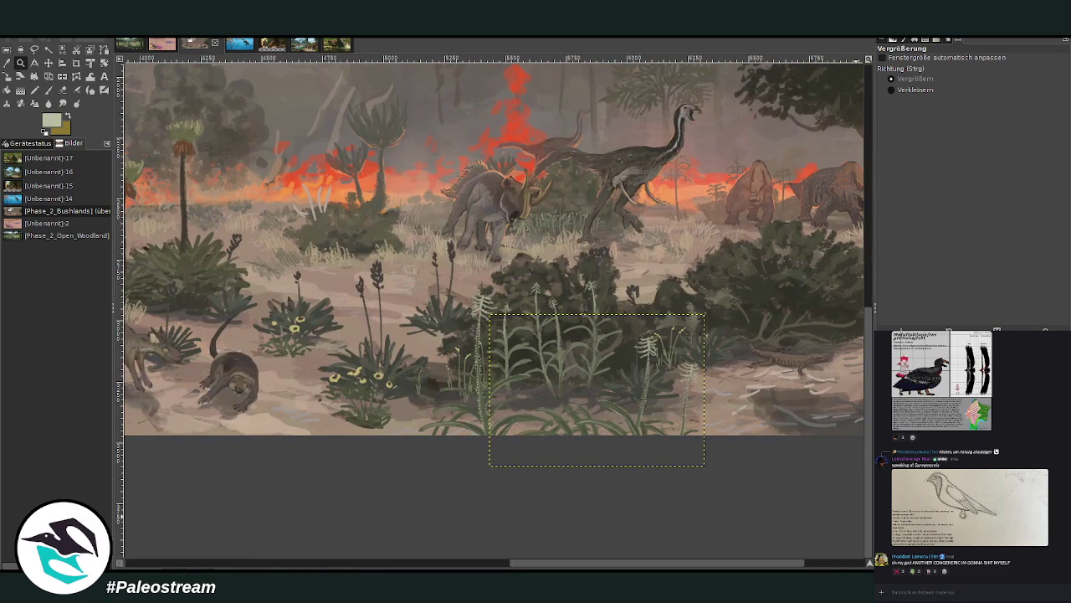
{"action": "key", "text": "Page_Up"}
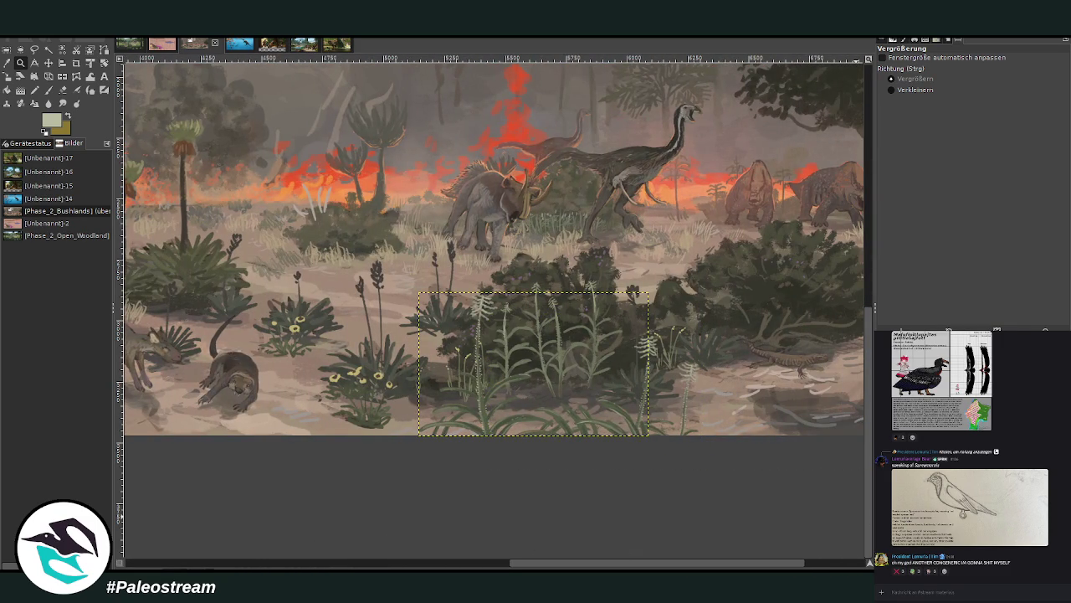
{"action": "key", "text": "Page_Up"}
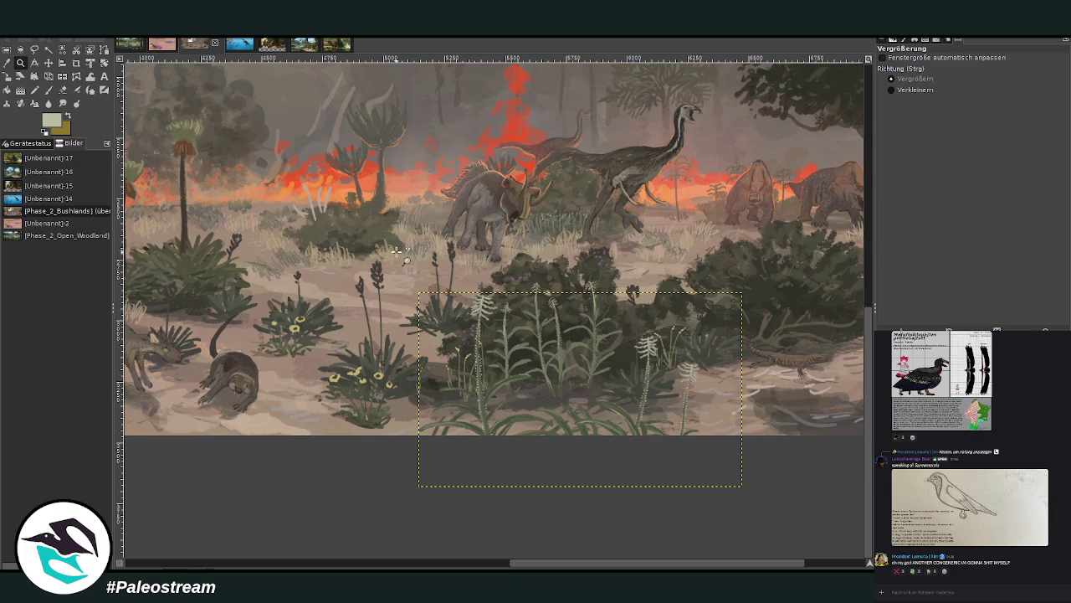
{"action": "left_click", "coordinate": [62, 76]}
{"action": "left_click", "coordinate": [462, 354]}
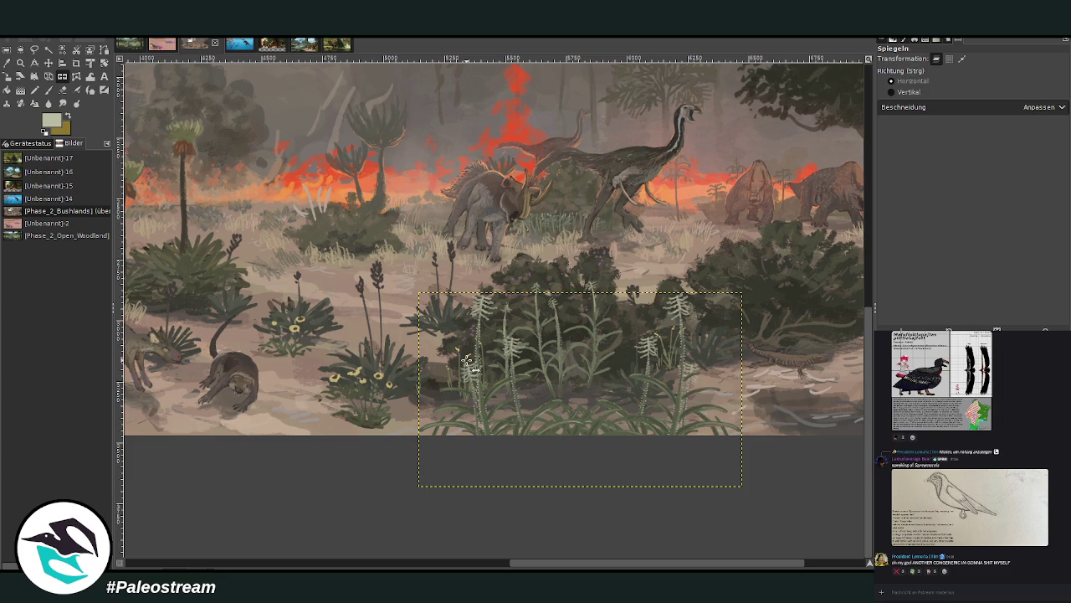
{"action": "left_click", "coordinate": [47, 64]}
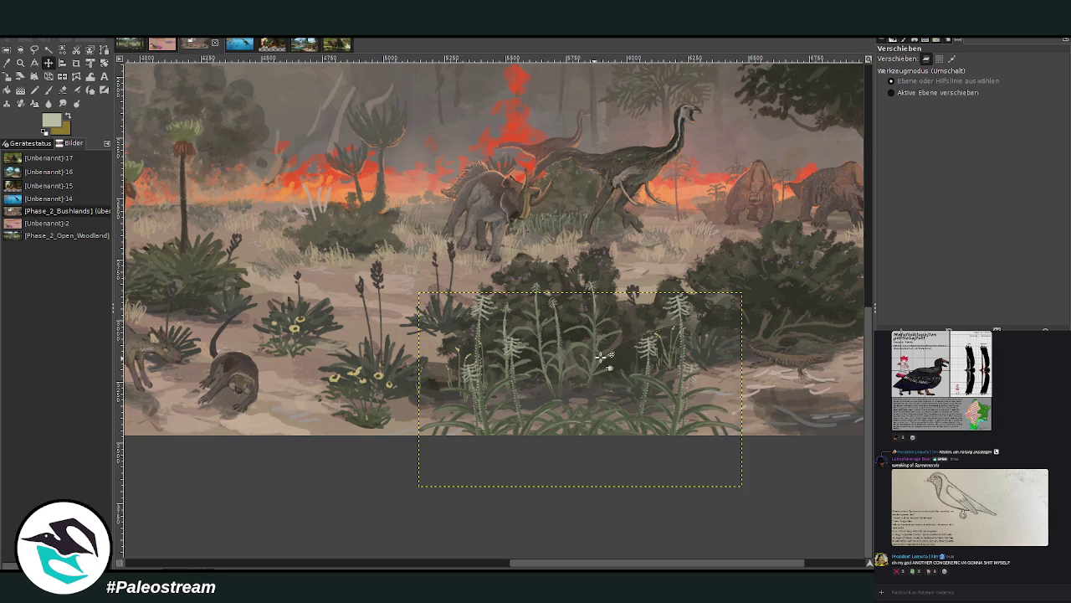
{"action": "left_click_drag", "start_coordinate": [678, 423], "coordinate": [617, 415]}
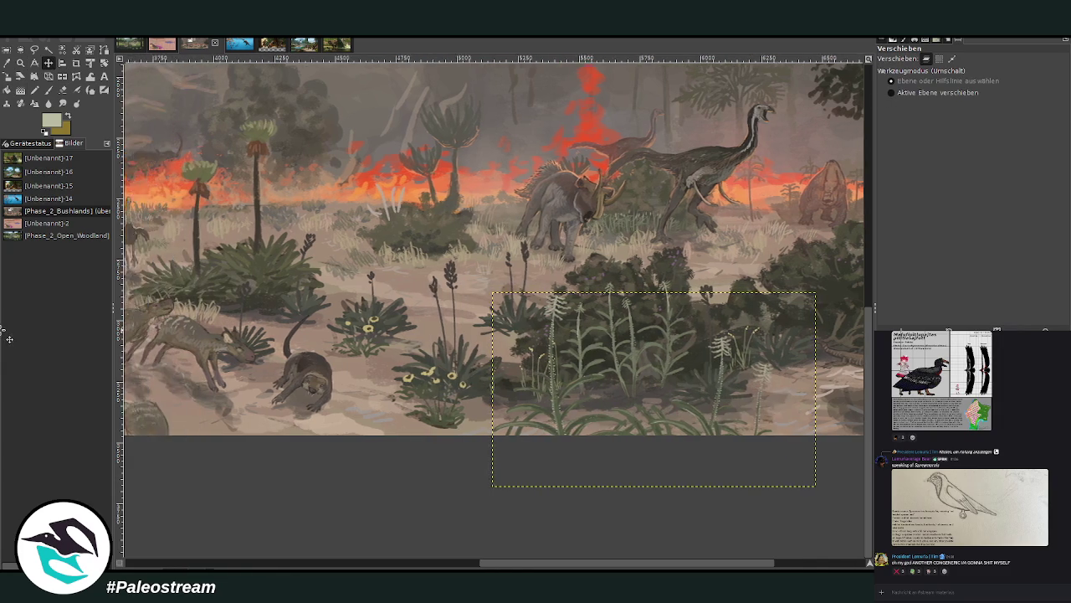
{"action": "left_click_drag", "start_coordinate": [8, 347], "coordinate": [321, 407]}
{"action": "left_click_drag", "start_coordinate": [512, 556], "coordinate": [372, 556]}
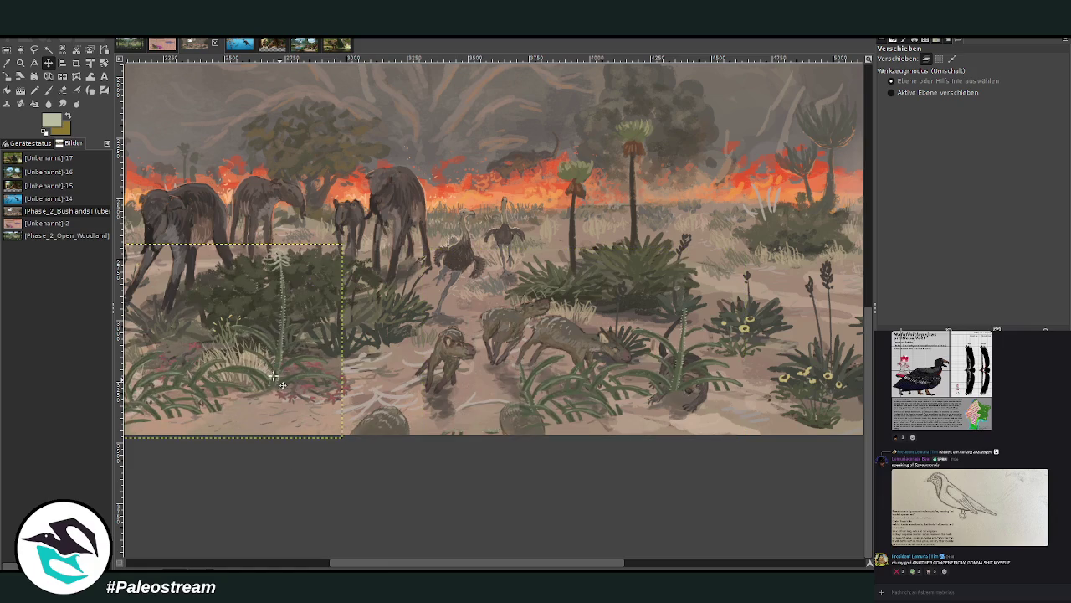
Place the mirrored fern cluster in the lower-left foreground and scale it to 1095×657.
{"action": "left_click_drag", "start_coordinate": [390, 562], "coordinate": [185, 563]}
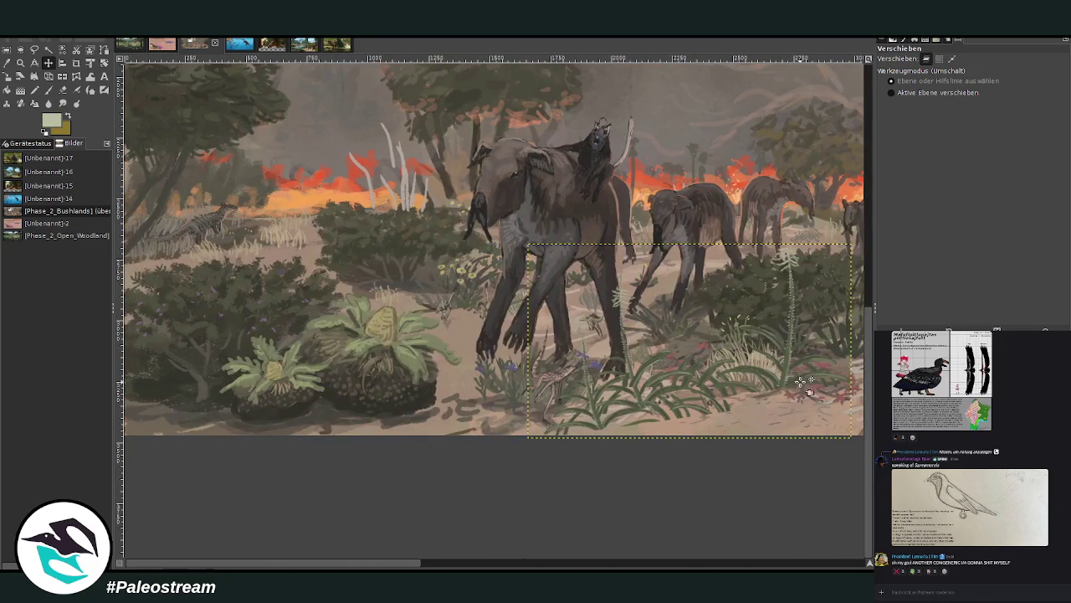
{"action": "mouse_move", "coordinate": [787, 381]}
{"action": "left_mouse_down"}
{"action": "mouse_move", "coordinate": [257, 399]}
{"action": "mouse_move", "coordinate": [329, 405]}
{"action": "left_mouse_up"}
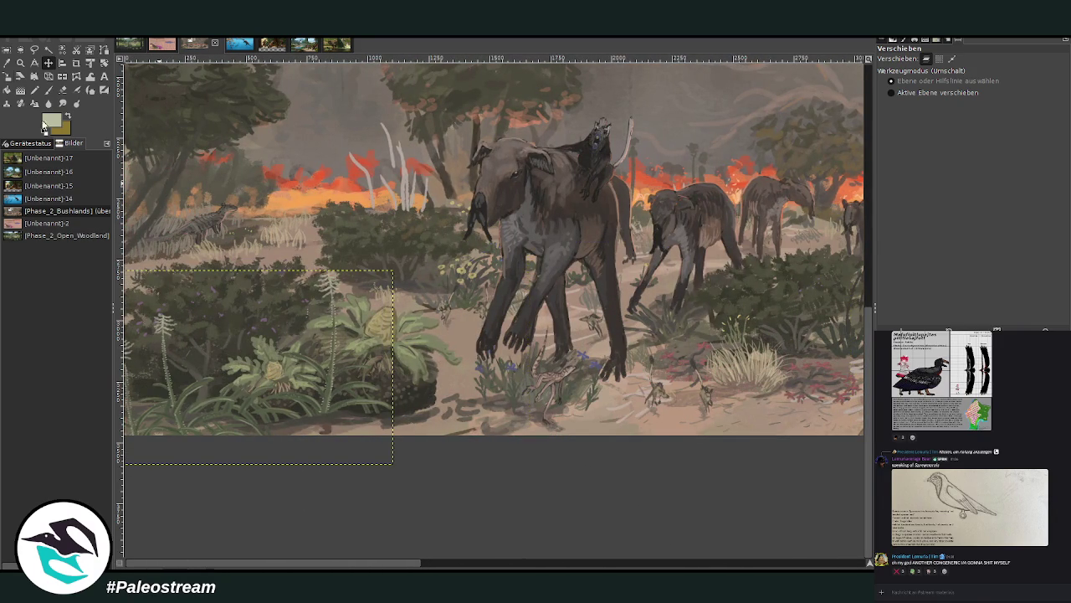
{"action": "left_click", "coordinate": [7, 76]}
{"action": "left_click", "coordinate": [284, 347]}
{"action": "left_click_drag", "start_coordinate": [128, 411], "coordinate": [144, 413]}
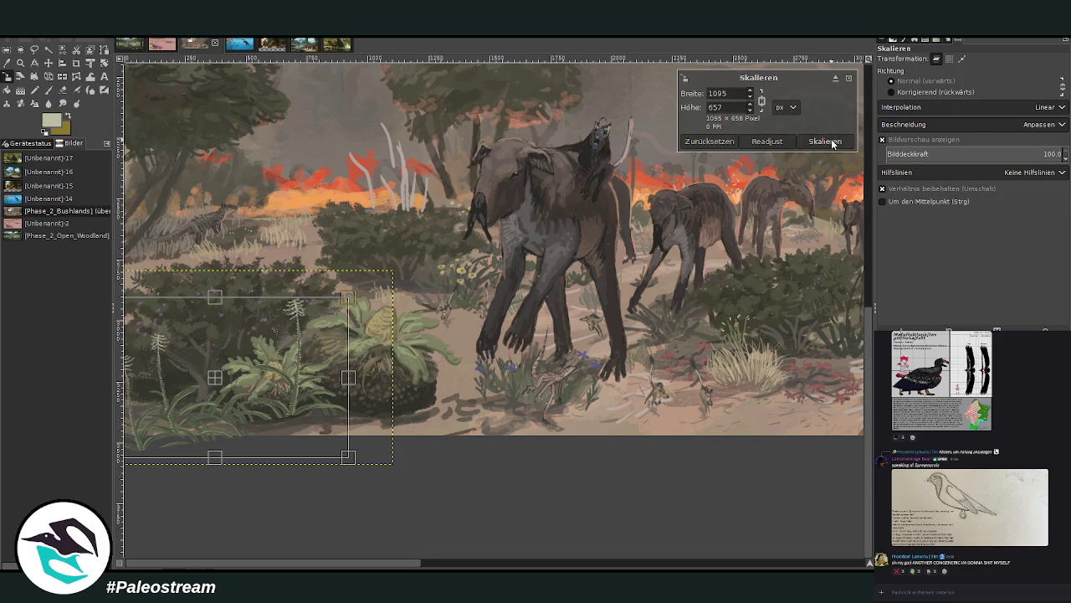
{"action": "left_click", "coordinate": [825, 141]}
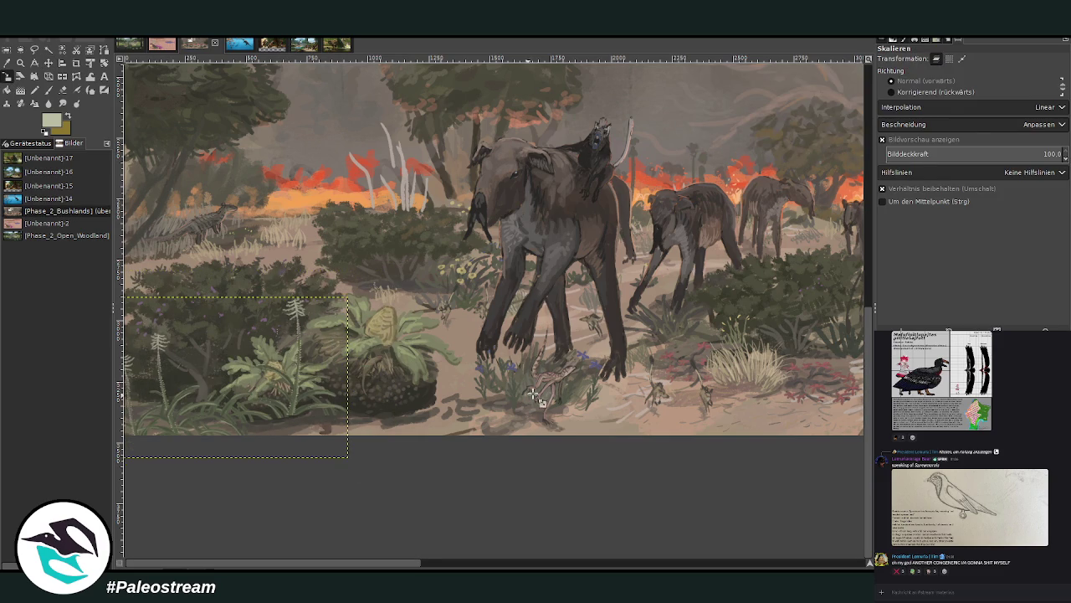
Tilt the fern cluster about 11.01° with the Rotate tool.
{"action": "left_click", "coordinate": [76, 63]}
{"action": "left_click_drag", "start_coordinate": [307, 394], "coordinate": [318, 375]}
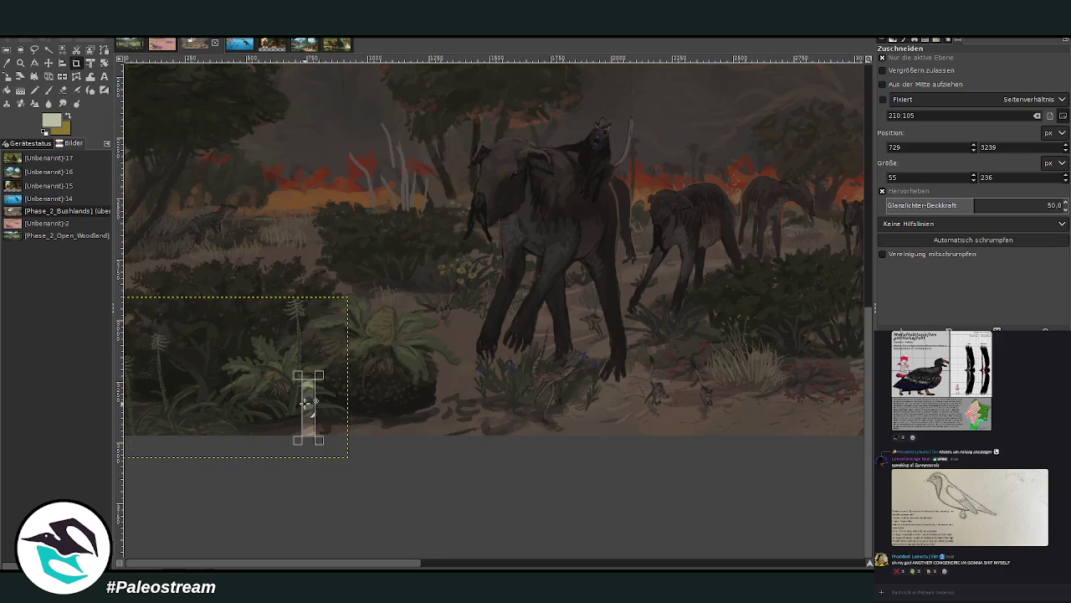
{"action": "left_click", "coordinate": [103, 64]}
{"action": "left_click_drag", "start_coordinate": [290, 322], "coordinate": [312, 326]}
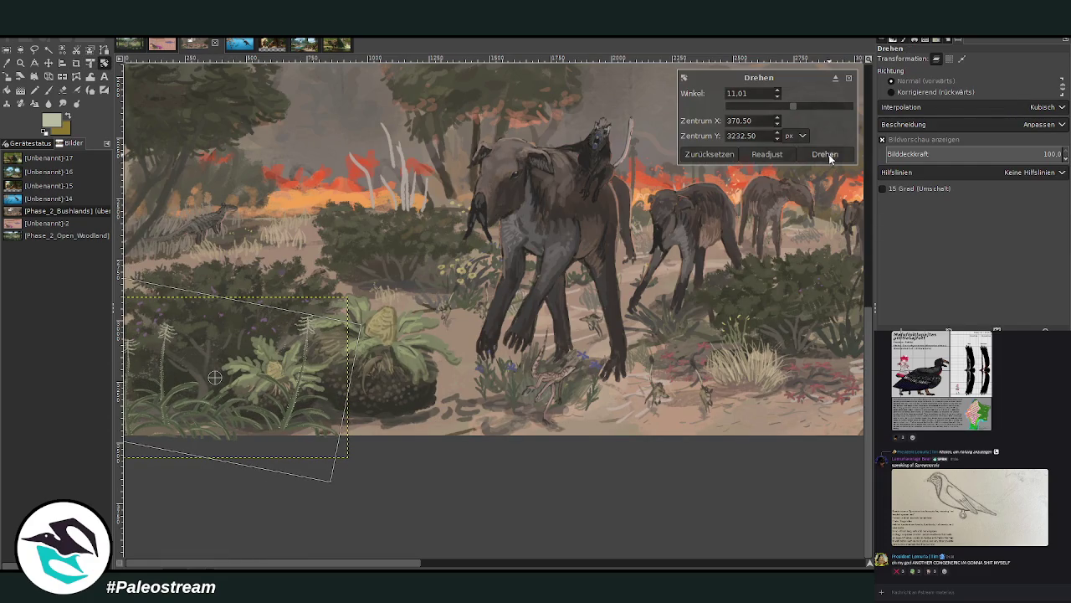
{"action": "key", "text": "Return"}
Move the tilted fern cluster along the bottom toward the lower right.
{"action": "left_click", "coordinate": [47, 63]}
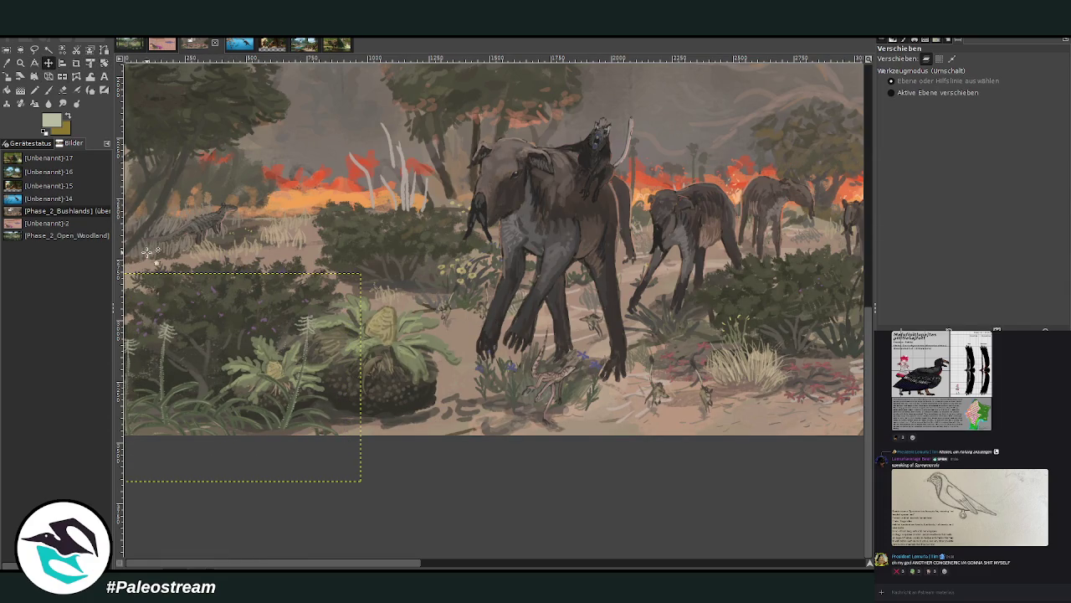
{"action": "mouse_move", "coordinate": [293, 410]}
{"action": "left_mouse_down"}
{"action": "mouse_move", "coordinate": [235, 415]}
{"action": "mouse_move", "coordinate": [300, 501]}
{"action": "left_mouse_up"}
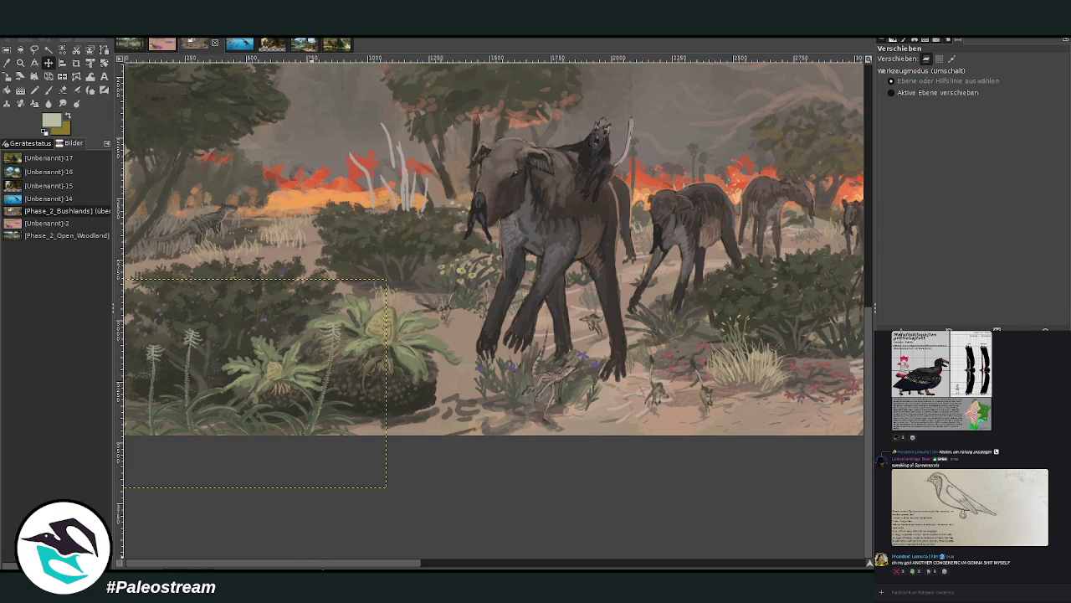
{"action": "left_click_drag", "start_coordinate": [310, 433], "coordinate": [783, 456]}
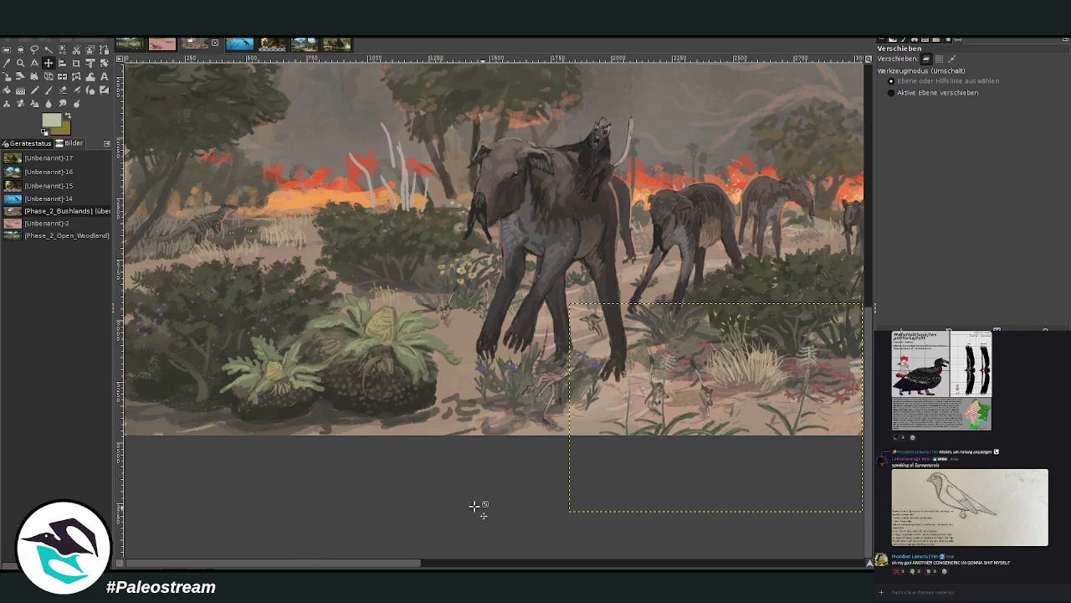
Drag the fern cluster across the panorama to the bottom-right corner beside the lizard.
{"action": "scroll", "coordinate": [421, 566], "scroll_direction": "right", "scroll_amount": 5}
{"action": "left_click_drag", "start_coordinate": [308, 416], "coordinate": [763, 390]}
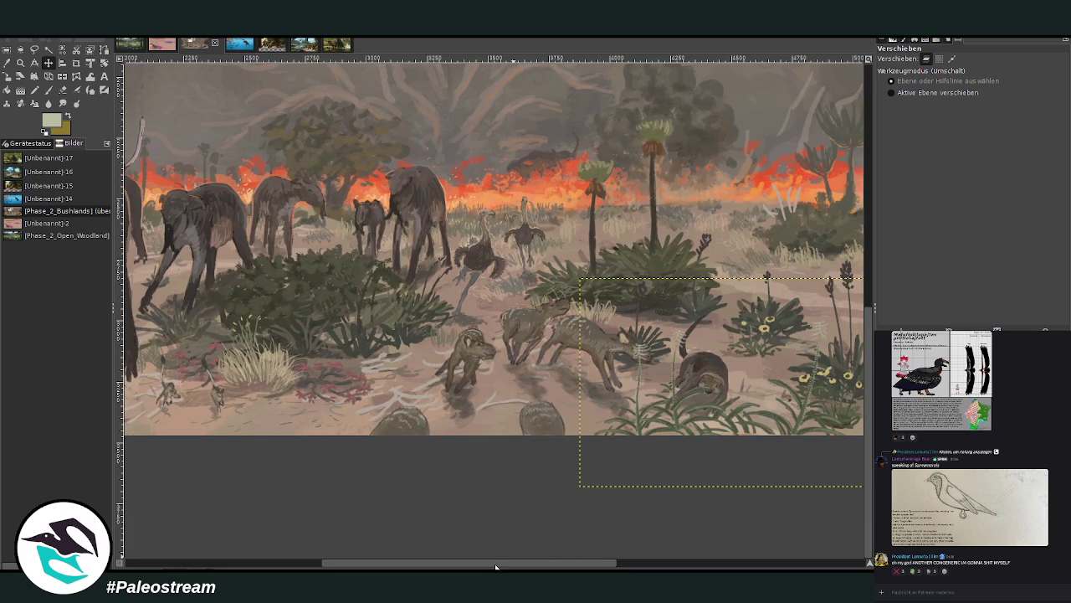
{"action": "scroll", "coordinate": [559, 539], "scroll_direction": "right", "scroll_amount": 5}
{"action": "scroll", "coordinate": [559, 540], "scroll_direction": "right", "scroll_amount": 2}
{"action": "scroll", "coordinate": [559, 540], "scroll_direction": "left", "scroll_amount": 1}
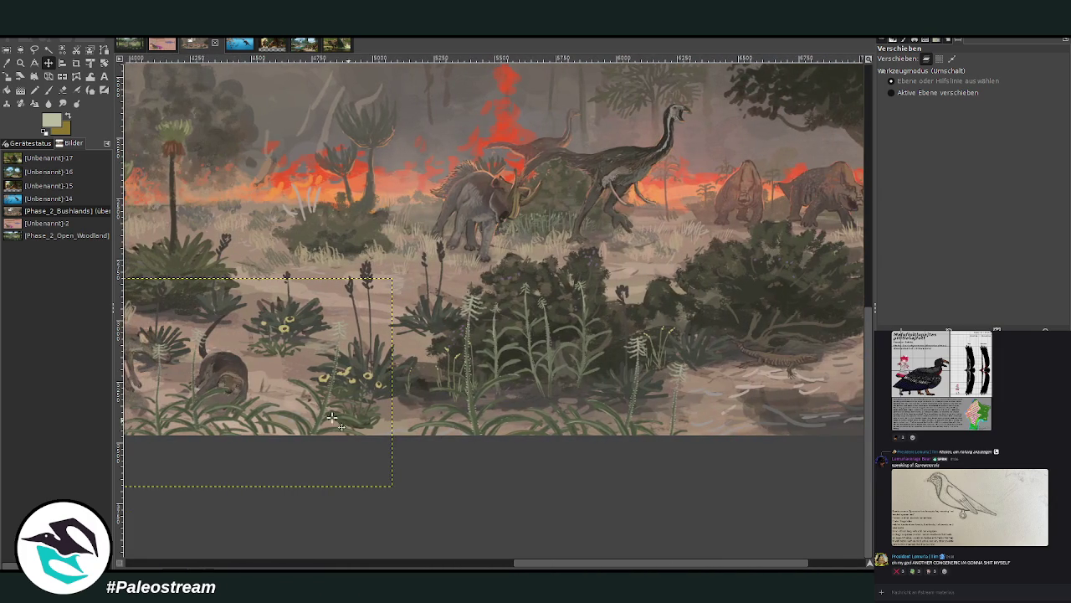
{"action": "left_click_drag", "start_coordinate": [325, 422], "coordinate": [818, 442]}
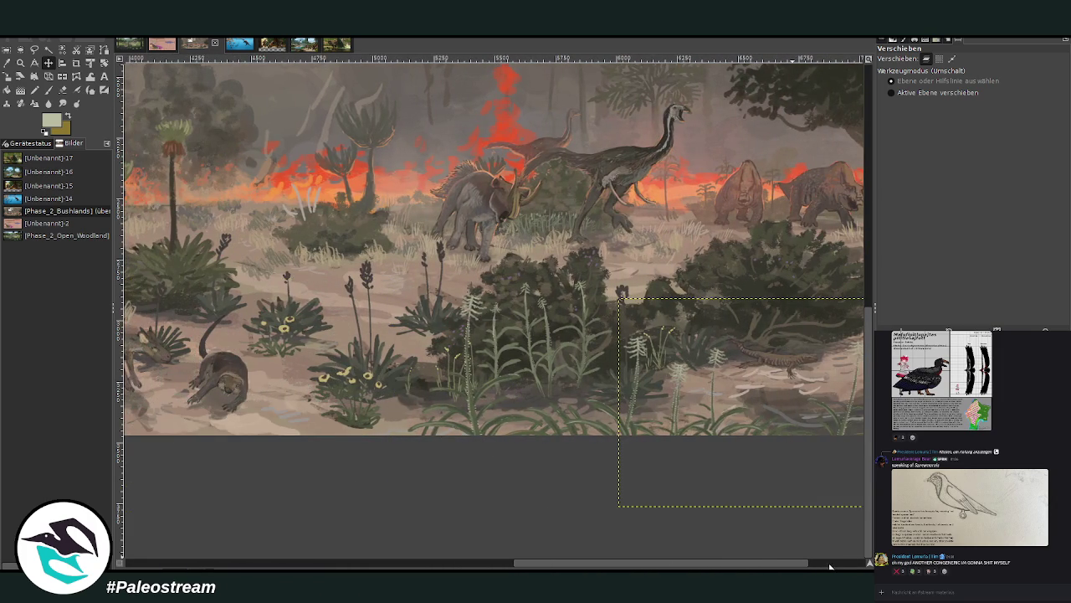
{"action": "scroll", "coordinate": [831, 567], "scroll_direction": "right", "scroll_amount": 2}
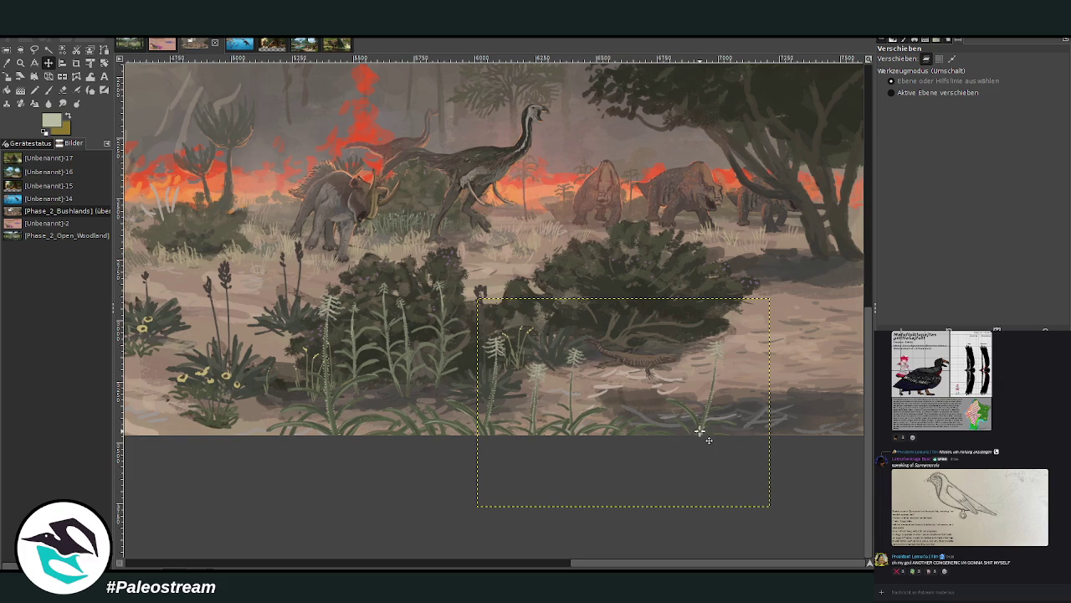
{"action": "mouse_move", "coordinate": [699, 431]}
{"action": "left_mouse_down"}
{"action": "mouse_move", "coordinate": [811, 405]}
{"action": "mouse_move", "coordinate": [805, 388]}
{"action": "left_mouse_up"}
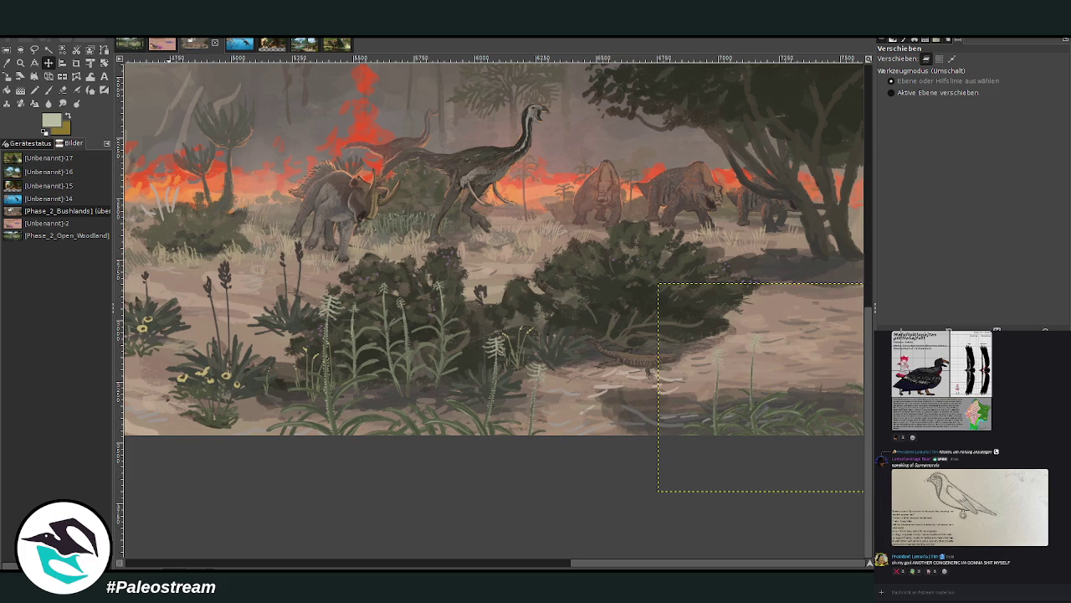
{"action": "key", "text": "ctrl+m"}
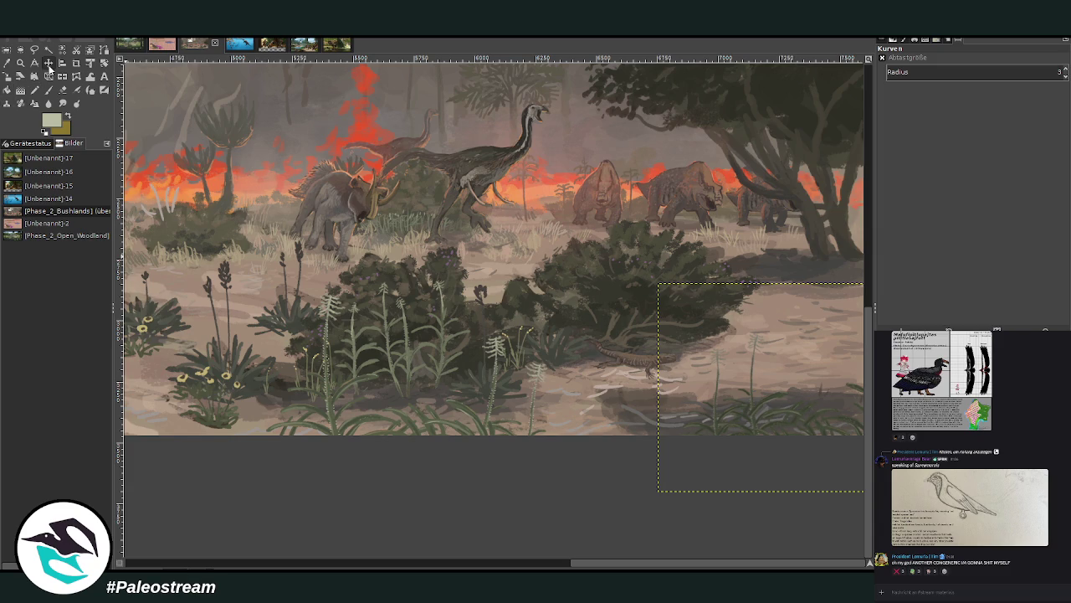
Nudge the fern cluster about 10 px right in the lower-right corner.
{"action": "left_click", "coordinate": [48, 63]}
{"action": "left_click_drag", "start_coordinate": [750, 416], "coordinate": [773, 412]}
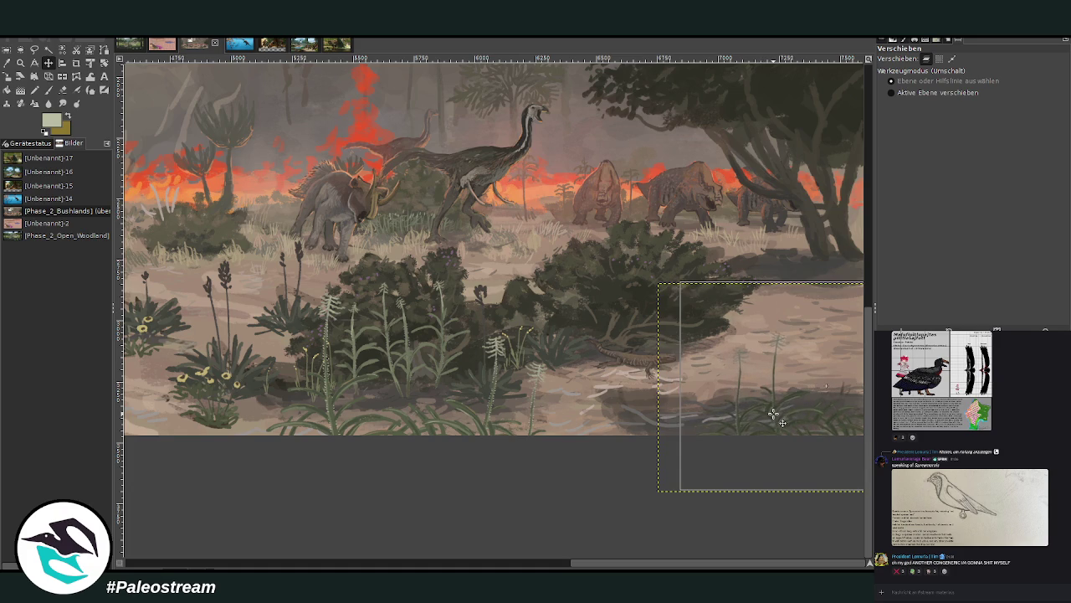
{"action": "left_click", "coordinate": [48, 90]}
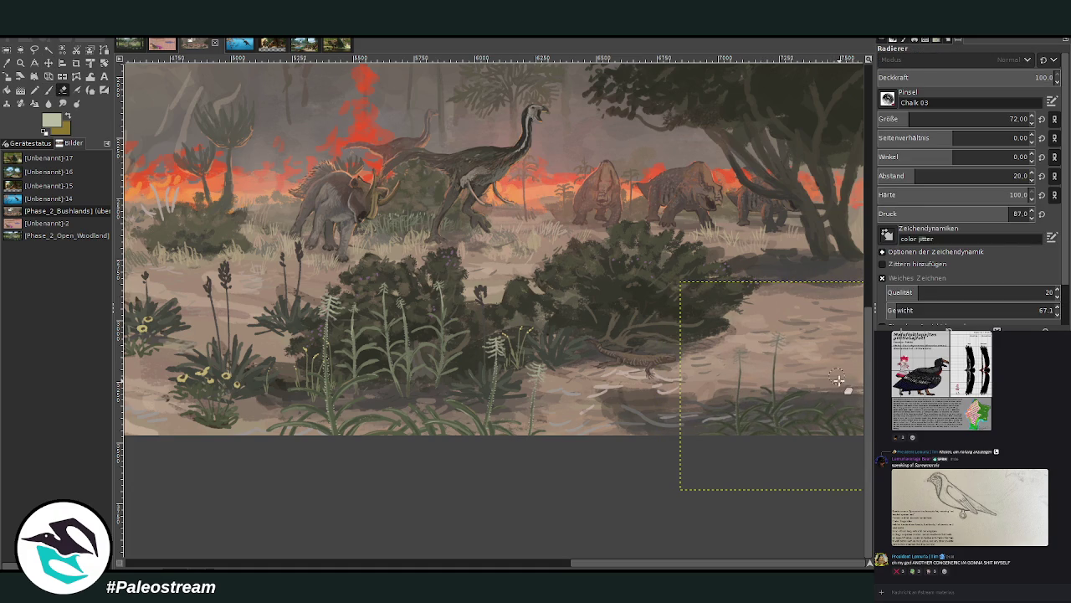
{"action": "scroll", "coordinate": [593, 316], "scroll_direction": "up", "scroll_amount": 5}
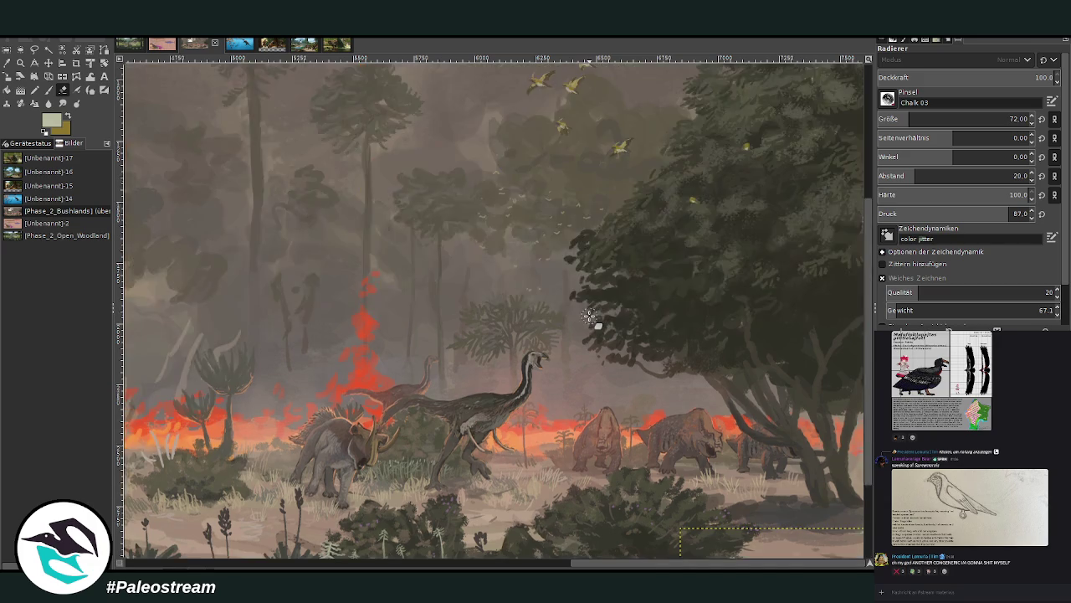
{"action": "scroll", "coordinate": [592, 315], "scroll_direction": "down", "scroll_amount": 3}
Zoom out to view the whole wildfire panorama with the placed fern cluster.
{"action": "left_click", "coordinate": [20, 63]}
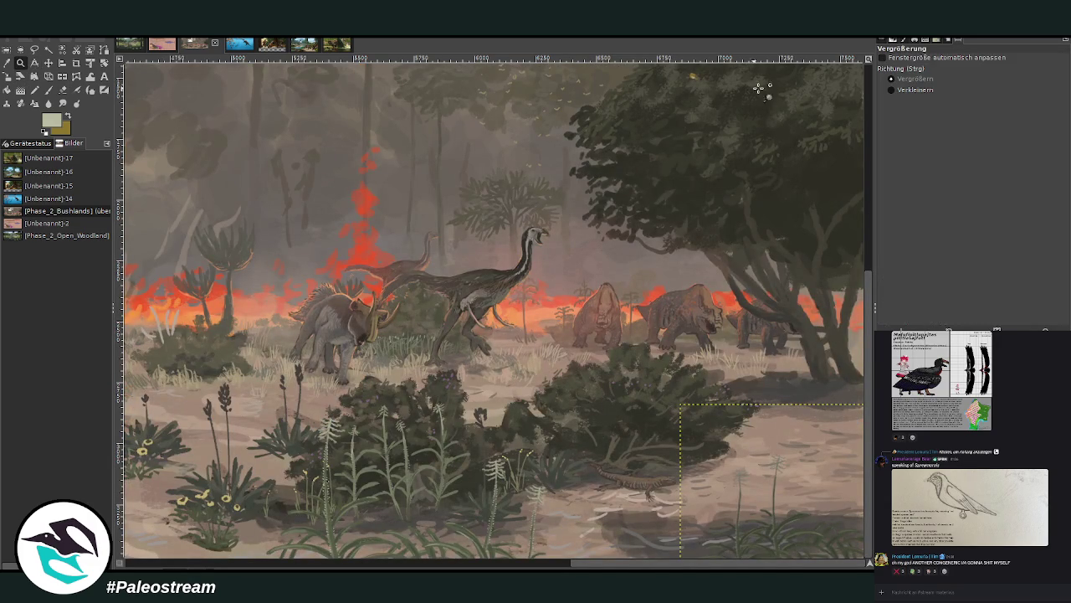
{"action": "left_click", "coordinate": [679, 226], "text": "ctrl"}
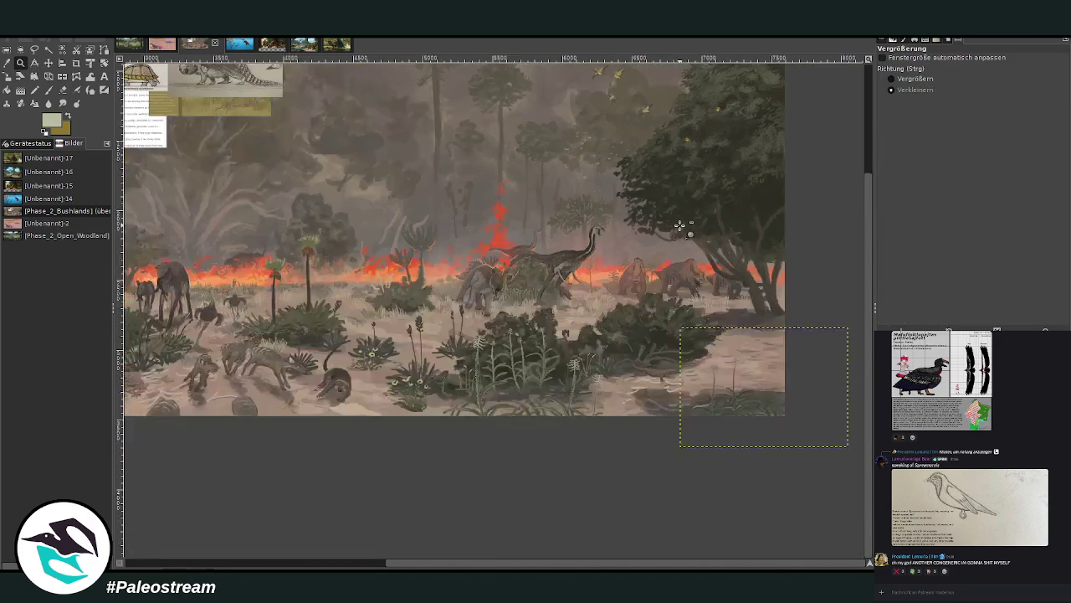
{"action": "left_click", "coordinate": [680, 226], "text": "ctrl"}
{"action": "scroll", "coordinate": [680, 226], "scroll_direction": "up", "scroll_amount": 3}
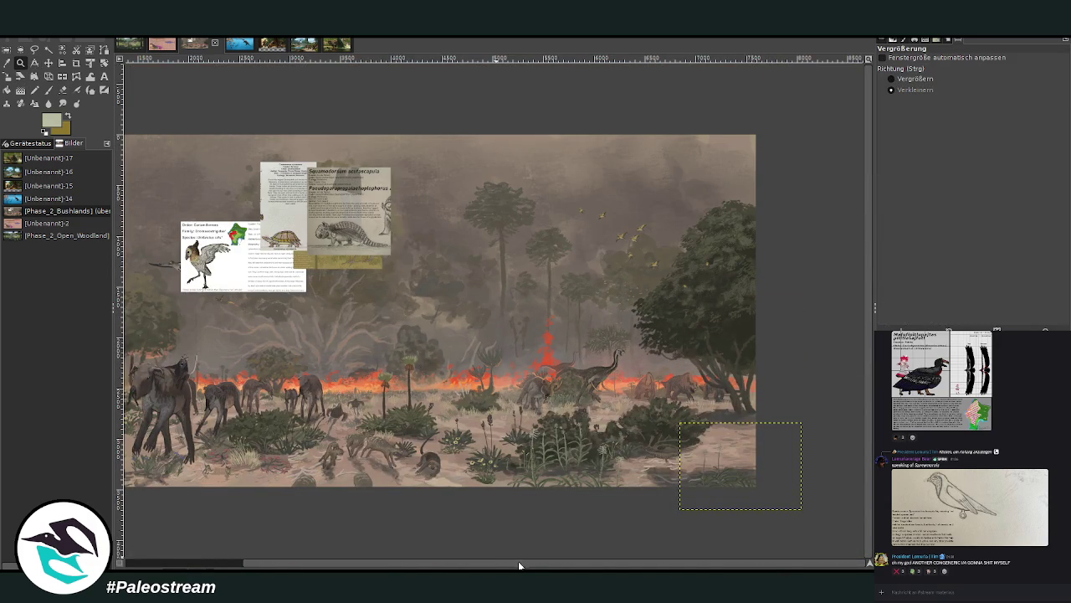
{"action": "left_click_drag", "start_coordinate": [518, 566], "coordinate": [375, 537]}
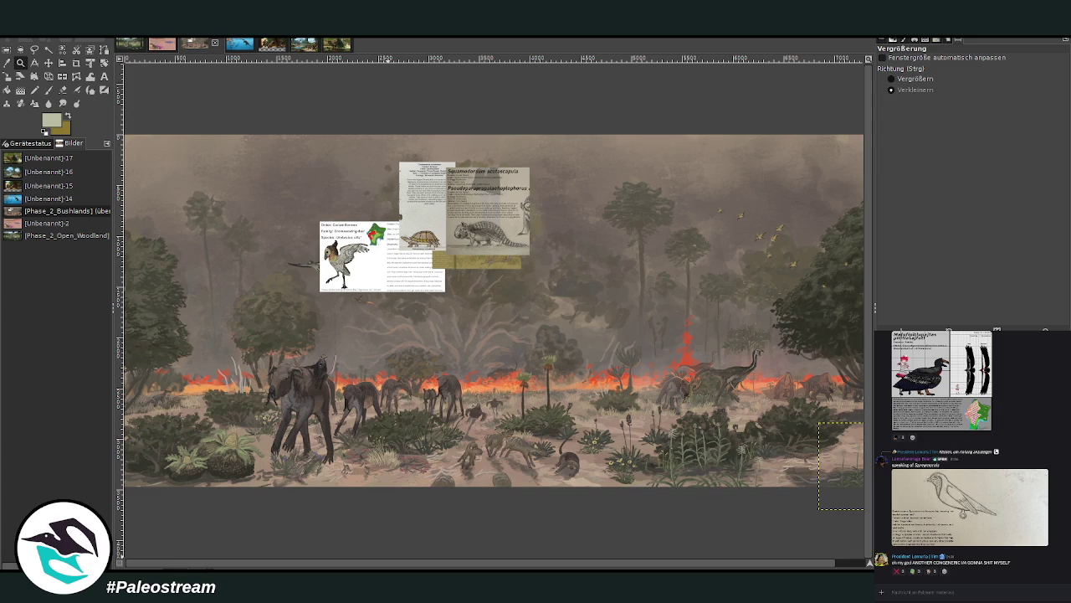
{"action": "left_click_drag", "start_coordinate": [451, 567], "coordinate": [494, 567]}
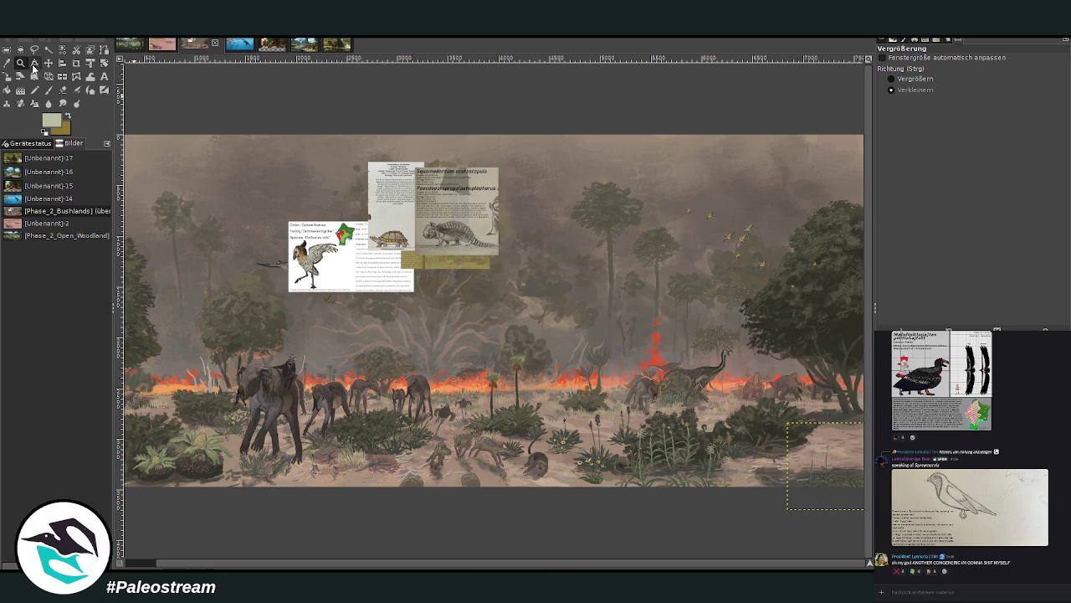
Move the turtle and bird info cards to the painting's right edge.
{"action": "left_click", "coordinate": [48, 63]}
{"action": "mouse_move", "coordinate": [395, 207]}
{"action": "left_mouse_down"}
{"action": "mouse_move", "coordinate": [839, 335]}
{"action": "mouse_move", "coordinate": [832, 347]}
{"action": "left_mouse_up"}
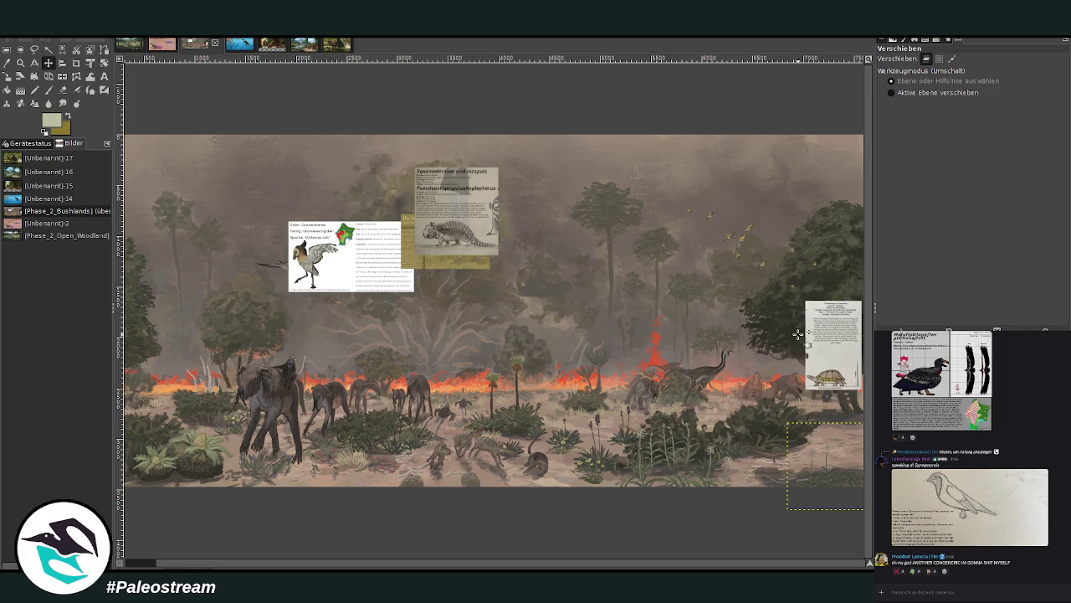
{"action": "left_click_drag", "start_coordinate": [354, 266], "coordinate": [822, 338]}
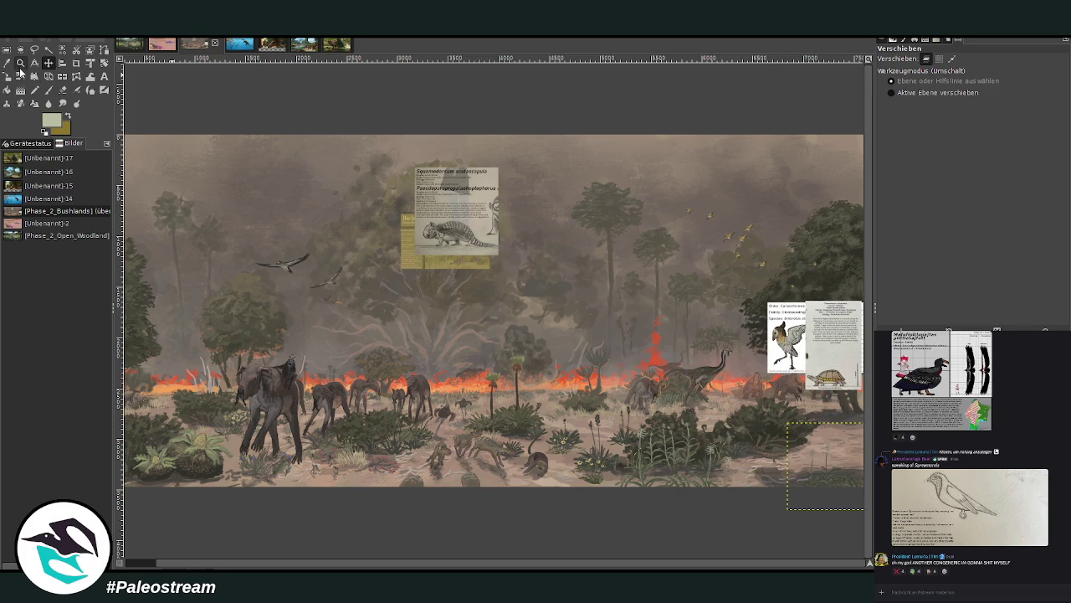
Zoom in on the bird and turtle cards area.
{"action": "left_click", "coordinate": [20, 63]}
{"action": "left_click", "coordinate": [909, 78]}
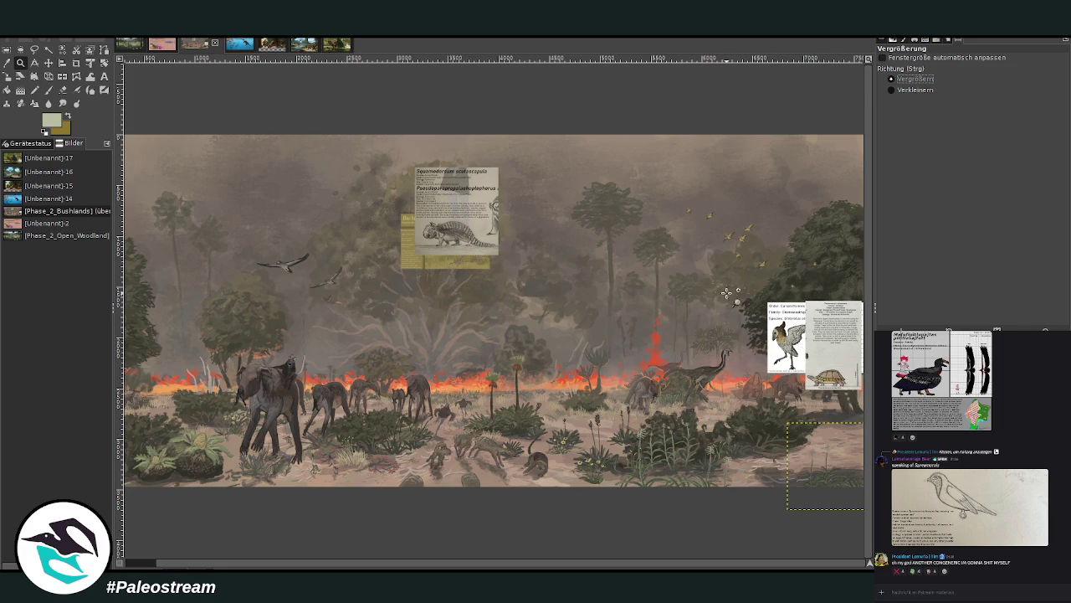
{"action": "left_click_drag", "start_coordinate": [718, 293], "coordinate": [851, 490]}
{"action": "left_click_drag", "start_coordinate": [345, 111], "coordinate": [683, 396]}
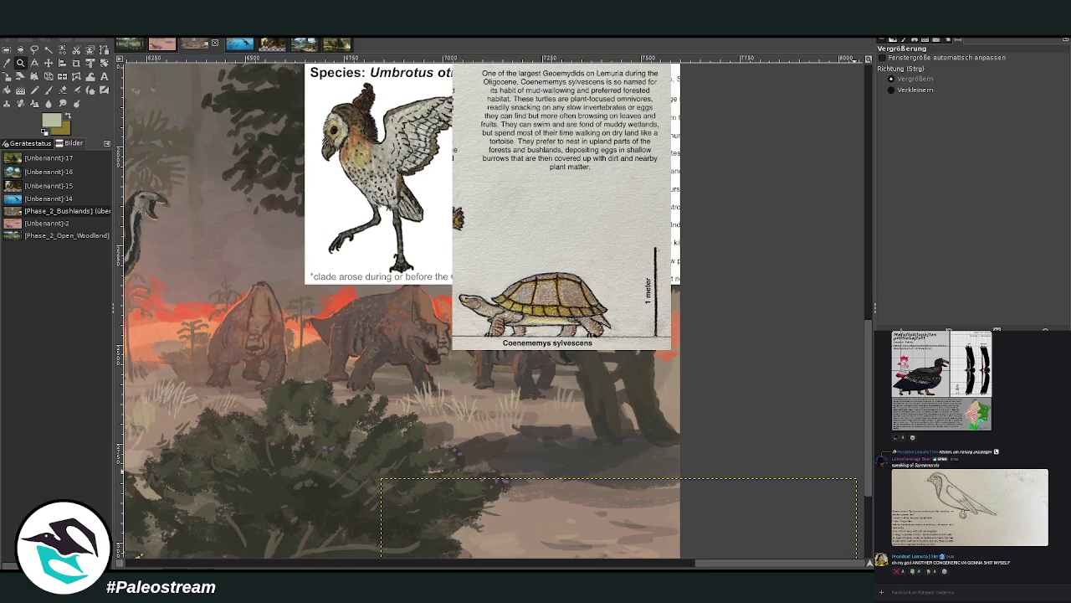
{"action": "key", "text": "Escape"}
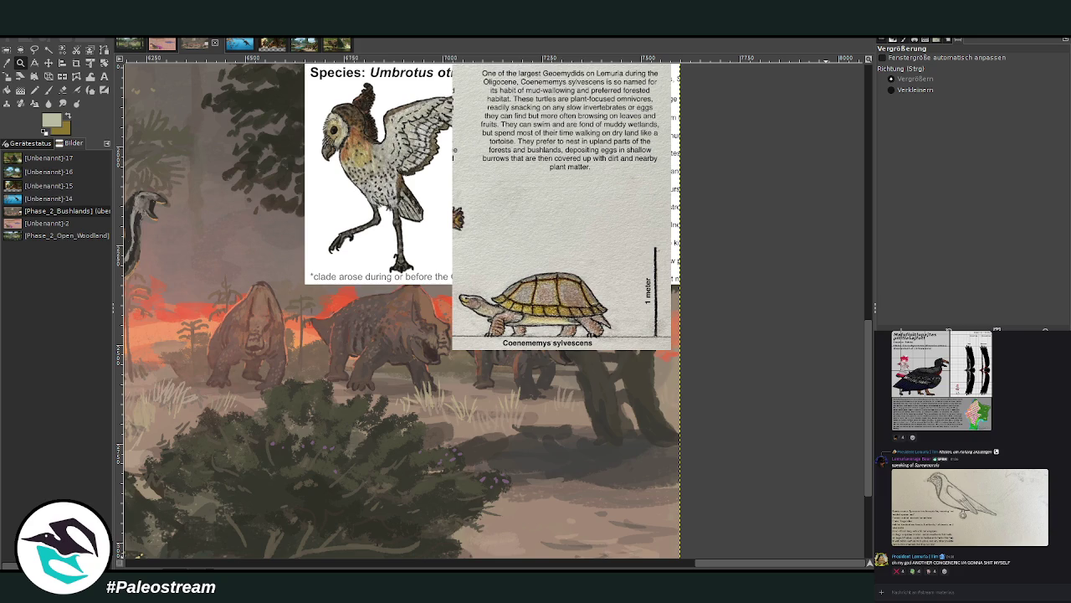
Sample a dark colour from the painting and switch to the Chalk 03 paintbrush.
{"action": "left_click", "coordinate": [7, 63]}
{"action": "key", "text": "p"}
{"action": "key", "text": "z"}
{"action": "left_click", "coordinate": [48, 90]}
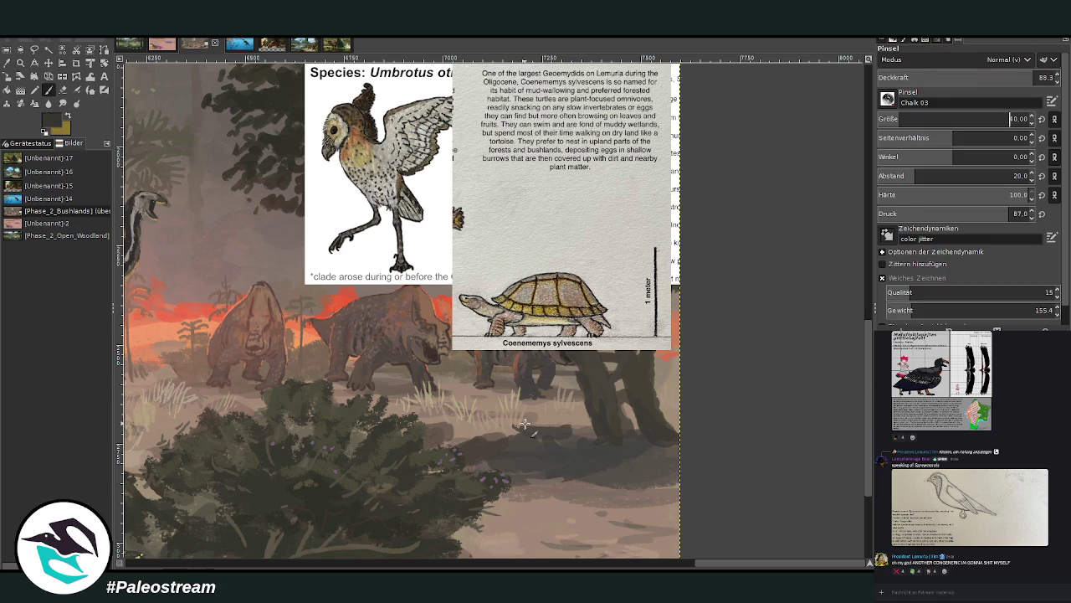
Sketch the turtle's curved shell back and underside outline on the ground in dark chalk.
{"action": "scroll", "coordinate": [824, 475], "scroll_direction": "down", "scroll_amount": 2}
{"action": "left_click_drag", "start_coordinate": [546, 421], "coordinate": [586, 392]}
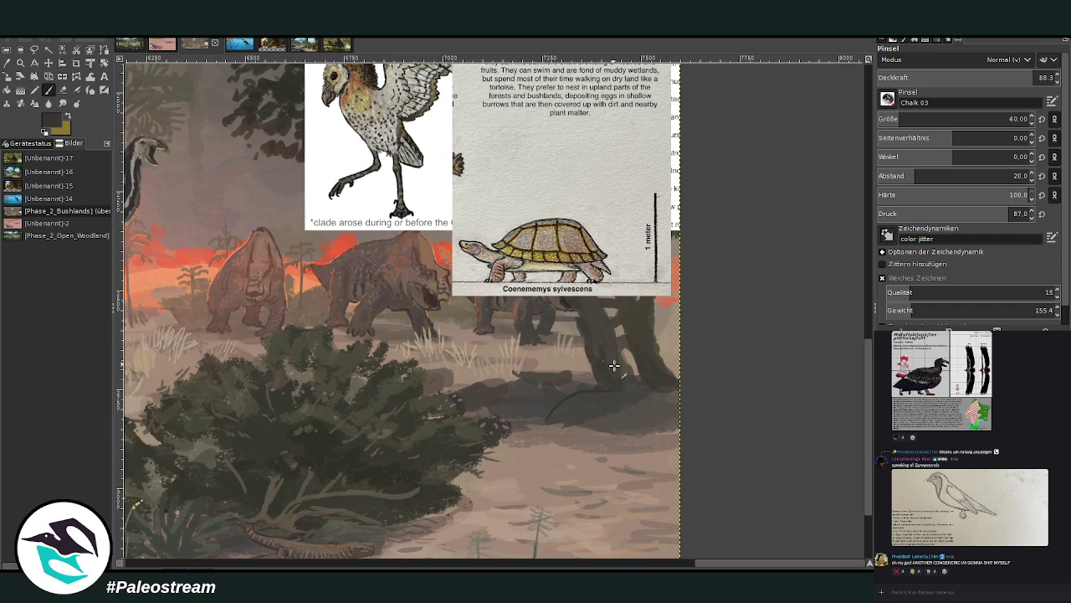
{"action": "left_click_drag", "start_coordinate": [633, 388], "coordinate": [674, 433]}
{"action": "left_click_drag", "start_coordinate": [535, 430], "coordinate": [591, 448]}
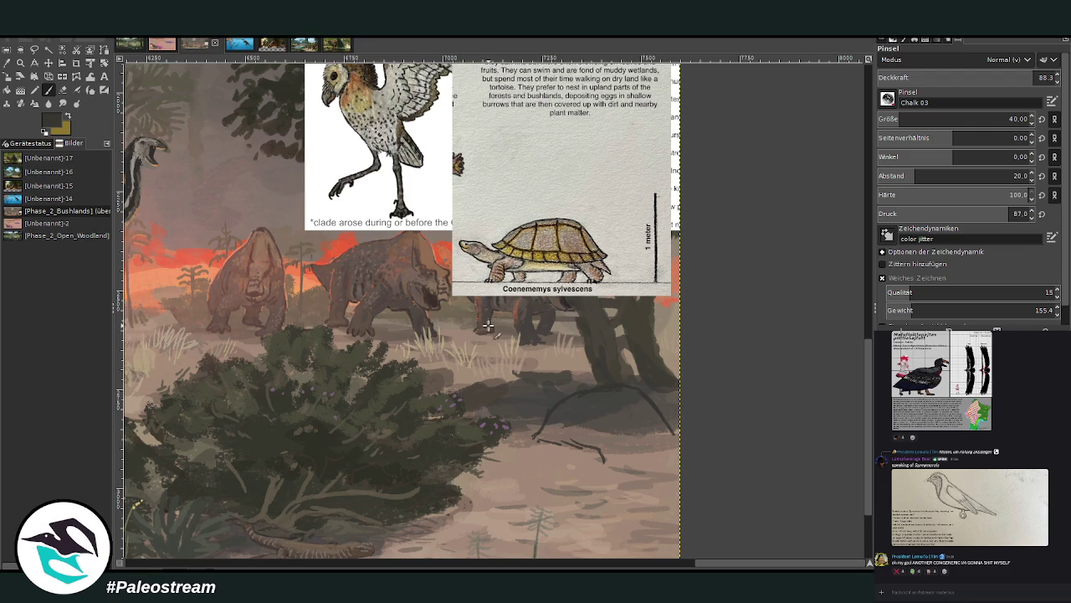
{"action": "left_click_drag", "start_coordinate": [598, 455], "coordinate": [580, 466]}
{"action": "mouse_move", "coordinate": [679, 451]}
{"action": "left_mouse_down"}
{"action": "mouse_move", "coordinate": [630, 449]}
{"action": "mouse_move", "coordinate": [595, 471]}
{"action": "left_mouse_up"}
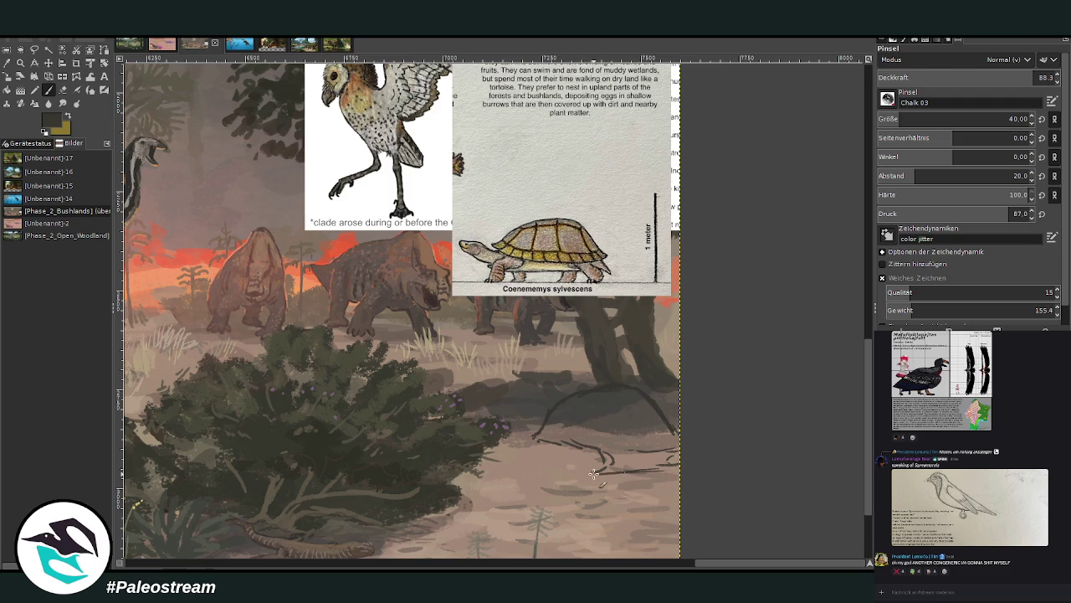
Sketch the turtle's head and front, adding detail marks along its back and lower shell.
{"action": "mouse_move", "coordinate": [579, 468]}
{"action": "left_mouse_down"}
{"action": "mouse_move", "coordinate": [529, 466]}
{"action": "mouse_move", "coordinate": [565, 467]}
{"action": "left_mouse_up"}
{"action": "left_click_drag", "start_coordinate": [540, 446], "coordinate": [533, 443]}
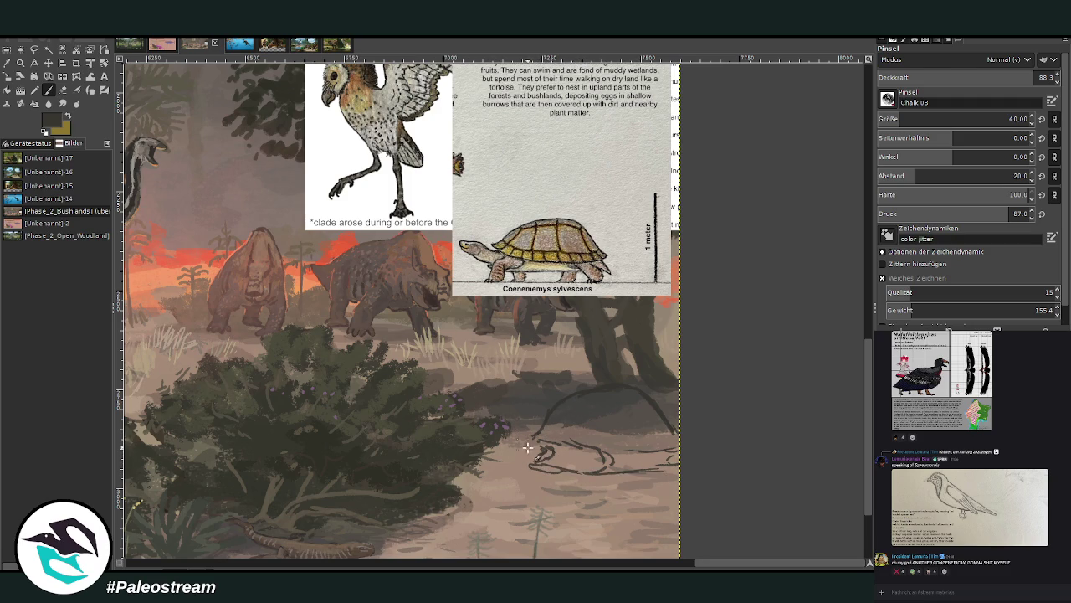
{"action": "mouse_move", "coordinate": [533, 439]}
{"action": "left_mouse_down"}
{"action": "mouse_move", "coordinate": [536, 452]}
{"action": "mouse_move", "coordinate": [542, 444]}
{"action": "mouse_move", "coordinate": [590, 461]}
{"action": "mouse_move", "coordinate": [651, 437]}
{"action": "left_mouse_up"}
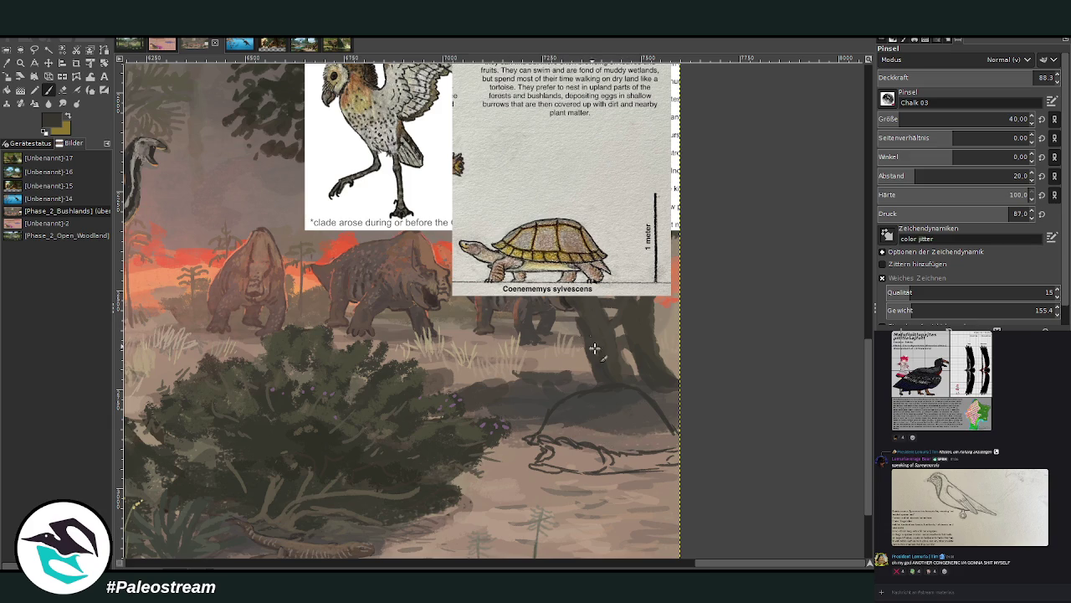
{"action": "left_click_drag", "start_coordinate": [545, 430], "coordinate": [603, 443]}
{"action": "left_click_drag", "start_coordinate": [637, 443], "coordinate": [648, 446]}
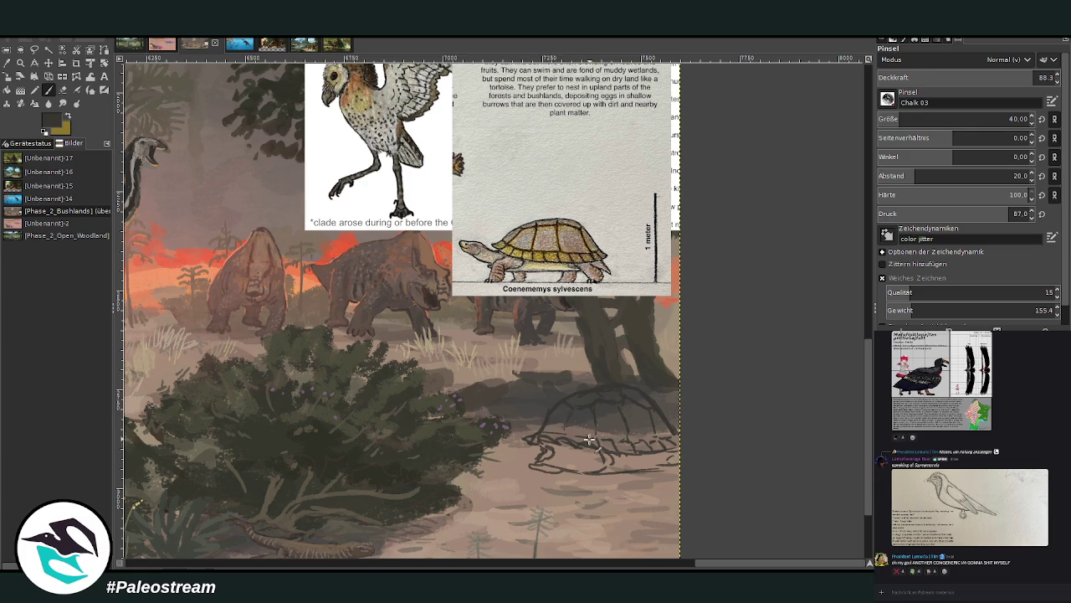
{"action": "mouse_move", "coordinate": [580, 472]}
{"action": "left_mouse_down"}
{"action": "mouse_move", "coordinate": [611, 452]}
{"action": "mouse_move", "coordinate": [578, 479]}
{"action": "mouse_move", "coordinate": [665, 467]}
{"action": "mouse_move", "coordinate": [574, 475]}
{"action": "left_mouse_up"}
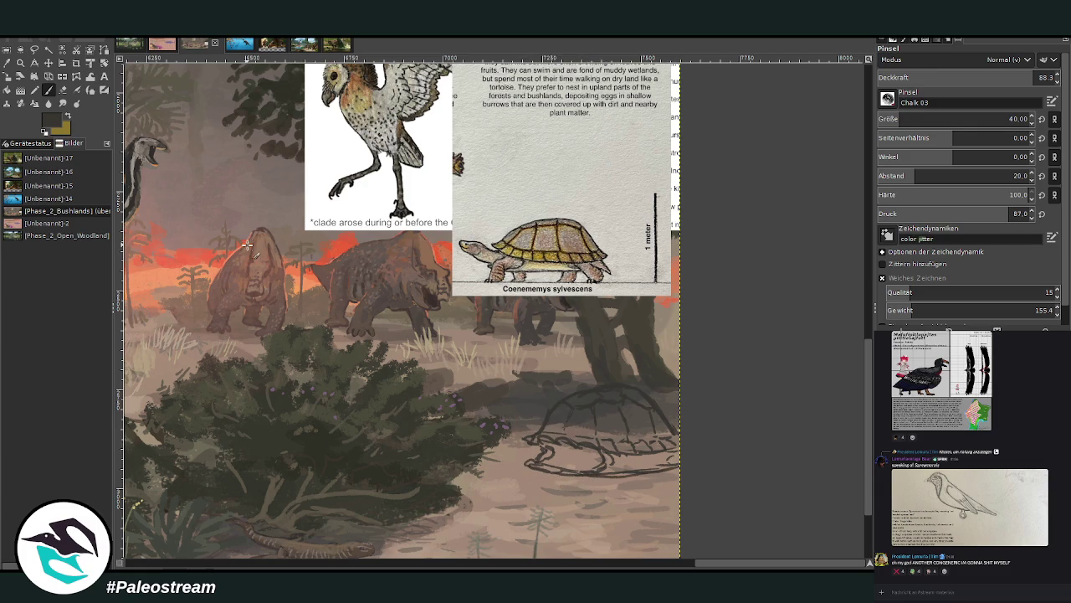
{"action": "left_click", "coordinate": [20, 63]}
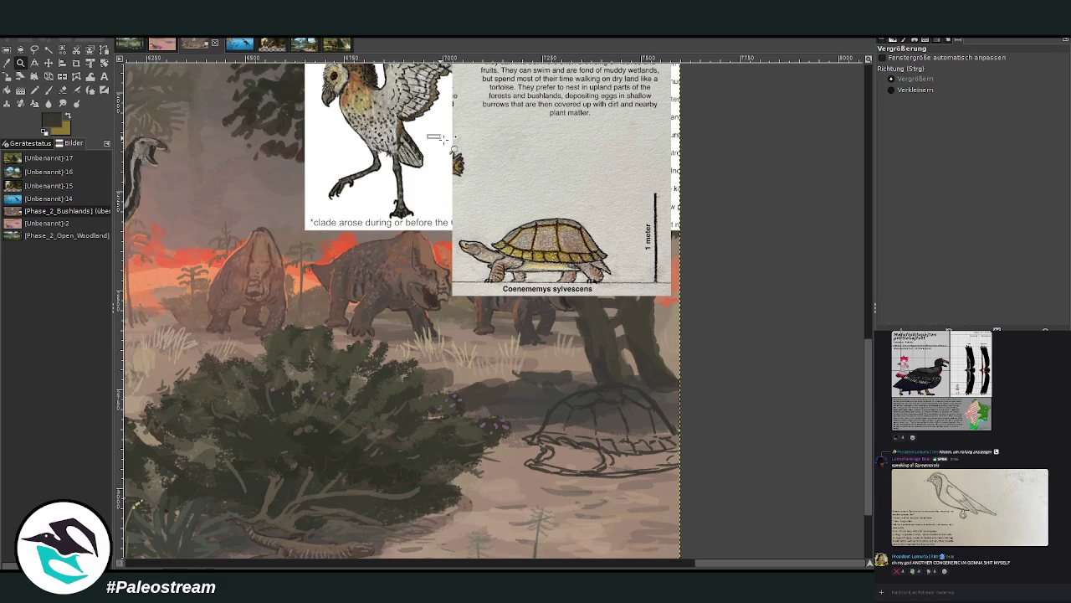
Zoom into the turtle card layer and set a black size-26 brush at 90.5 opacity.
{"action": "left_click", "coordinate": [681, 425]}
{"action": "left_click_drag", "start_coordinate": [311, 102], "coordinate": [737, 502]}
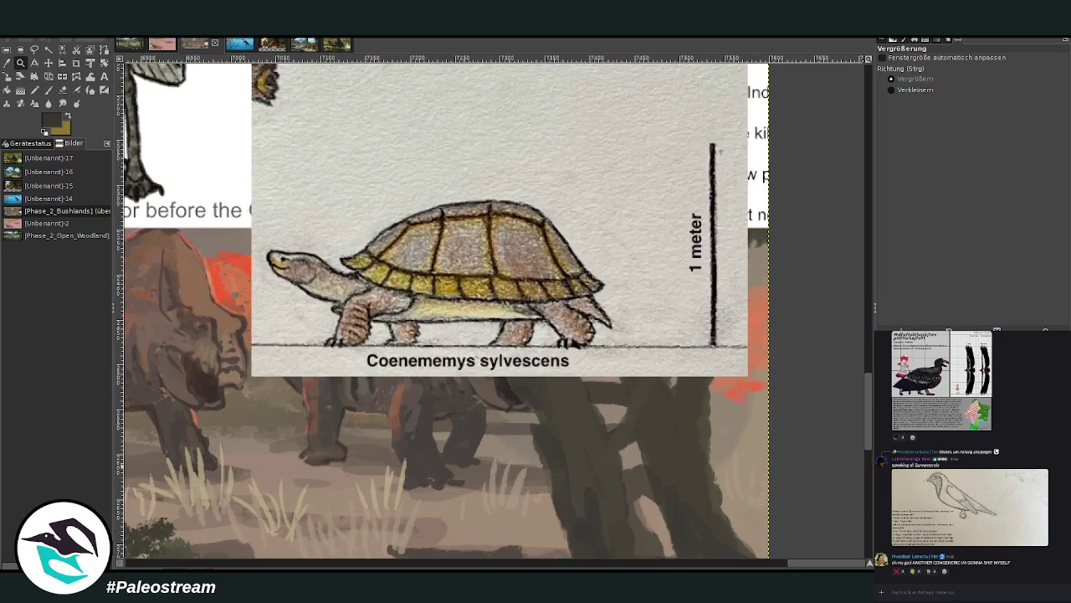
{"action": "key", "text": "Page_Up"}
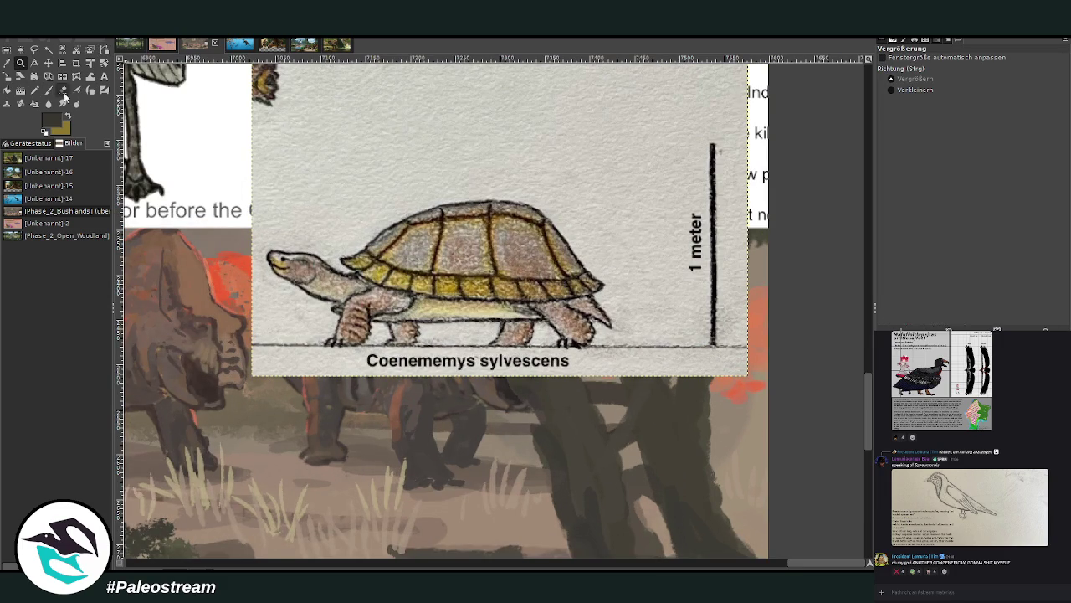
{"action": "left_click", "coordinate": [48, 89]}
{"action": "key", "text": "d"}
{"action": "left_click_drag", "start_coordinate": [1009, 118], "coordinate": [996, 118]}
{"action": "left_click", "coordinate": [1042, 77]}
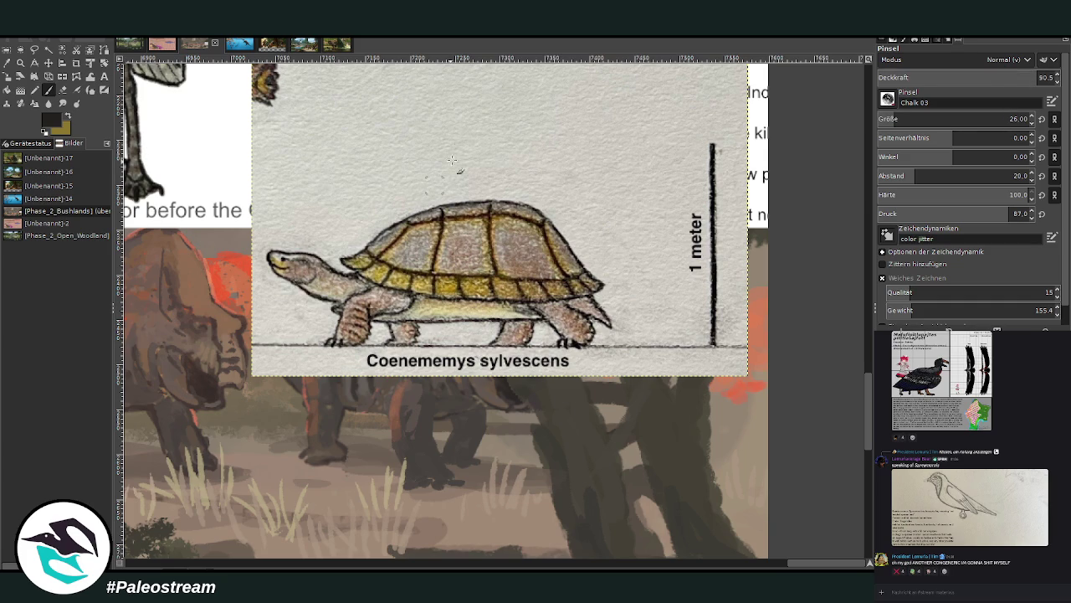
Draw dark scute lines and edges across the reference turtle's shell.
{"action": "mouse_move", "coordinate": [411, 225]}
{"action": "left_mouse_down"}
{"action": "mouse_move", "coordinate": [486, 216]}
{"action": "mouse_move", "coordinate": [552, 237]}
{"action": "left_mouse_up"}
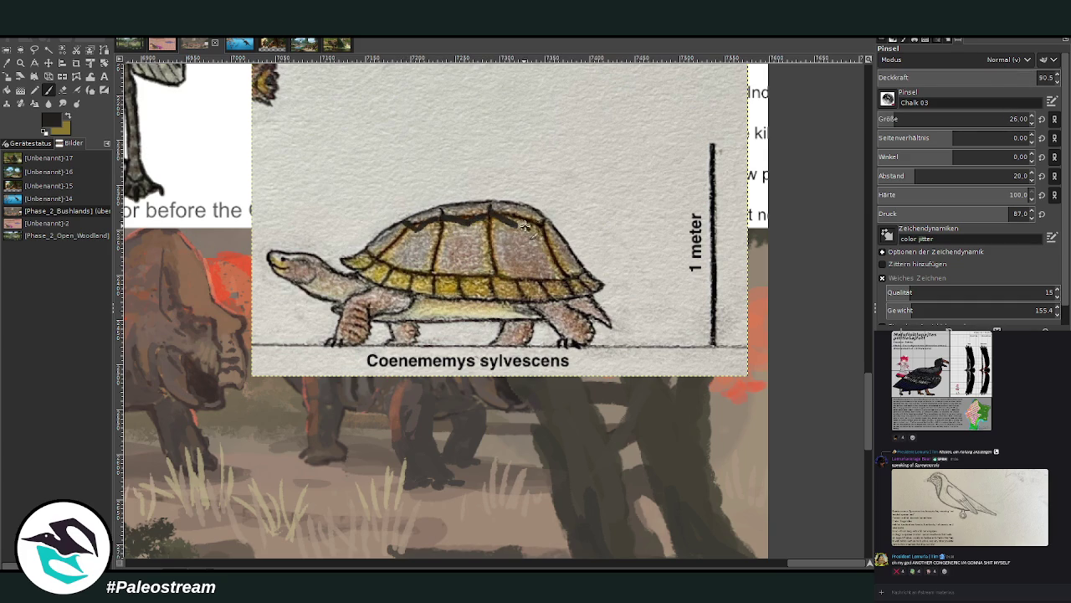
{"action": "mouse_move", "coordinate": [419, 226]}
{"action": "left_mouse_down"}
{"action": "mouse_move", "coordinate": [415, 248]}
{"action": "mouse_move", "coordinate": [470, 277]}
{"action": "left_mouse_up"}
{"action": "mouse_move", "coordinate": [519, 228]}
{"action": "left_mouse_down"}
{"action": "mouse_move", "coordinate": [529, 247]}
{"action": "mouse_move", "coordinate": [494, 283]}
{"action": "mouse_move", "coordinate": [445, 217]}
{"action": "mouse_move", "coordinate": [409, 255]}
{"action": "mouse_move", "coordinate": [468, 278]}
{"action": "left_mouse_up"}
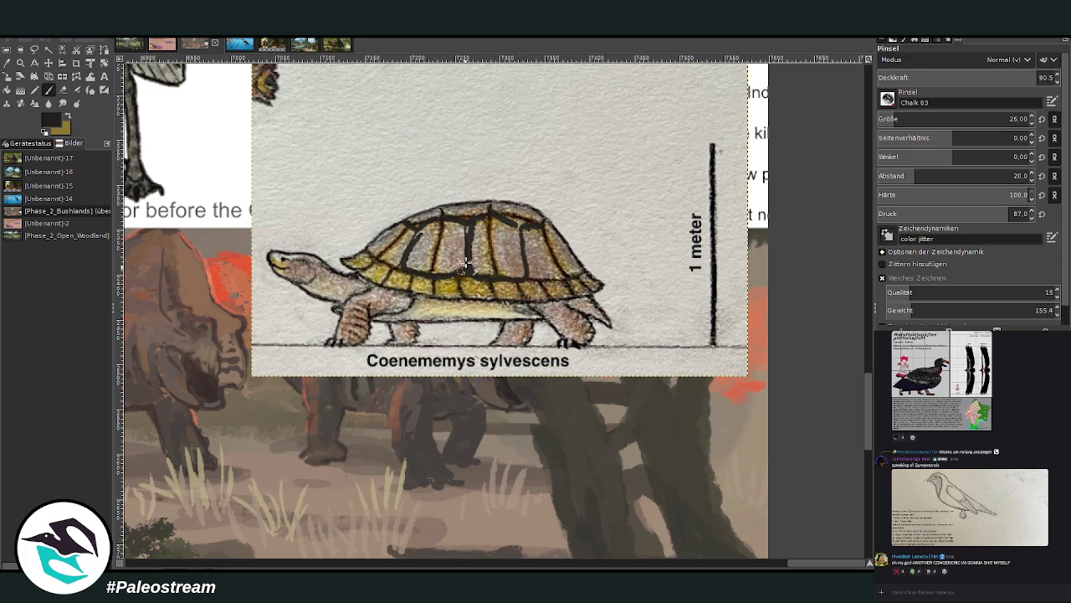
{"action": "left_click_drag", "start_coordinate": [398, 247], "coordinate": [373, 272]}
{"action": "left_click_drag", "start_coordinate": [529, 278], "coordinate": [584, 264]}
Swap to olive and paint over the shell's scute lines and rear section.
{"action": "key", "text": "x"}
{"action": "mouse_move", "coordinate": [440, 232]}
{"action": "left_mouse_down"}
{"action": "mouse_move", "coordinate": [433, 269]}
{"action": "mouse_move", "coordinate": [439, 222]}
{"action": "mouse_move", "coordinate": [435, 272]}
{"action": "left_mouse_up"}
{"action": "mouse_move", "coordinate": [393, 243]}
{"action": "left_mouse_down"}
{"action": "mouse_move", "coordinate": [432, 225]}
{"action": "mouse_move", "coordinate": [494, 243]}
{"action": "mouse_move", "coordinate": [519, 278]}
{"action": "left_mouse_up"}
{"action": "mouse_move", "coordinate": [549, 236]}
{"action": "left_mouse_down"}
{"action": "mouse_move", "coordinate": [548, 264]}
{"action": "mouse_move", "coordinate": [578, 283]}
{"action": "left_mouse_up"}
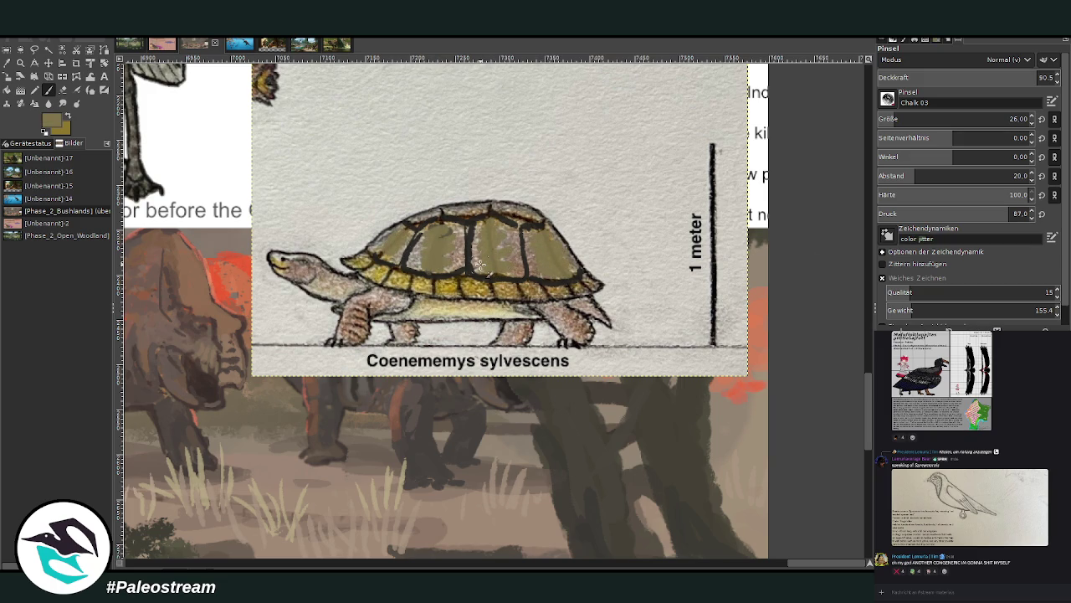
{"action": "scroll", "coordinate": [479, 265], "scroll_direction": "down", "scroll_amount": 3}
{"action": "scroll", "coordinate": [480, 265], "scroll_direction": "down", "scroll_amount": 1}
{"action": "key", "text": "z"}
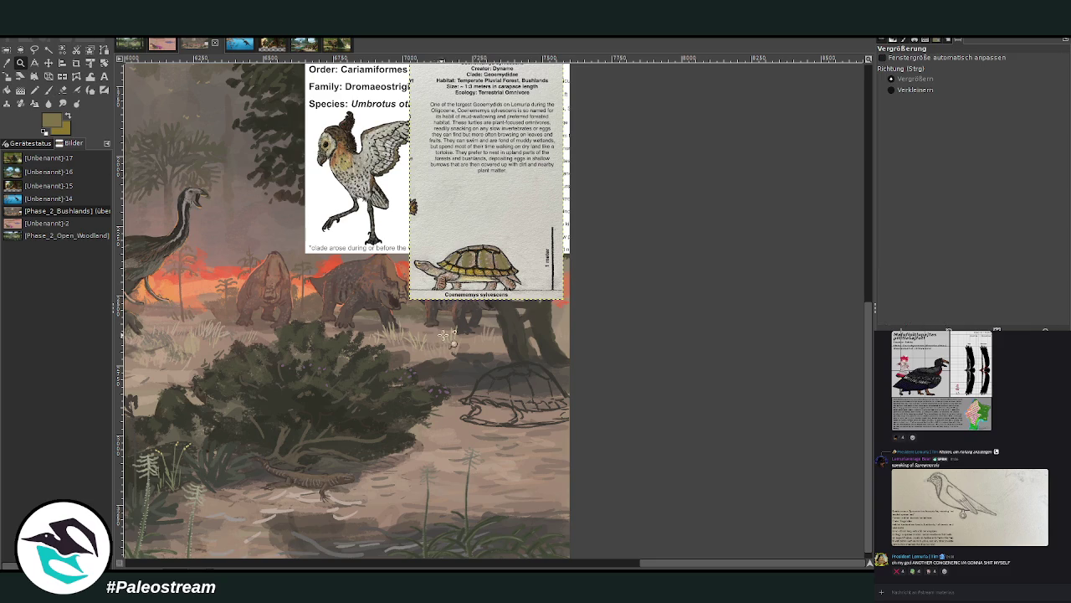
Zoom in on the card and turtle sketch and make the full painting the active layer.
{"action": "left_click_drag", "start_coordinate": [437, 308], "coordinate": [578, 466]}
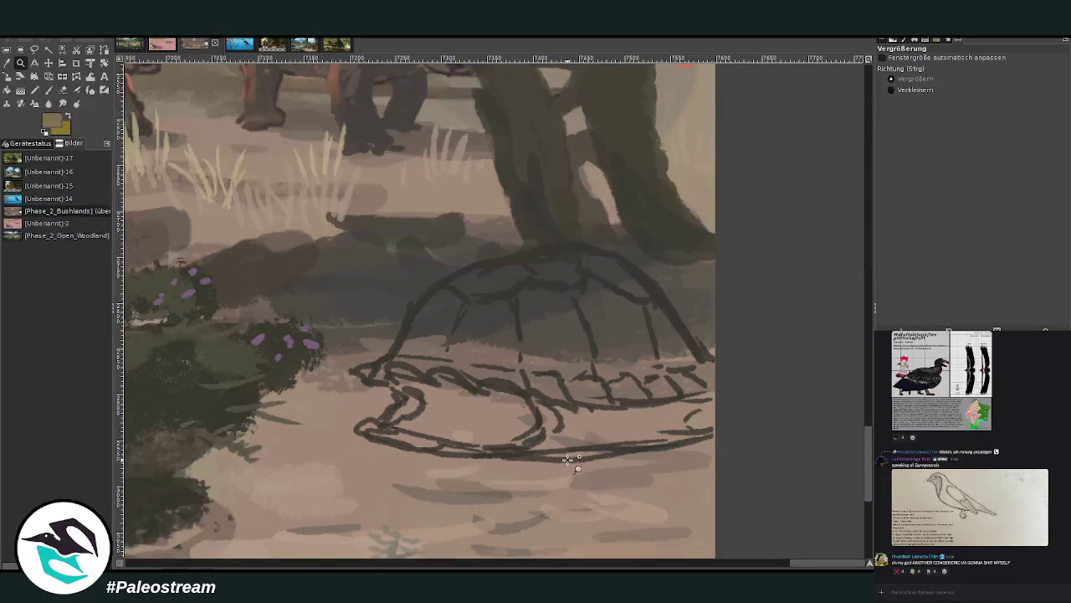
{"action": "scroll", "coordinate": [568, 459], "scroll_direction": "down", "scroll_amount": 3}
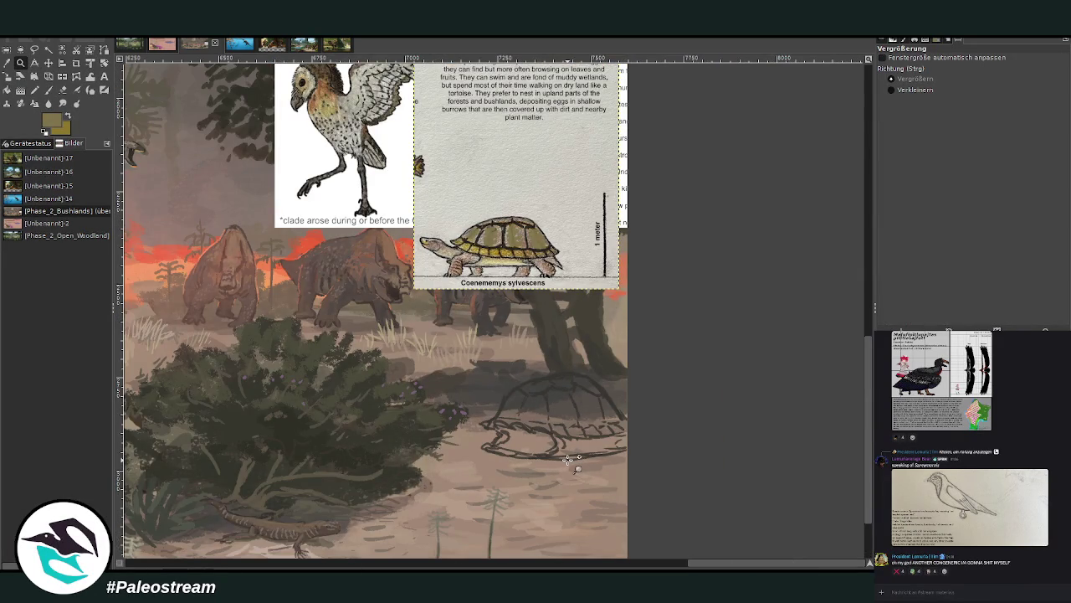
{"action": "left_click_drag", "start_coordinate": [303, 154], "coordinate": [601, 462]}
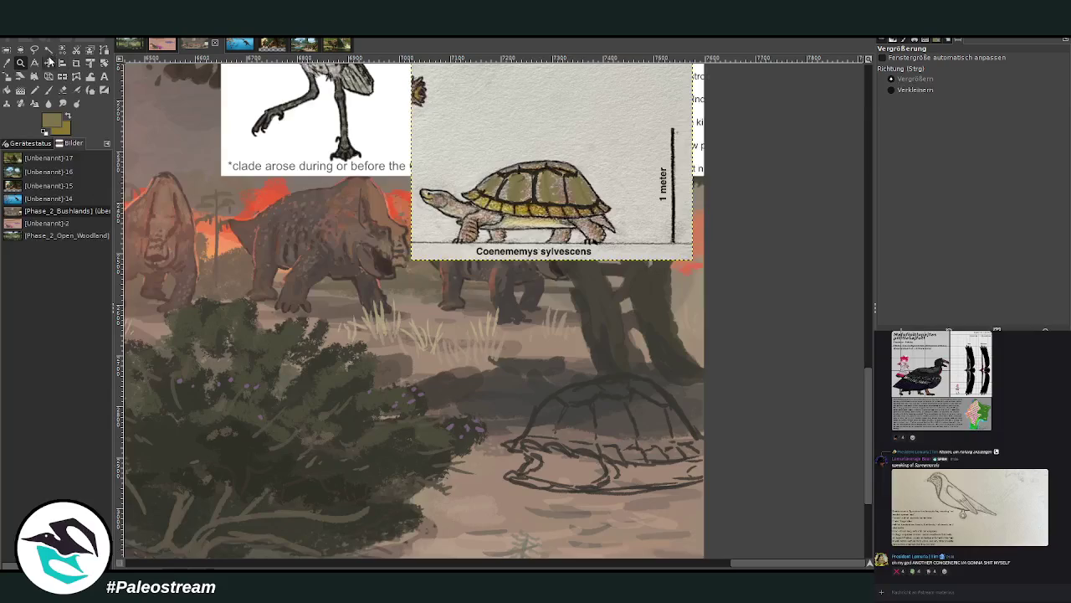
{"action": "left_click", "coordinate": [7, 63]}
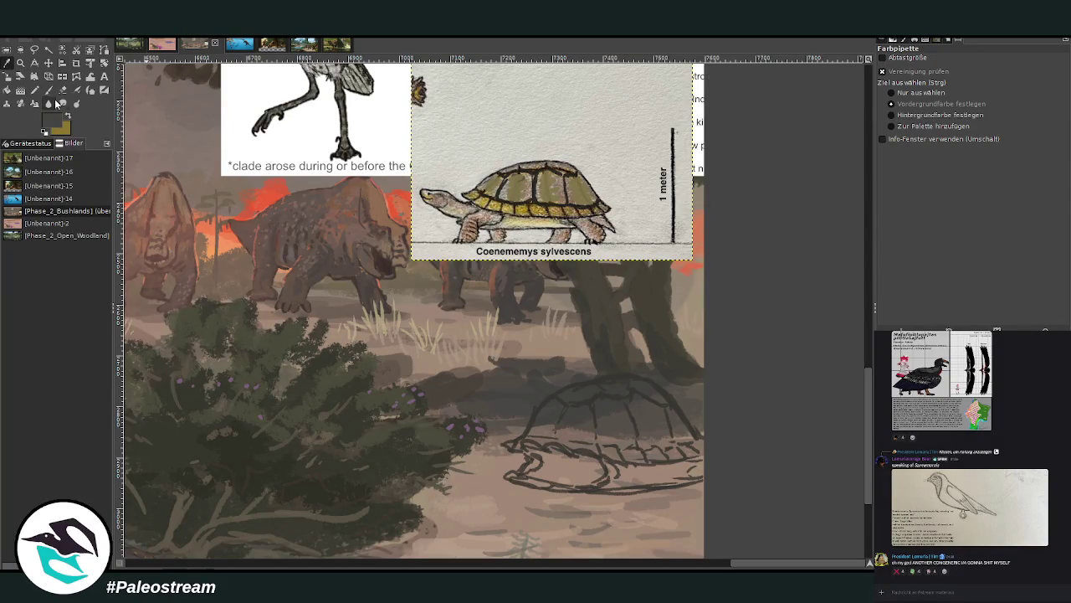
{"action": "left_click", "coordinate": [48, 89]}
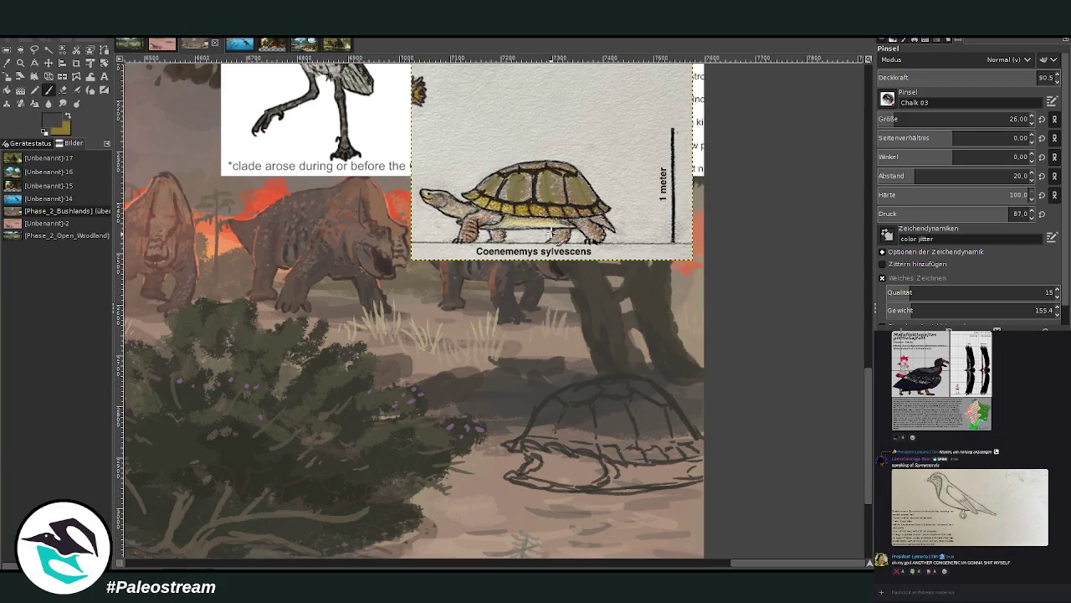
{"action": "key", "text": "Page_Down"}
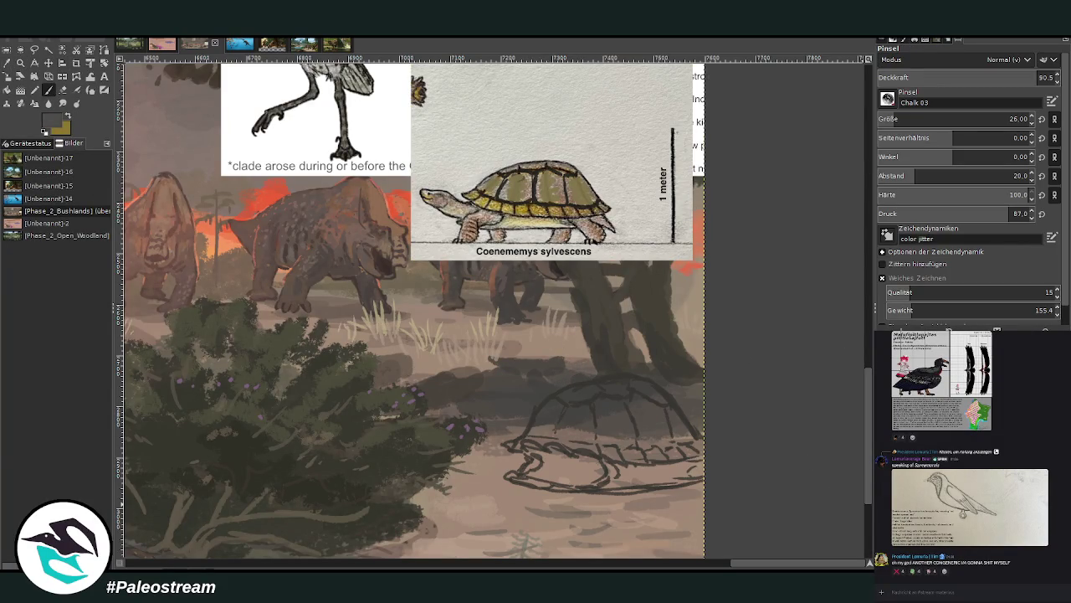
Paint dark grass blades near the turtle sketch with a size-43 brush.
{"action": "left_click", "coordinate": [899, 119]}
{"action": "left_click_drag", "start_coordinate": [536, 360], "coordinate": [592, 363]}
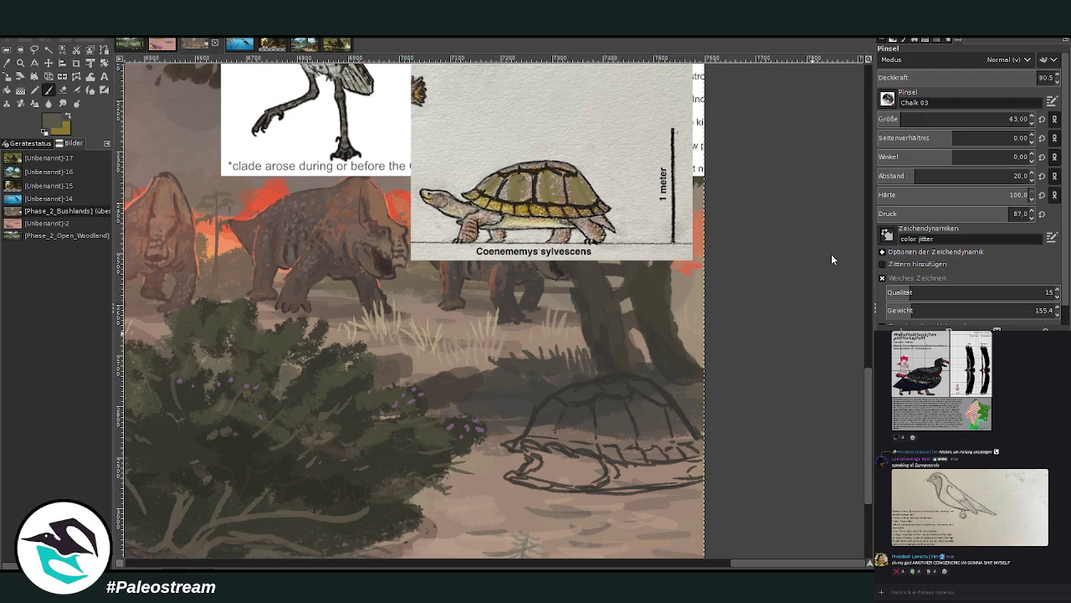
{"action": "left_click_drag", "start_coordinate": [516, 354], "coordinate": [436, 364]}
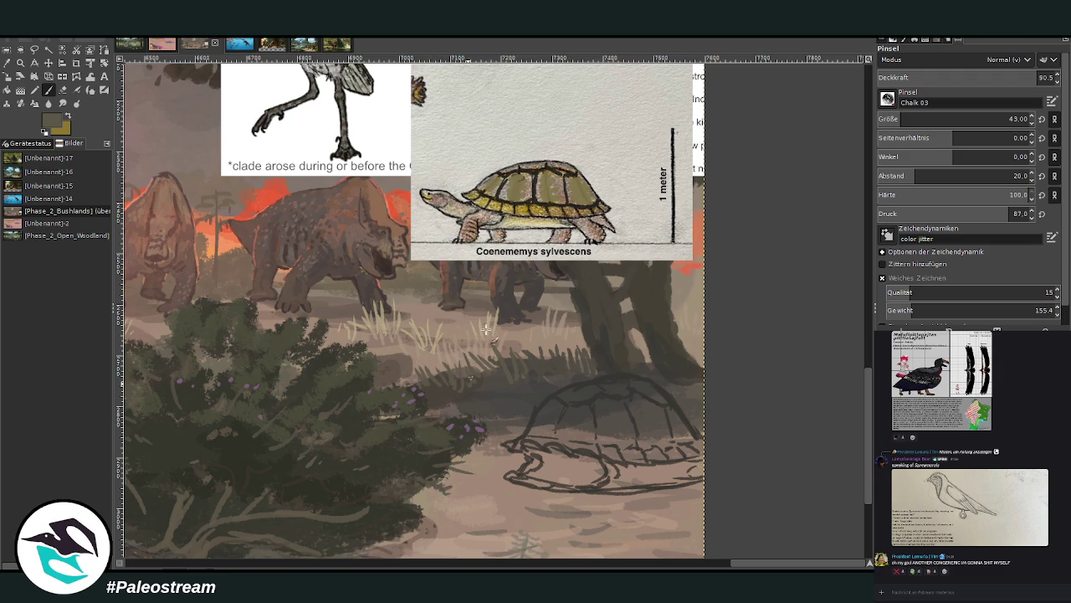
{"action": "key", "text": "bracketleft"}
{"action": "key", "text": "bracketleft"}
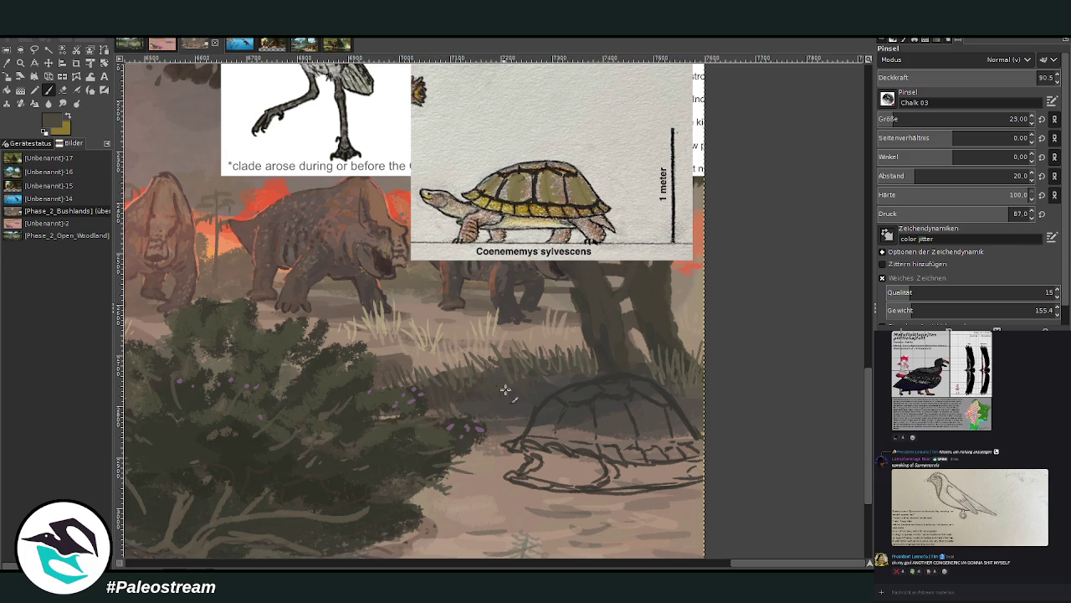
Sample the beige ground colour and return to the paintbrush.
{"action": "left_click", "coordinate": [6, 62]}
{"action": "left_click", "coordinate": [640, 458]}
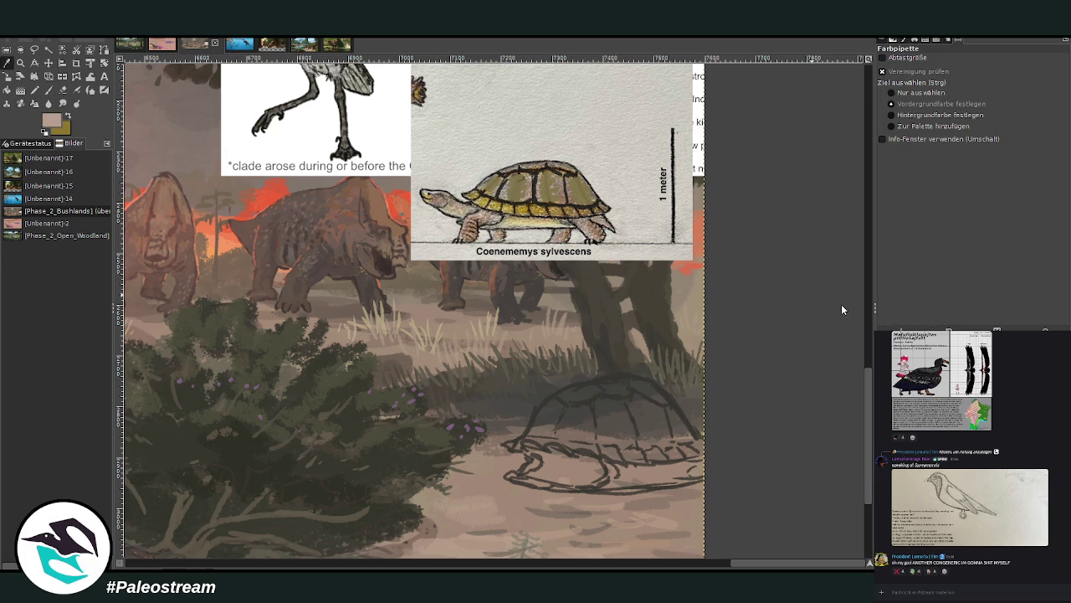
{"action": "left_click", "coordinate": [48, 89]}
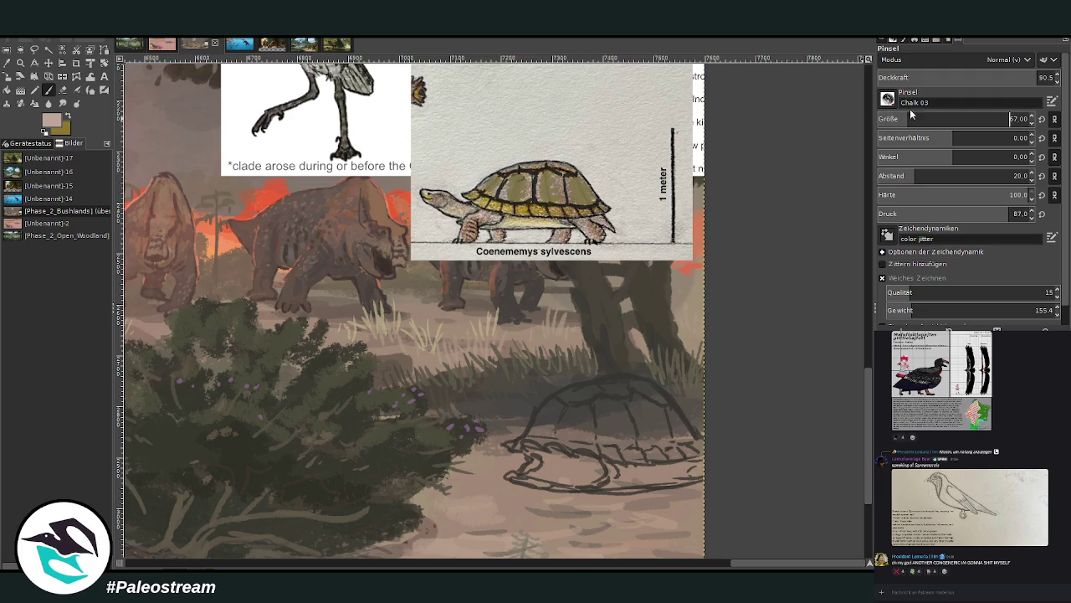
Lay beige chalk strokes over the turtle shell with a smaller, more transparent brush.
{"action": "left_click_drag", "start_coordinate": [559, 410], "coordinate": [544, 423]}
{"action": "left_click", "coordinate": [910, 119]}
{"action": "left_click", "coordinate": [998, 77]}
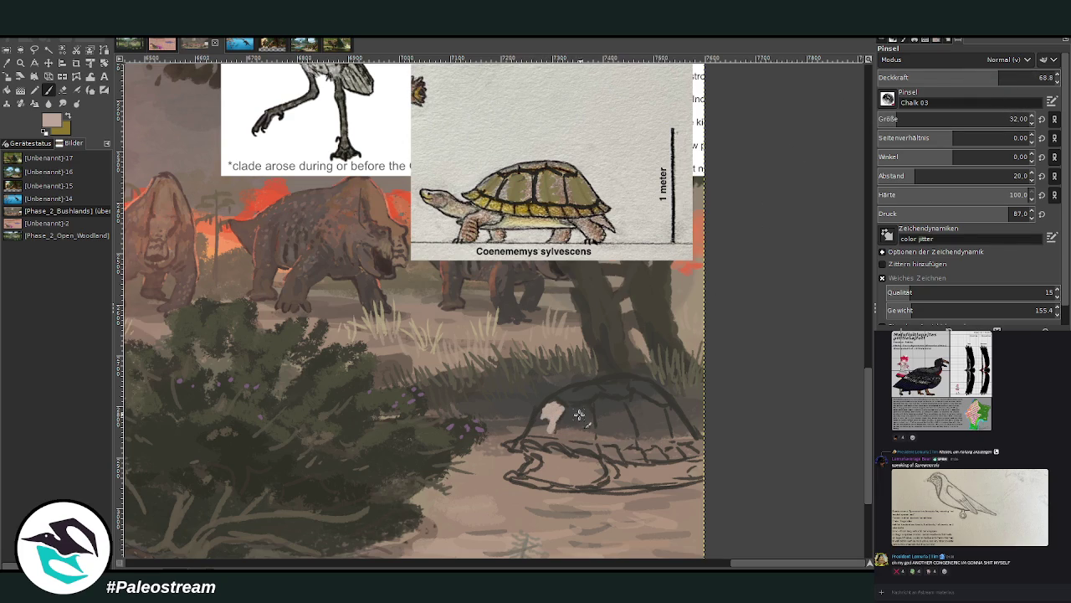
{"action": "left_click_drag", "start_coordinate": [568, 410], "coordinate": [586, 439]}
{"action": "mouse_move", "coordinate": [590, 388]}
{"action": "left_mouse_down"}
{"action": "mouse_move", "coordinate": [568, 402]}
{"action": "mouse_move", "coordinate": [605, 379]}
{"action": "mouse_move", "coordinate": [668, 405]}
{"action": "mouse_move", "coordinate": [633, 379]}
{"action": "left_mouse_up"}
{"action": "left_click_drag", "start_coordinate": [673, 415], "coordinate": [693, 444]}
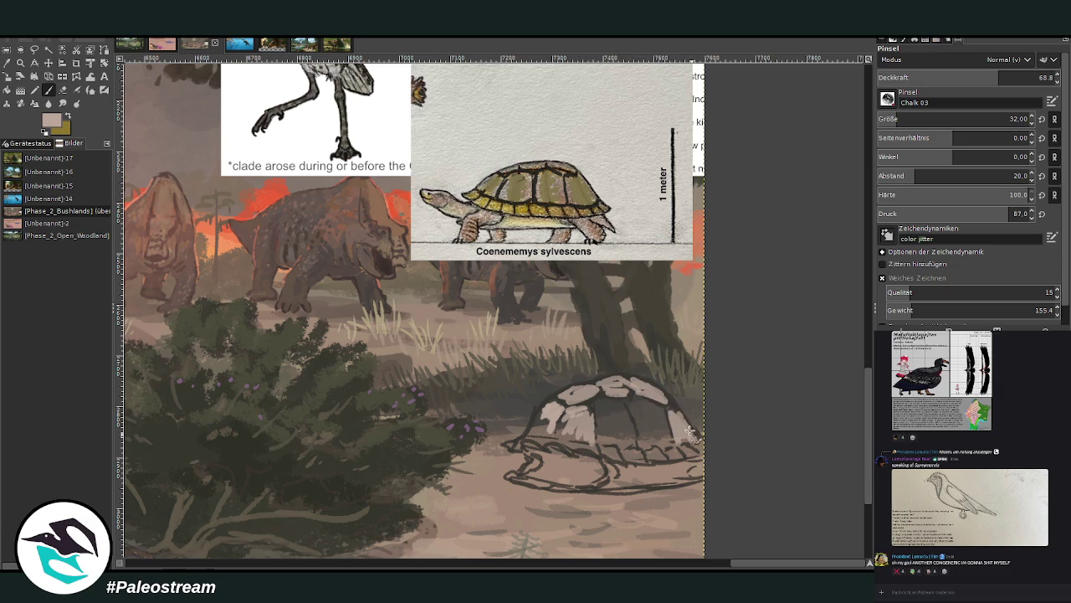
{"action": "mouse_move", "coordinate": [599, 406]}
{"action": "left_mouse_down"}
{"action": "mouse_move", "coordinate": [616, 420]}
{"action": "mouse_move", "coordinate": [610, 440]}
{"action": "left_mouse_up"}
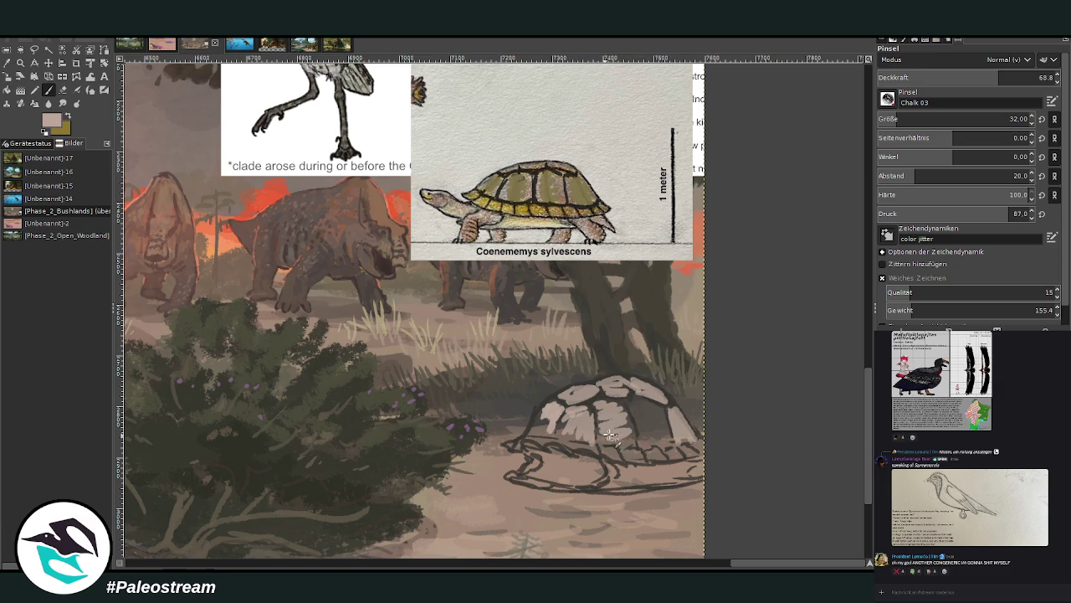
Lighten the middle and right part of the shell with faint, transparent strokes.
{"action": "left_click", "coordinate": [898, 119]}
{"action": "left_click_drag", "start_coordinate": [949, 83], "coordinate": [917, 84]}
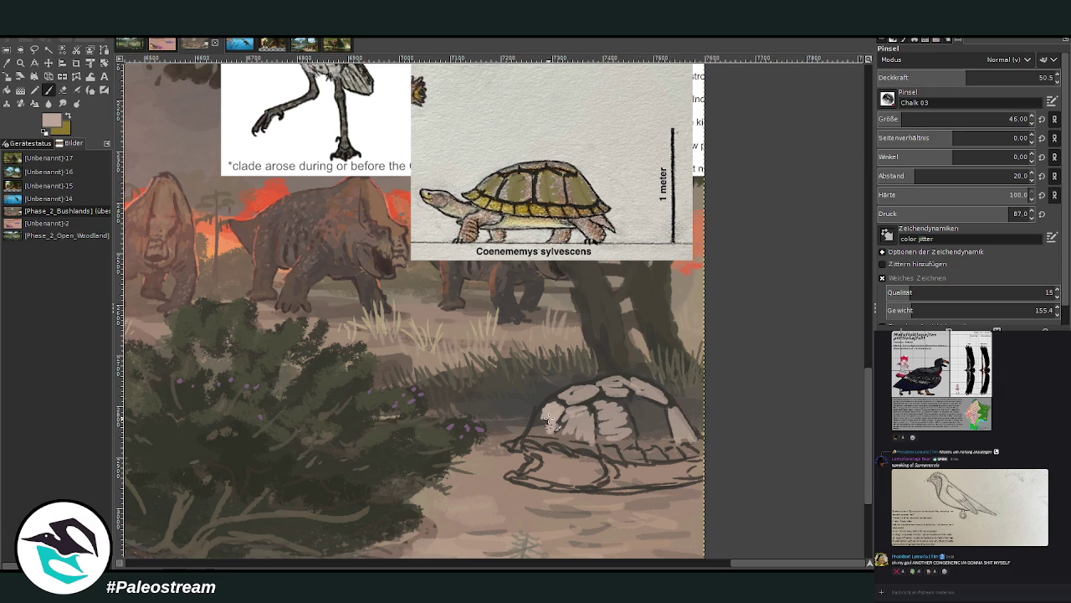
{"action": "mouse_move", "coordinate": [597, 465]}
{"action": "left_mouse_down"}
{"action": "mouse_move", "coordinate": [682, 465]}
{"action": "mouse_move", "coordinate": [620, 492]}
{"action": "mouse_move", "coordinate": [599, 486]}
{"action": "left_mouse_up"}
{"action": "mouse_move", "coordinate": [575, 425]}
{"action": "left_mouse_down"}
{"action": "mouse_move", "coordinate": [584, 447]}
{"action": "mouse_move", "coordinate": [636, 456]}
{"action": "mouse_move", "coordinate": [628, 428]}
{"action": "mouse_move", "coordinate": [647, 402]}
{"action": "left_mouse_up"}
{"action": "mouse_move", "coordinate": [638, 439]}
{"action": "left_mouse_down"}
{"action": "mouse_move", "coordinate": [661, 403]}
{"action": "mouse_move", "coordinate": [673, 407]}
{"action": "left_mouse_up"}
Paint grey along the shell's top, left side and centre, and lighten its right rim.
{"action": "left_click", "coordinate": [665, 427], "text": "ctrl"}
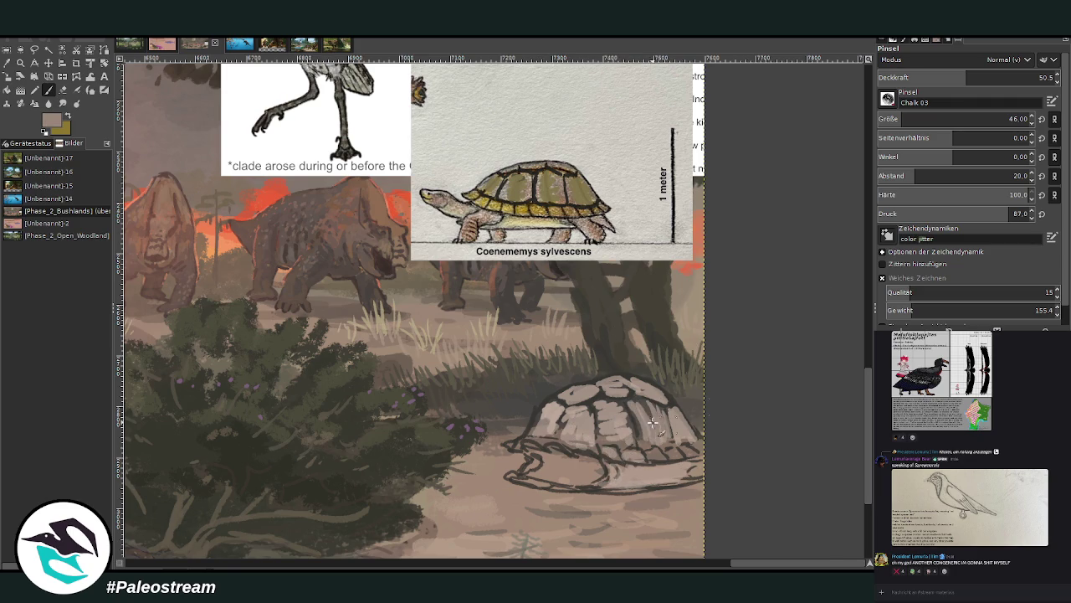
{"action": "mouse_move", "coordinate": [641, 401]}
{"action": "left_mouse_down"}
{"action": "mouse_move", "coordinate": [630, 410]}
{"action": "mouse_move", "coordinate": [559, 400]}
{"action": "mouse_move", "coordinate": [567, 435]}
{"action": "mouse_move", "coordinate": [530, 437]}
{"action": "left_mouse_up"}
{"action": "mouse_move", "coordinate": [548, 402]}
{"action": "left_mouse_down"}
{"action": "mouse_move", "coordinate": [581, 405]}
{"action": "mouse_move", "coordinate": [545, 418]}
{"action": "mouse_move", "coordinate": [569, 445]}
{"action": "left_mouse_up"}
{"action": "mouse_move", "coordinate": [623, 406]}
{"action": "left_mouse_down"}
{"action": "mouse_move", "coordinate": [641, 435]}
{"action": "mouse_move", "coordinate": [662, 393]}
{"action": "mouse_move", "coordinate": [638, 382]}
{"action": "mouse_move", "coordinate": [618, 441]}
{"action": "left_mouse_up"}
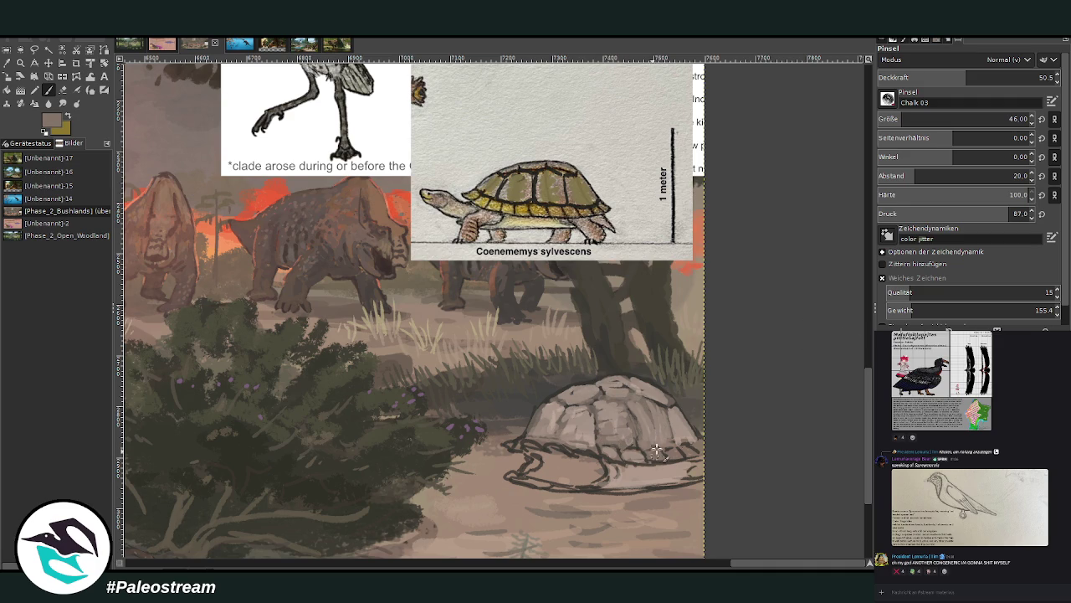
{"action": "key", "text": "x"}
{"action": "left_click_drag", "start_coordinate": [662, 453], "coordinate": [691, 450]}
Add dark shading under the shell along its underside, front rim and lower edge.
{"action": "key", "text": "x"}
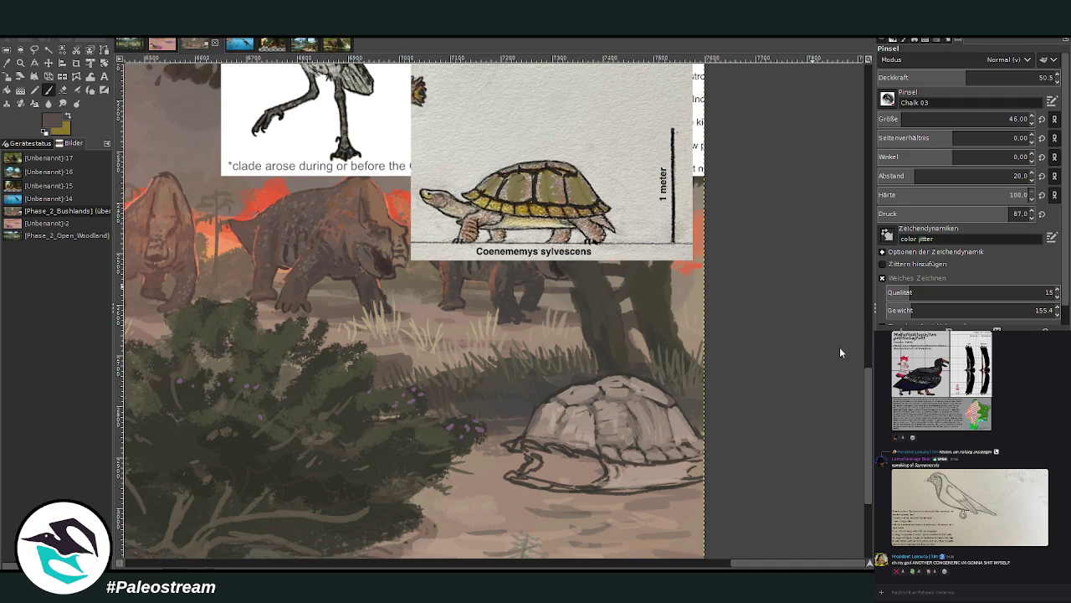
{"action": "left_click_drag", "start_coordinate": [567, 473], "coordinate": [540, 452]}
{"action": "left_click_drag", "start_coordinate": [971, 80], "coordinate": [1008, 81]}
{"action": "mouse_move", "coordinate": [563, 457]}
{"action": "left_mouse_down"}
{"action": "mouse_move", "coordinate": [533, 471]}
{"action": "mouse_move", "coordinate": [582, 477]}
{"action": "left_mouse_up"}
{"action": "key", "text": "o"}
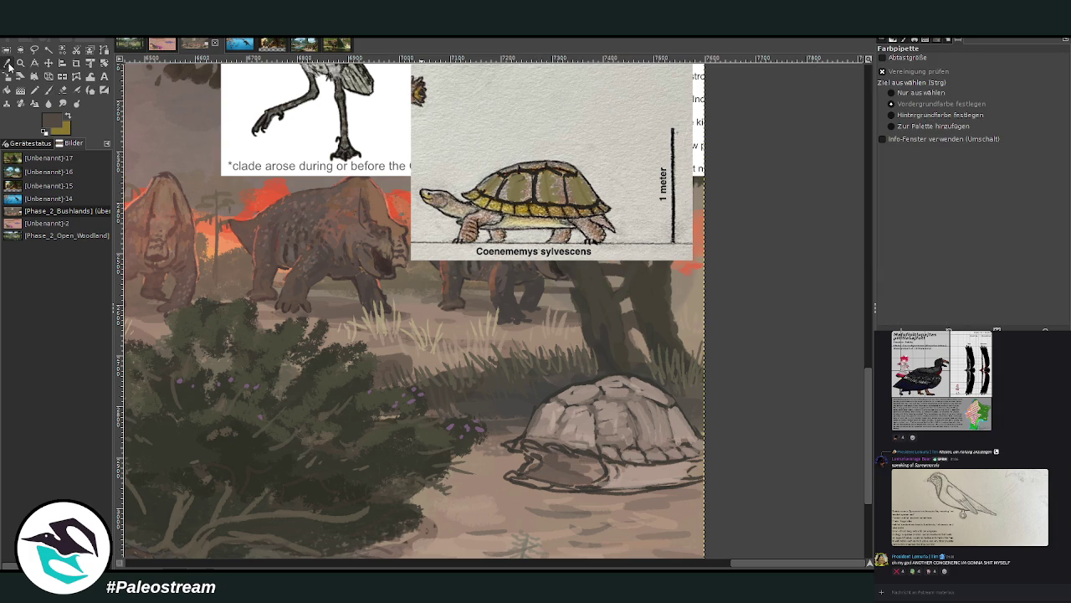
{"action": "left_click", "coordinate": [48, 90]}
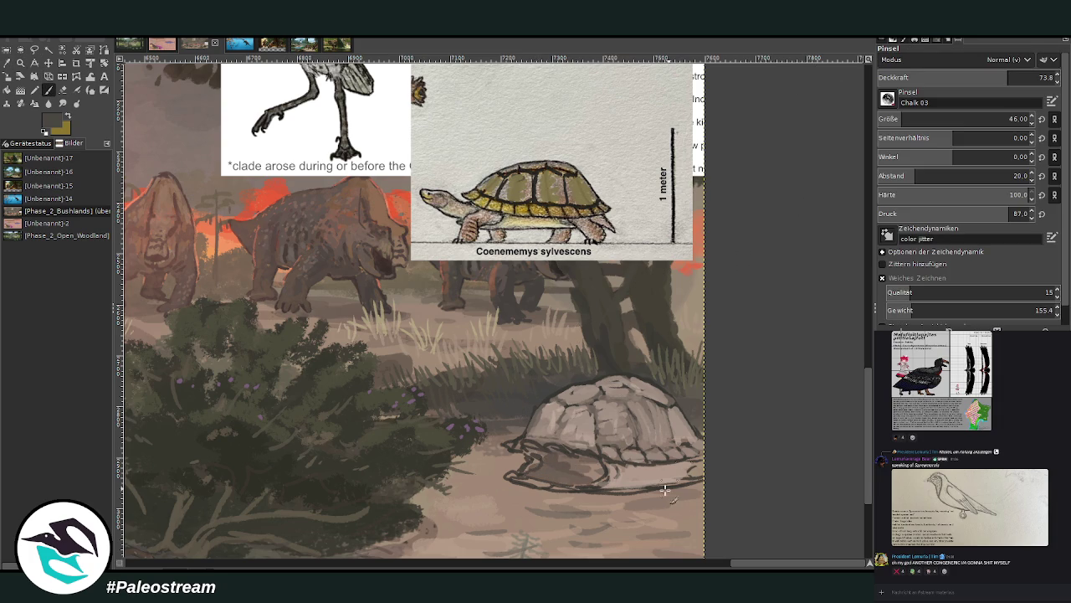
{"action": "mouse_move", "coordinate": [655, 491]}
{"action": "left_mouse_down"}
{"action": "mouse_move", "coordinate": [519, 490]}
{"action": "mouse_move", "coordinate": [539, 498]}
{"action": "mouse_move", "coordinate": [512, 486]}
{"action": "mouse_move", "coordinate": [694, 486]}
{"action": "mouse_move", "coordinate": [636, 493]}
{"action": "left_mouse_up"}
Add faint shading to the lower band, darker grey over the head, and subtle lower-rim strokes.
{"action": "left_click_drag", "start_coordinate": [1010, 77], "coordinate": [955, 77]}
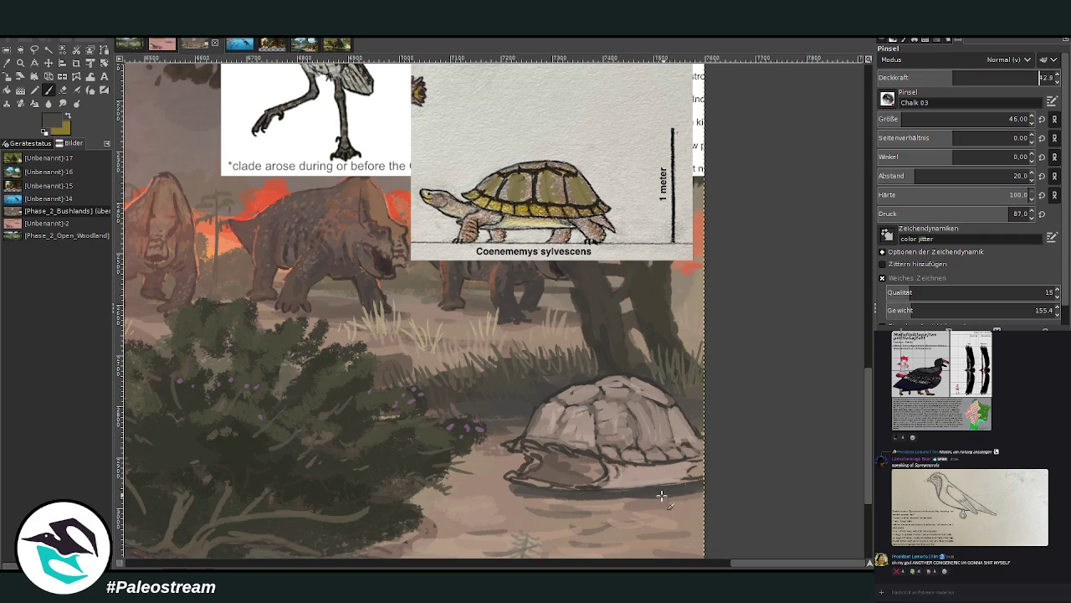
{"action": "left_click_drag", "start_coordinate": [673, 463], "coordinate": [603, 462]}
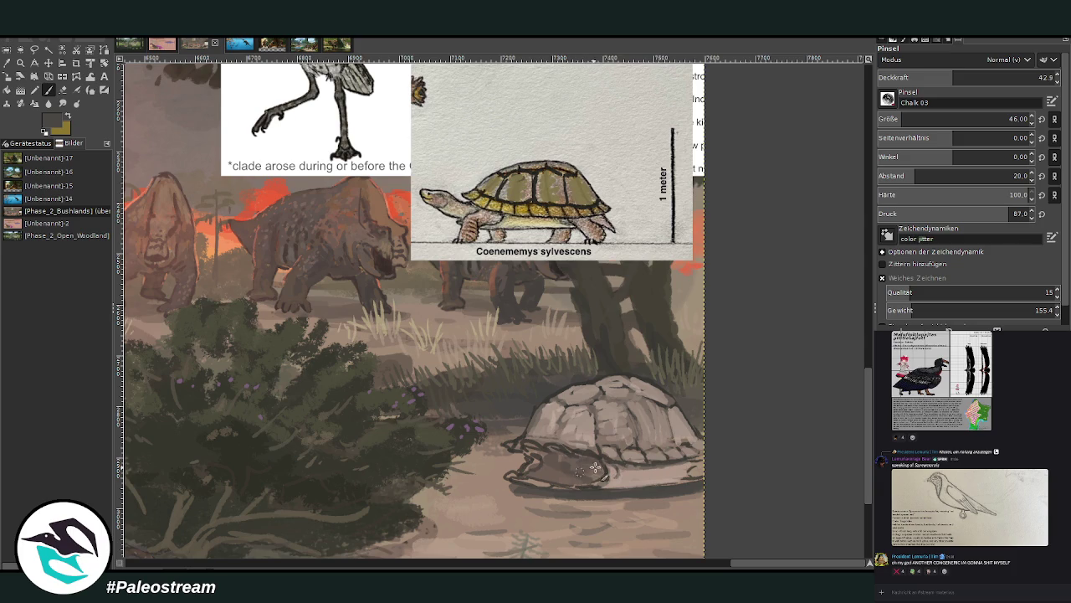
{"action": "left_click", "coordinate": [997, 77]}
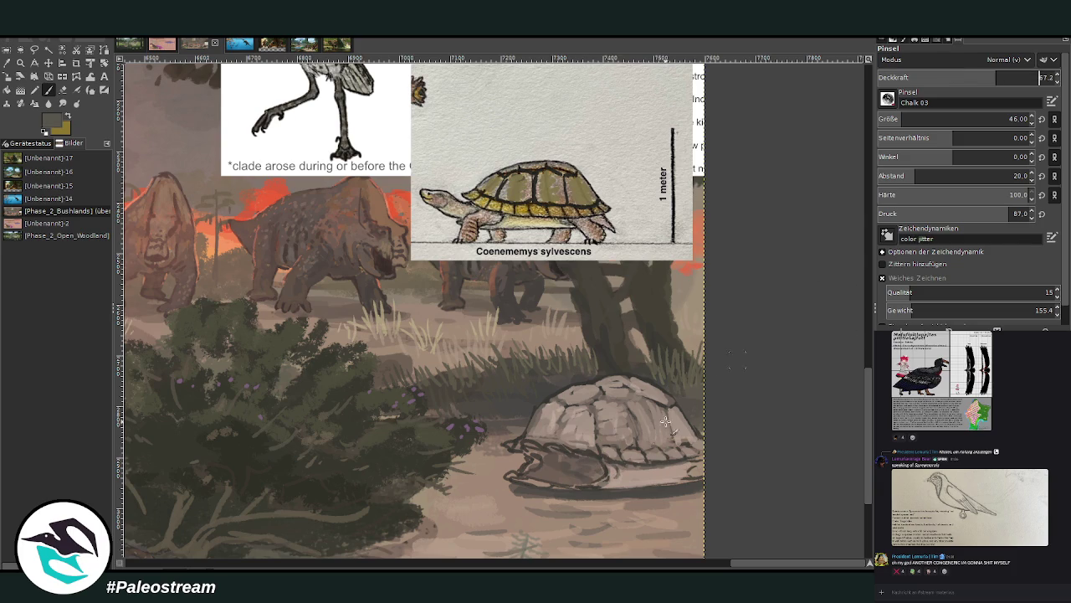
{"action": "mouse_move", "coordinate": [592, 475]}
{"action": "left_mouse_down"}
{"action": "mouse_move", "coordinate": [531, 456]}
{"action": "mouse_move", "coordinate": [576, 470]}
{"action": "mouse_move", "coordinate": [591, 462]}
{"action": "mouse_move", "coordinate": [552, 459]}
{"action": "mouse_move", "coordinate": [606, 478]}
{"action": "mouse_move", "coordinate": [567, 464]}
{"action": "mouse_move", "coordinate": [540, 470]}
{"action": "mouse_move", "coordinate": [545, 453]}
{"action": "left_mouse_up"}
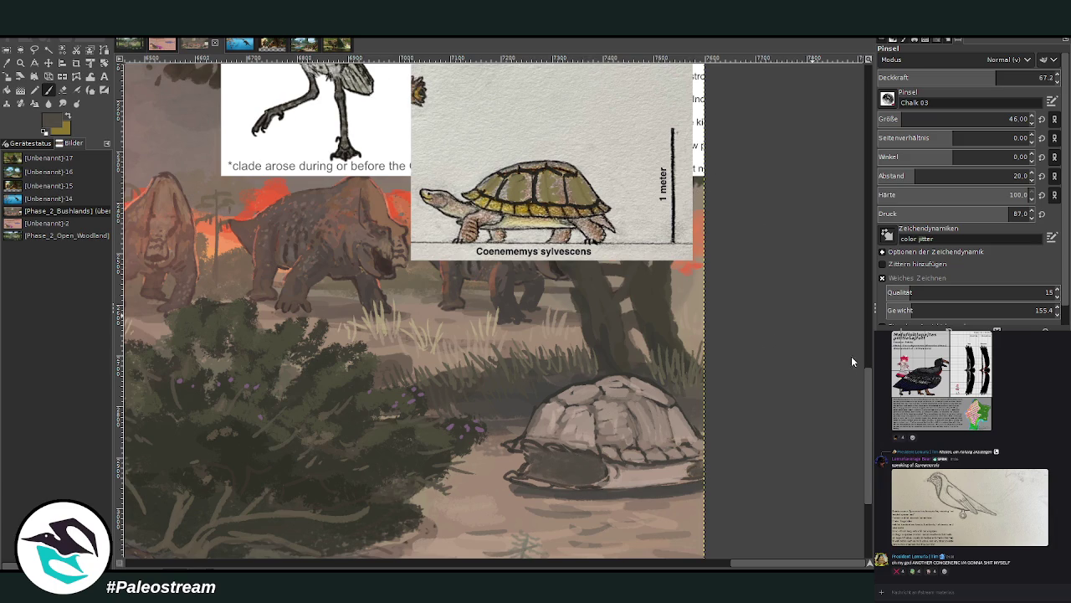
{"action": "left_click", "coordinate": [946, 77]}
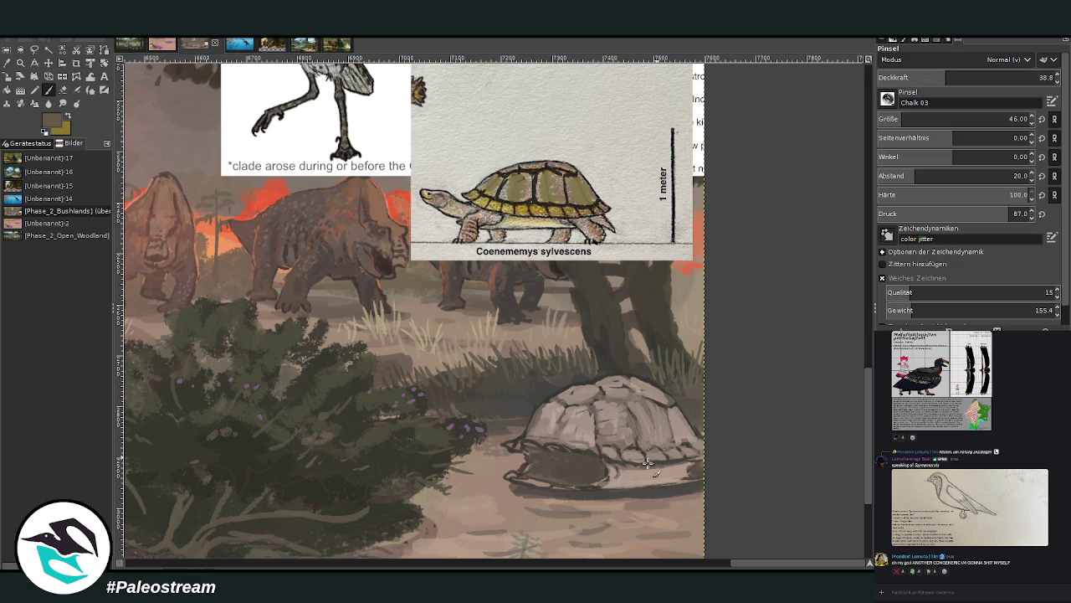
{"action": "mouse_move", "coordinate": [669, 481]}
{"action": "left_mouse_down"}
{"action": "mouse_move", "coordinate": [642, 473]}
{"action": "mouse_move", "coordinate": [678, 471]}
{"action": "mouse_move", "coordinate": [610, 486]}
{"action": "mouse_move", "coordinate": [682, 469]}
{"action": "mouse_move", "coordinate": [624, 486]}
{"action": "left_mouse_up"}
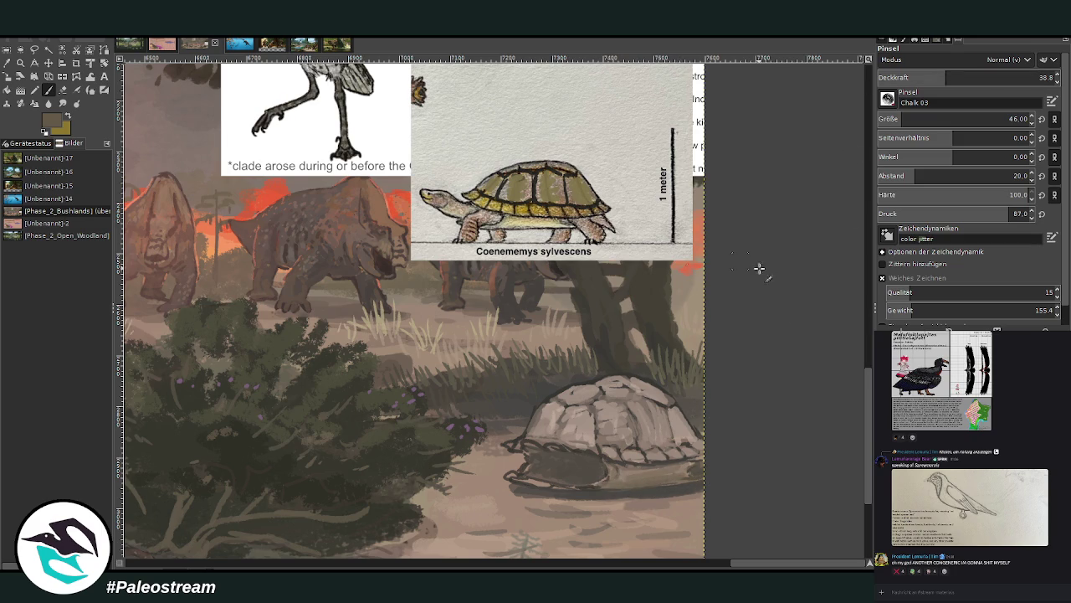
{"action": "left_click_drag", "start_coordinate": [946, 77], "coordinate": [988, 77]}
{"action": "left_click", "coordinate": [896, 120]}
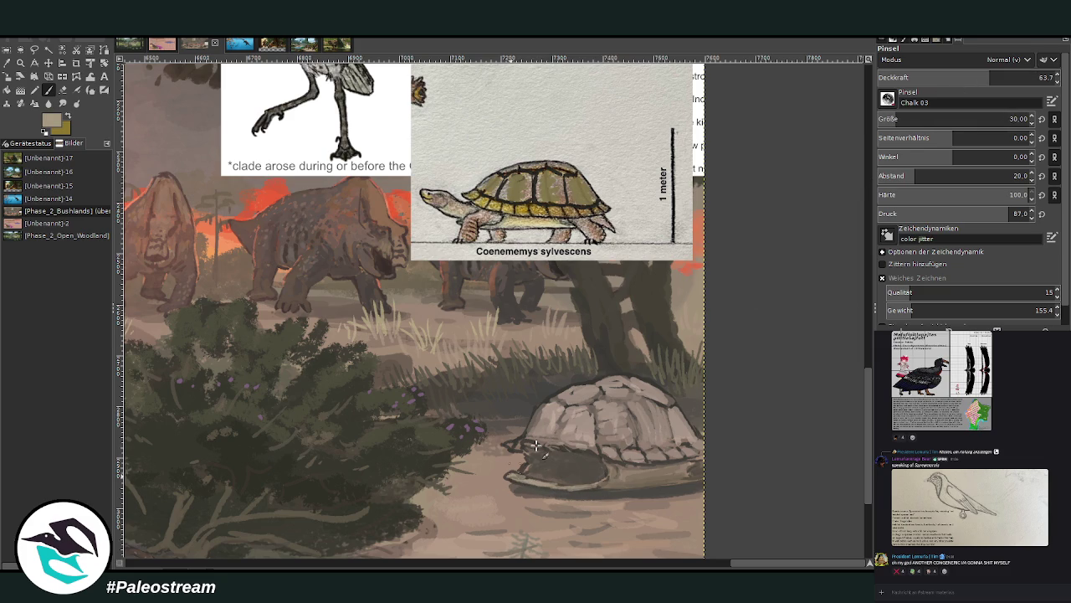
Lighten the shell's front rim, upper edge and lower-right edge with more opaque strokes.
{"action": "left_click", "coordinate": [1012, 77]}
{"action": "mouse_move", "coordinate": [544, 442]}
{"action": "left_mouse_down"}
{"action": "mouse_move", "coordinate": [515, 443]}
{"action": "mouse_move", "coordinate": [559, 395]}
{"action": "left_mouse_up"}
{"action": "left_click", "coordinate": [1029, 77]}
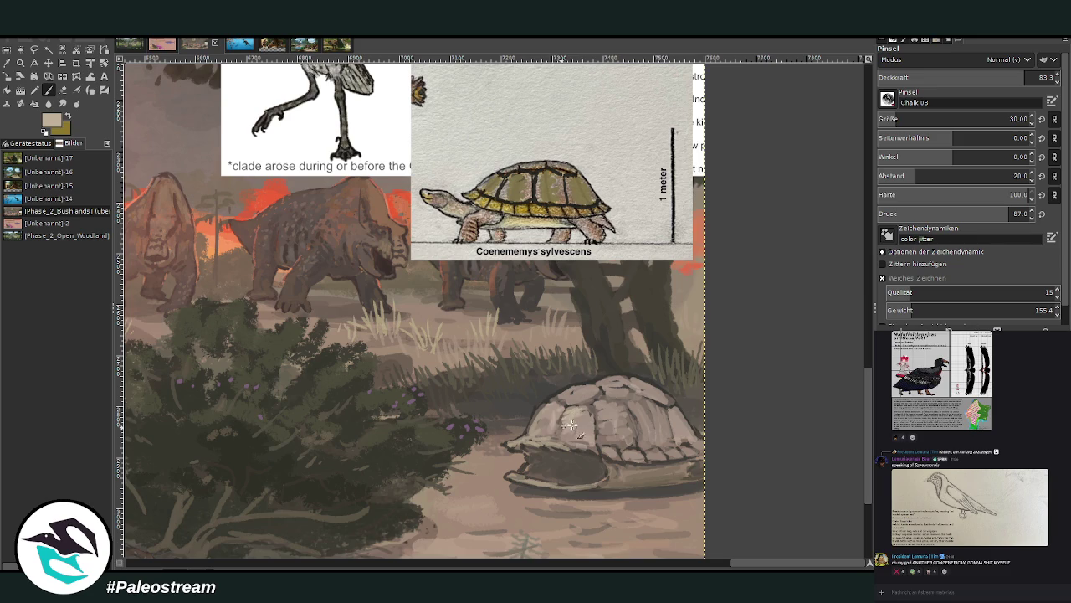
{"action": "left_click_drag", "start_coordinate": [566, 395], "coordinate": [602, 383]}
{"action": "left_click", "coordinate": [583, 394], "text": "ctrl"}
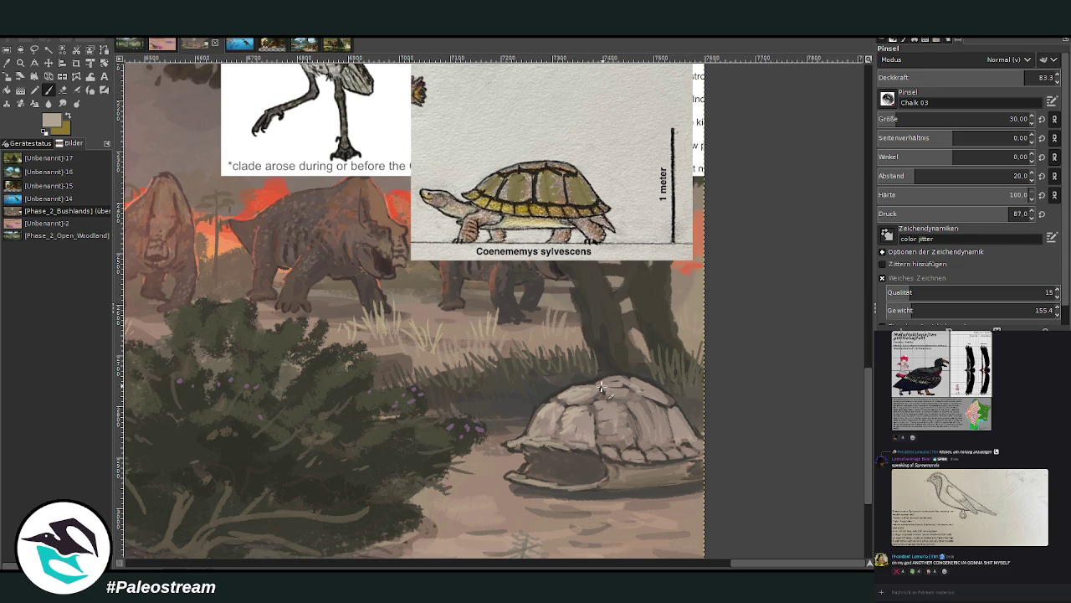
{"action": "mouse_move", "coordinate": [625, 384]}
{"action": "left_mouse_down"}
{"action": "mouse_move", "coordinate": [670, 400]}
{"action": "mouse_move", "coordinate": [611, 390]}
{"action": "mouse_move", "coordinate": [597, 410]}
{"action": "mouse_move", "coordinate": [609, 442]}
{"action": "mouse_move", "coordinate": [649, 434]}
{"action": "mouse_move", "coordinate": [660, 449]}
{"action": "mouse_move", "coordinate": [680, 432]}
{"action": "mouse_move", "coordinate": [642, 449]}
{"action": "mouse_move", "coordinate": [682, 452]}
{"action": "mouse_move", "coordinate": [642, 453]}
{"action": "left_mouse_up"}
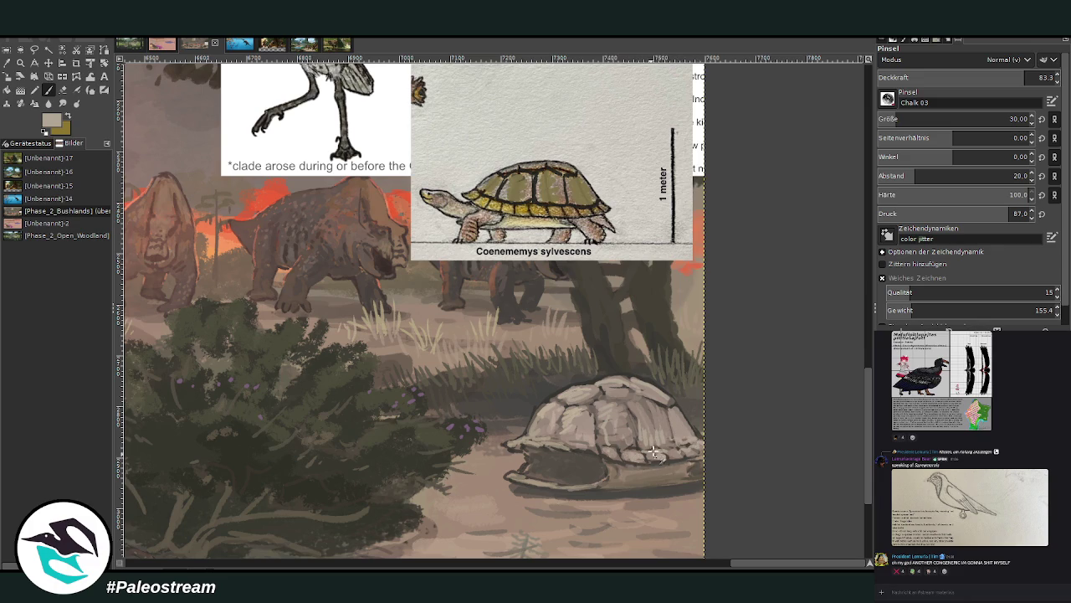
{"action": "left_click_drag", "start_coordinate": [668, 449], "coordinate": [702, 448]}
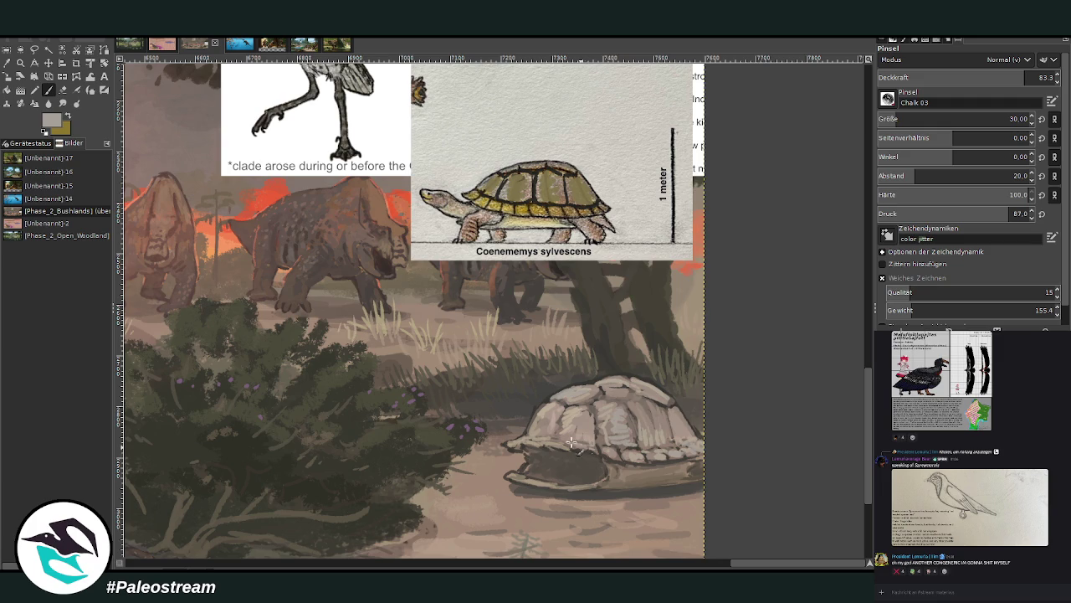
Pick a dark grey colour and set the brush opacity to 56.2.
{"action": "left_click", "coordinate": [844, 316], "text": "ctrl"}
{"action": "left_click", "coordinate": [988, 77]}
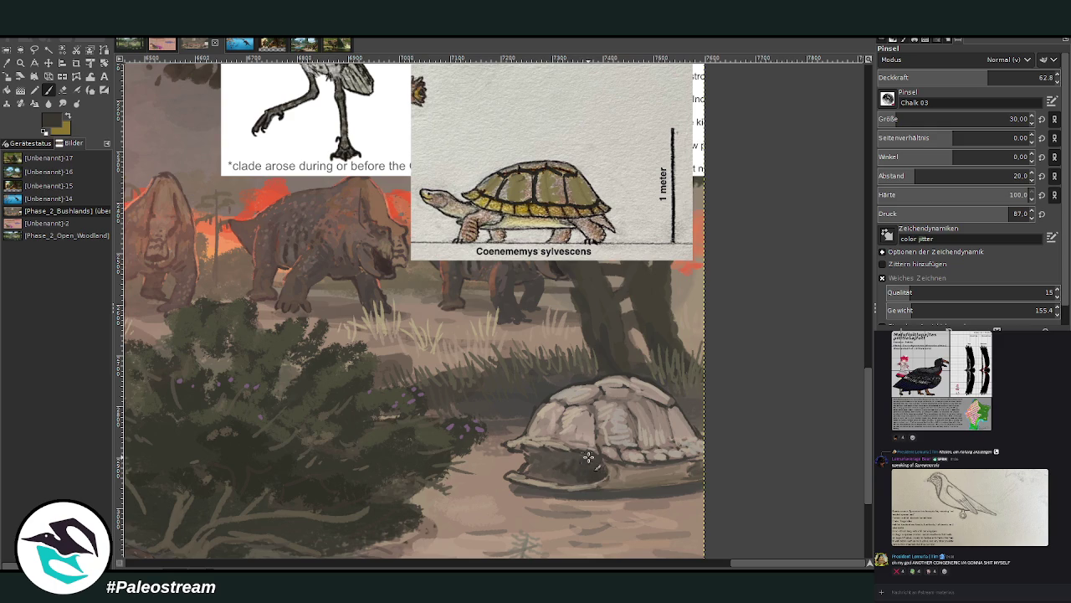
{"action": "left_click", "coordinate": [965, 80]}
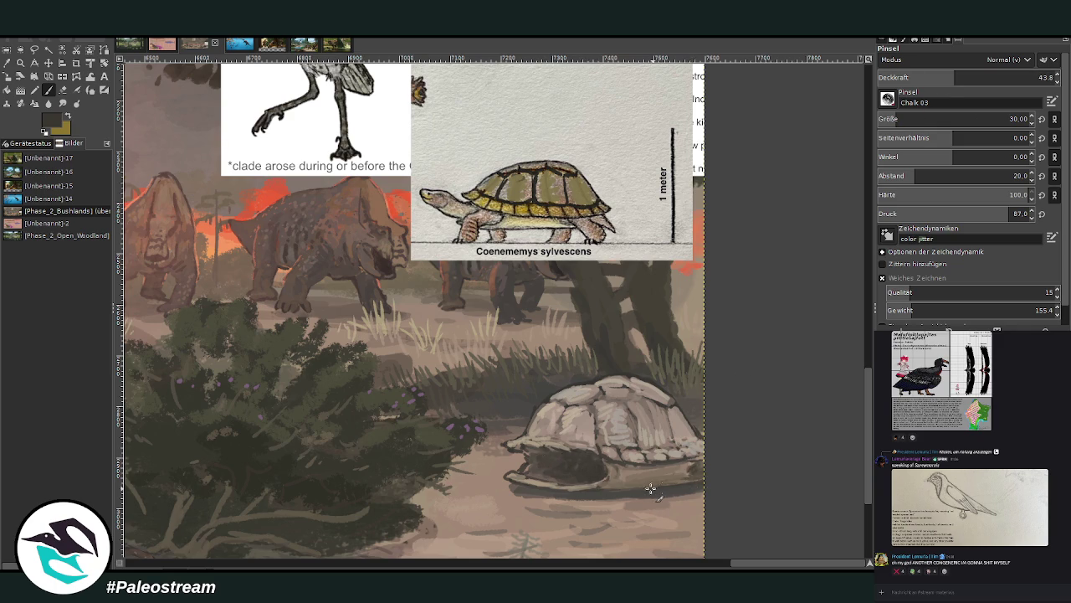
{"action": "scroll", "coordinate": [846, 491], "scroll_direction": "down", "scroll_amount": 3}
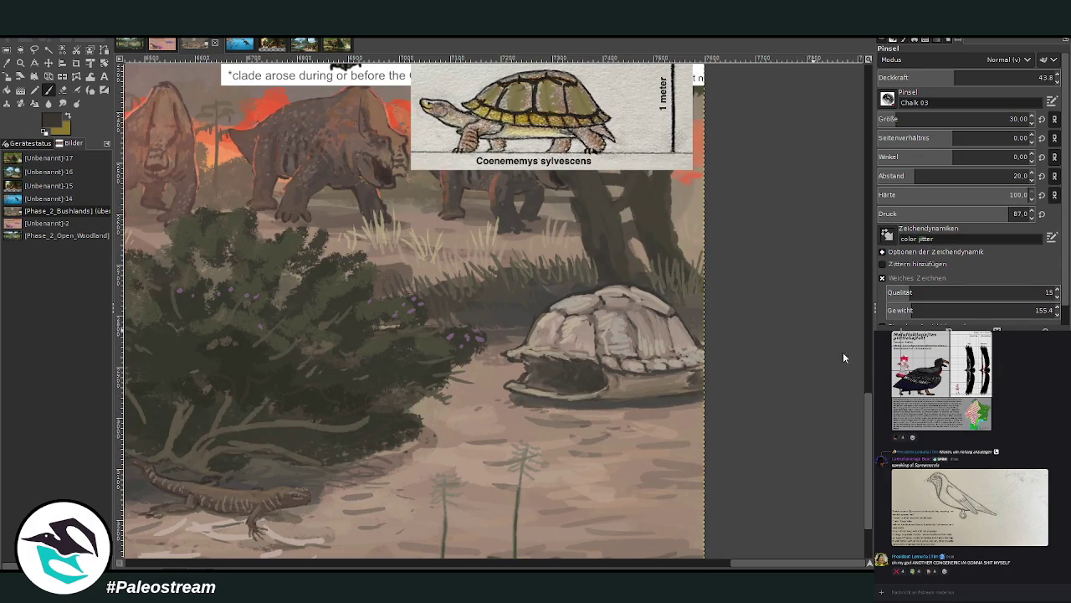
{"action": "left_click", "coordinate": [978, 75]}
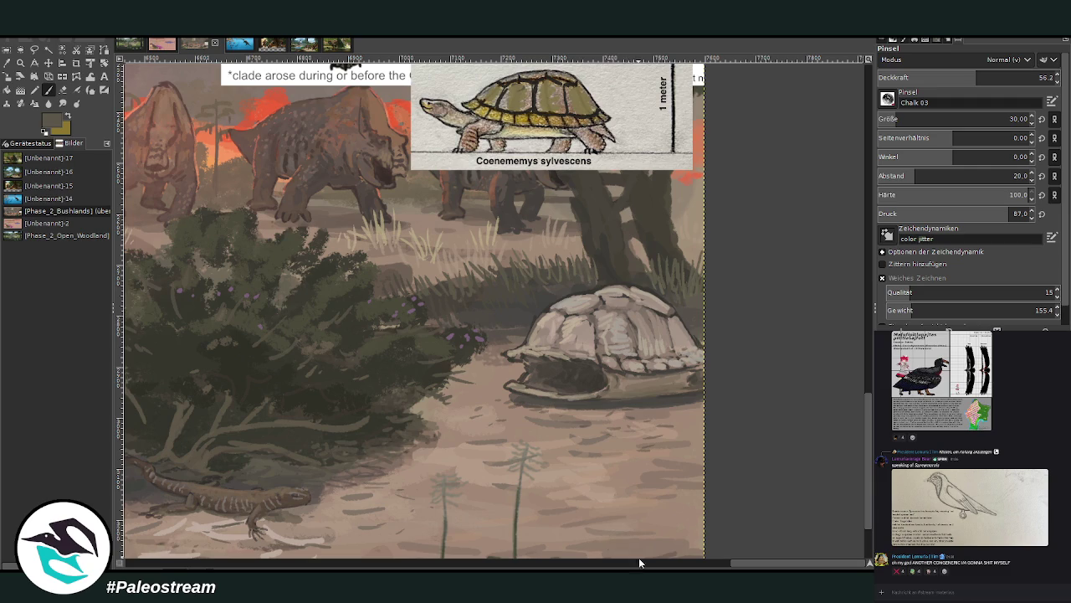
Sample the ground's light beige and make the brush nearly opaque.
{"action": "key", "text": "o"}
{"action": "left_click", "coordinate": [461, 443]}
{"action": "left_click", "coordinate": [47, 90]}
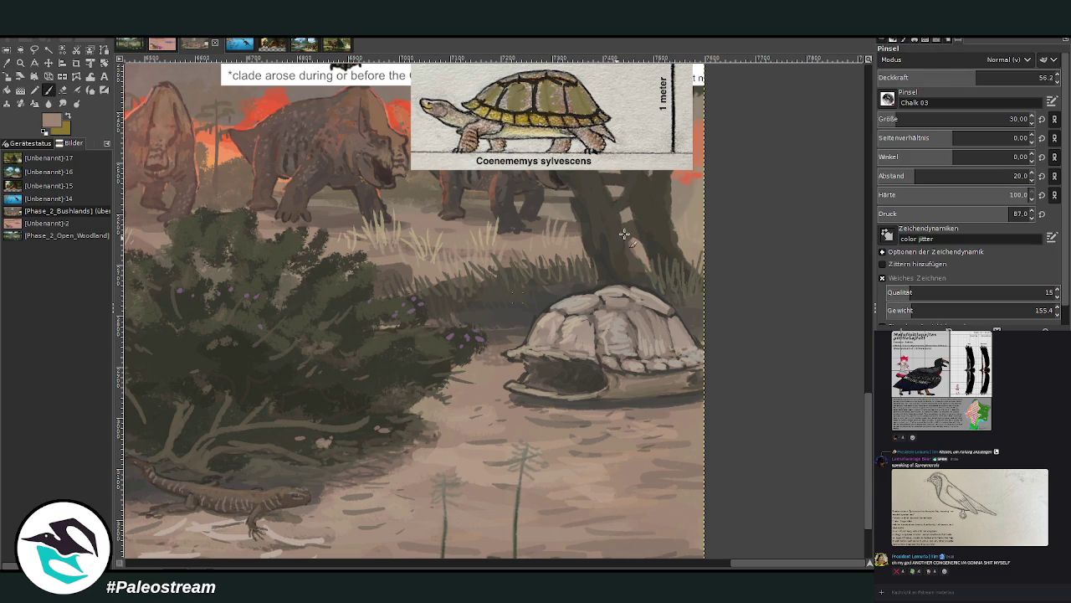
{"action": "left_click", "coordinate": [1036, 77]}
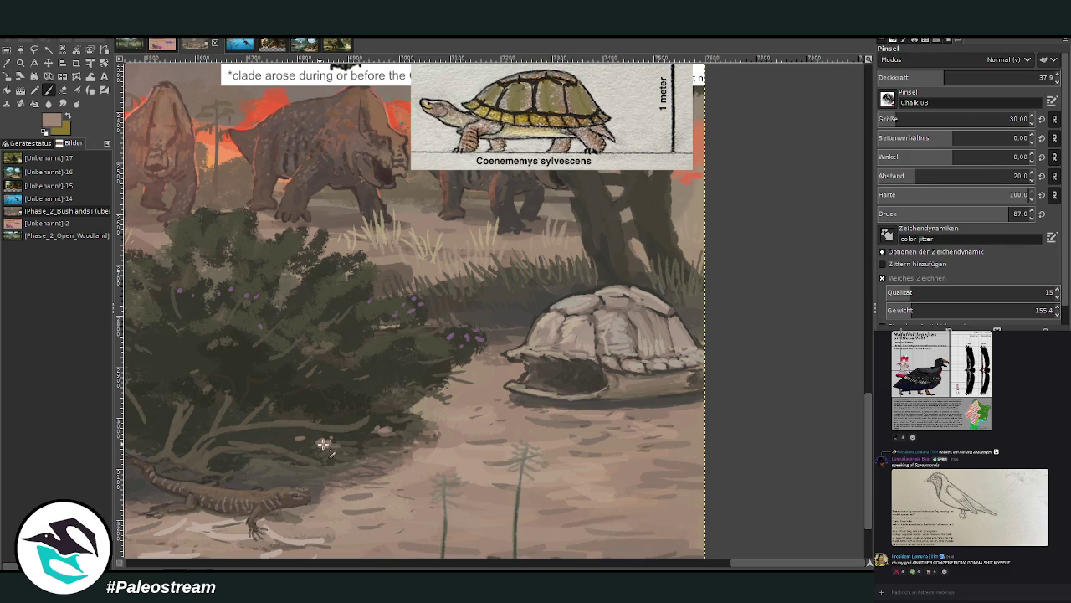
Pan across the canvas and zoom out to see the whole painting.
{"action": "left_click_drag", "start_coordinate": [741, 562], "coordinate": [682, 552]}
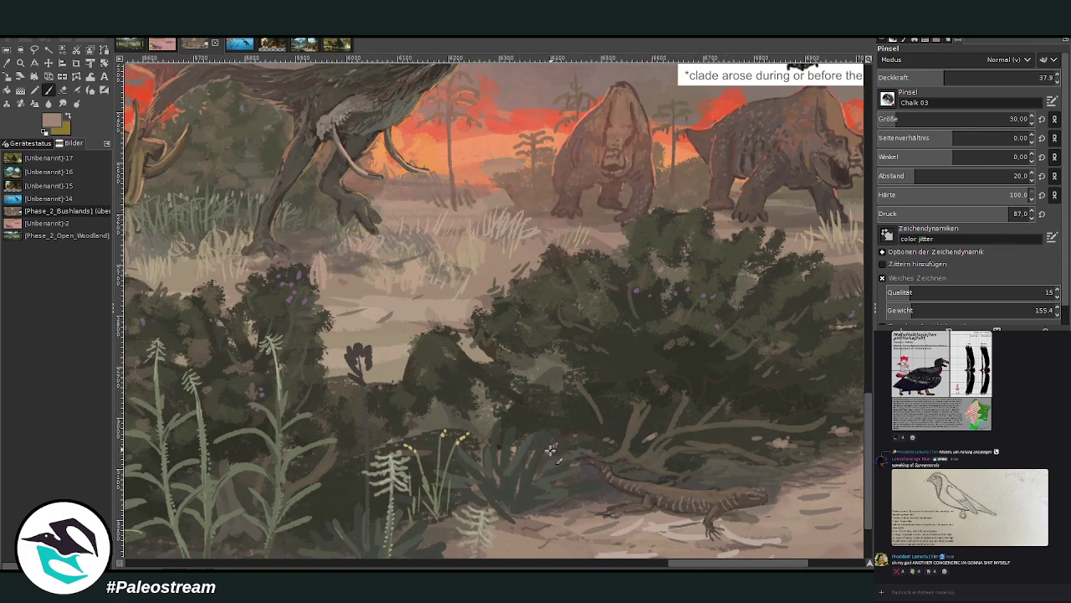
{"action": "left_click_drag", "start_coordinate": [714, 567], "coordinate": [773, 567]}
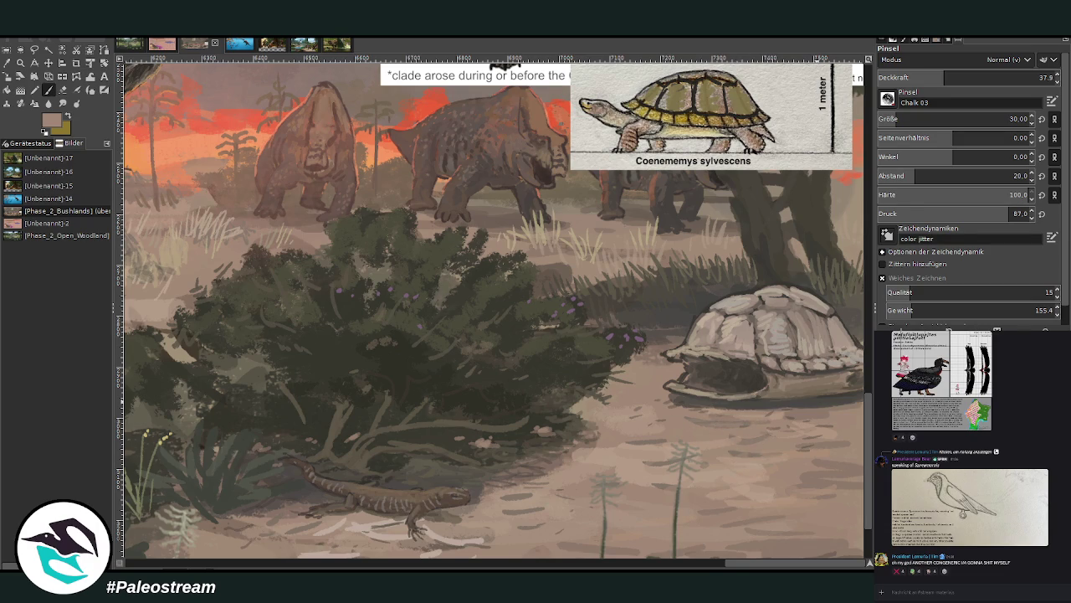
{"action": "scroll", "coordinate": [477, 418], "scroll_direction": "down", "scroll_amount": 3}
{"action": "scroll", "coordinate": [477, 419], "scroll_direction": "down", "scroll_amount": 1}
{"action": "scroll", "coordinate": [477, 419], "scroll_direction": "down", "scroll_amount": 1}
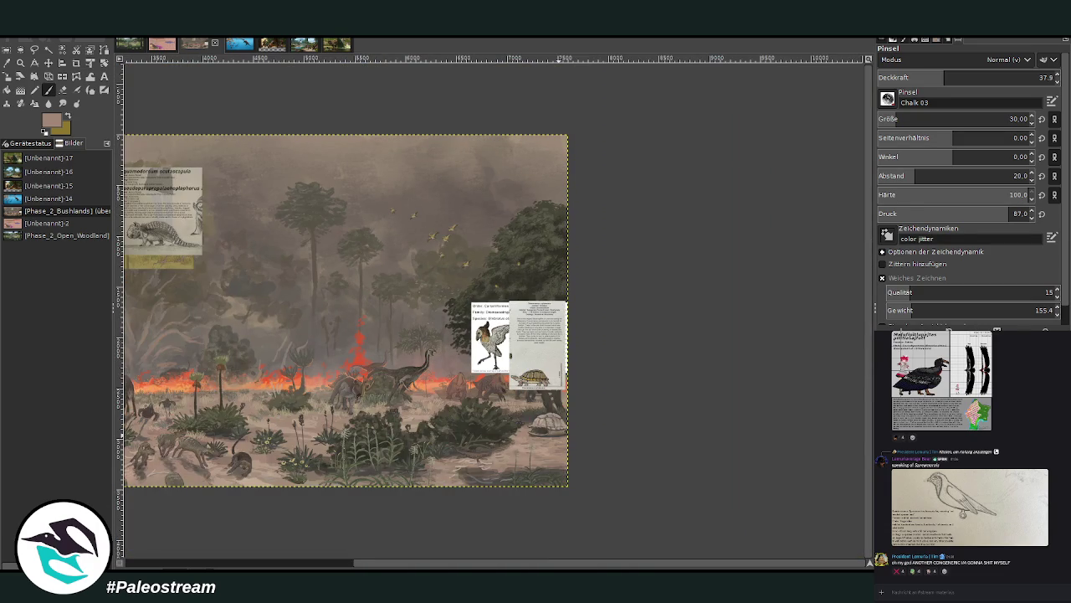
Fit the painting's width in view, then paste the copied bone photo as a new image.
{"action": "key", "text": "z"}
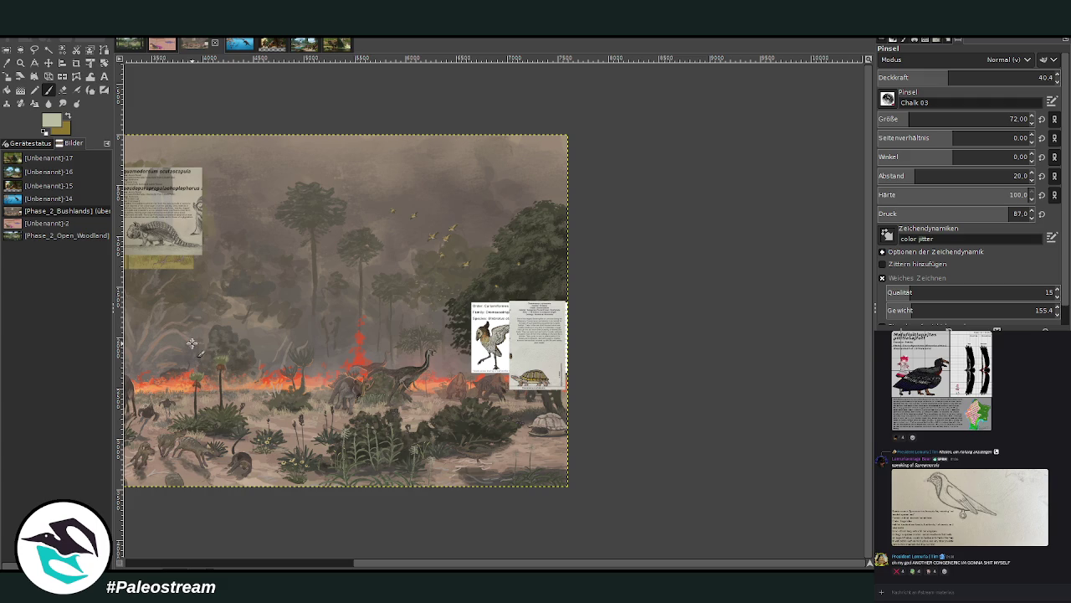
{"action": "left_click_drag", "start_coordinate": [423, 566], "coordinate": [213, 527]}
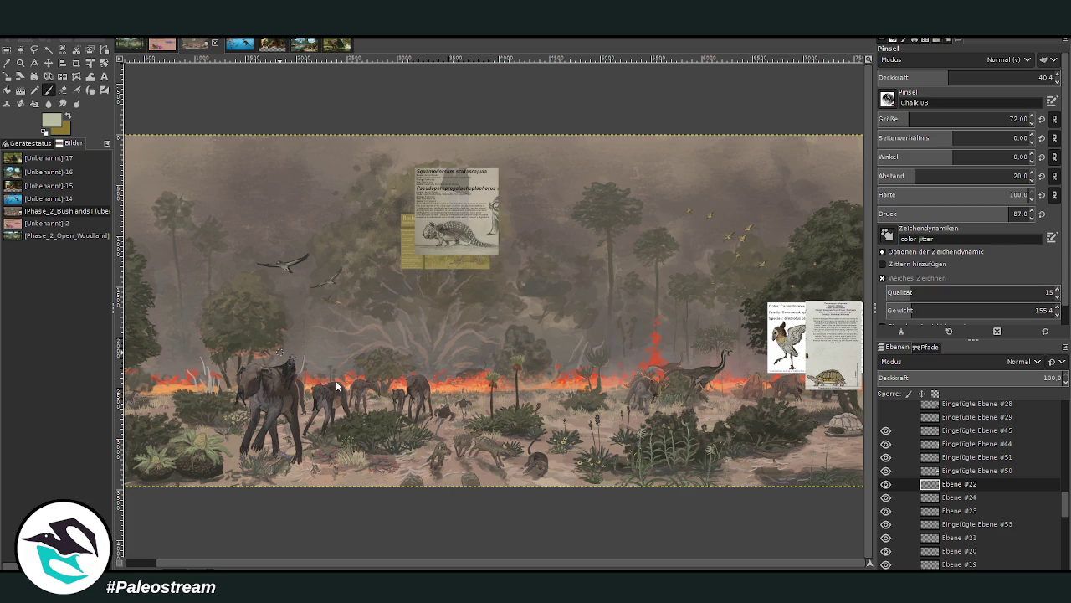
{"action": "key", "text": "ctrl+shift+v"}
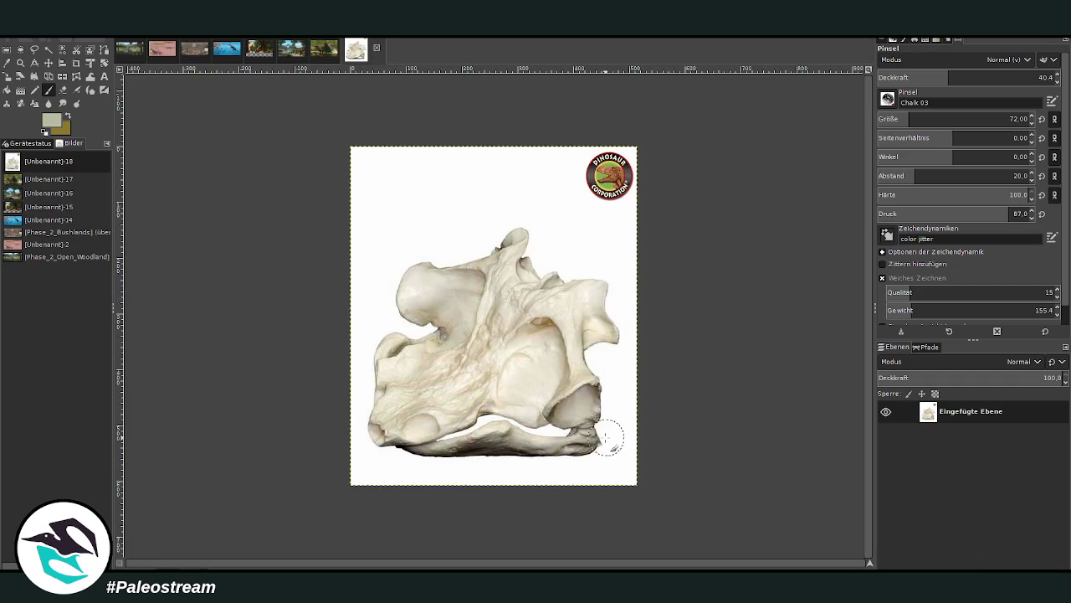
Zoom in on the bone photo, paste the skull model as a new image, and return to the painting.
{"action": "key", "text": "z"}
{"action": "left_click_drag", "start_coordinate": [344, 150], "coordinate": [710, 470]}
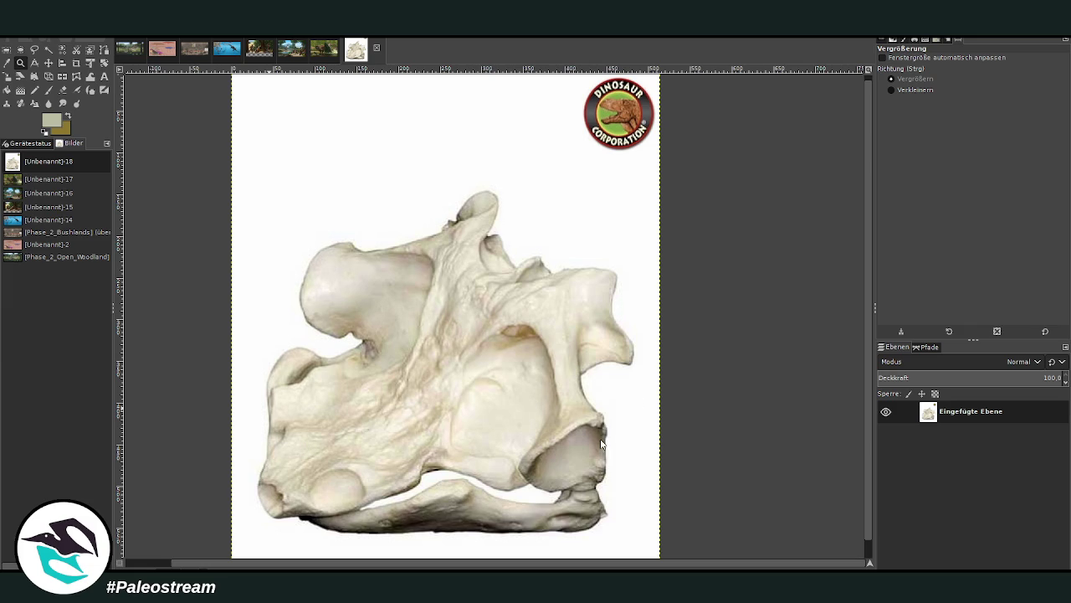
{"action": "key", "text": "ctrl+shift+v"}
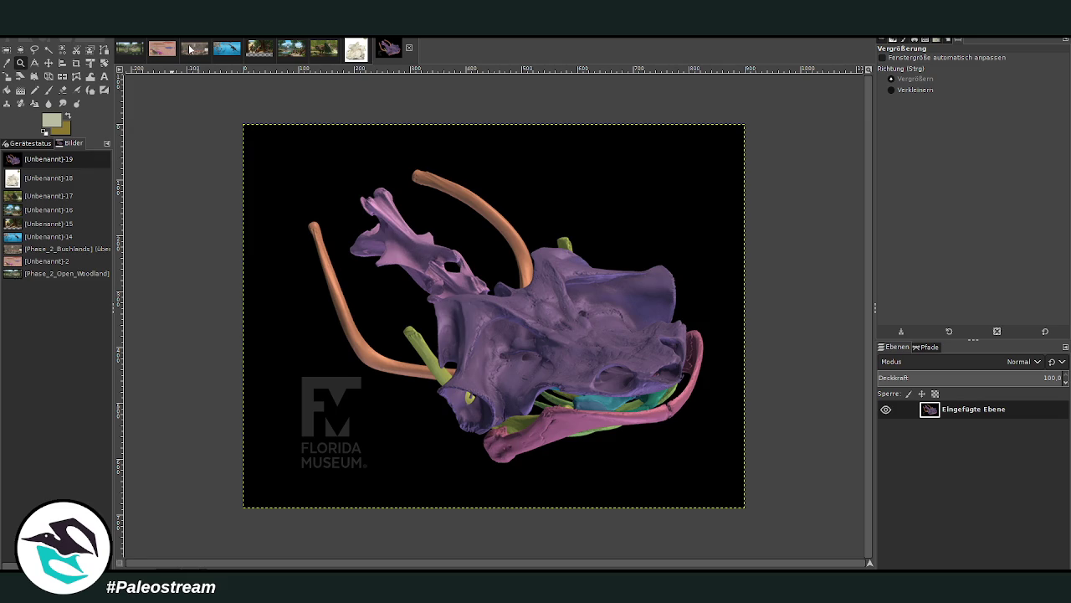
{"action": "left_click", "coordinate": [189, 48]}
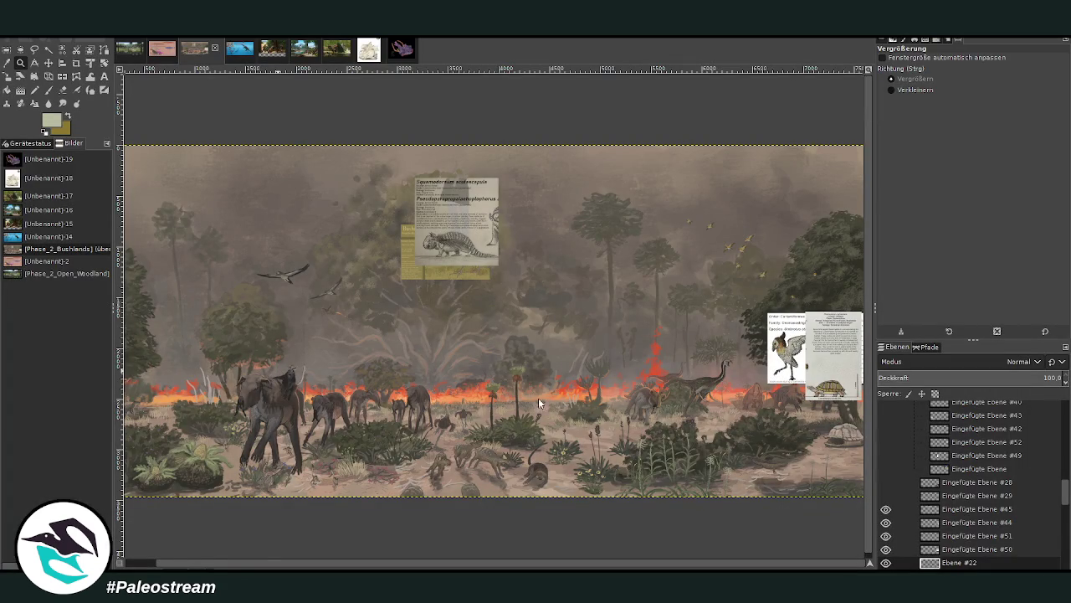
Paste the skull photo and CT hyoid figure as new images, then zoom on the painting's turtle area.
{"action": "key", "text": "ctrl+shift+v"}
{"action": "left_click_drag", "start_coordinate": [299, 176], "coordinate": [692, 435]}
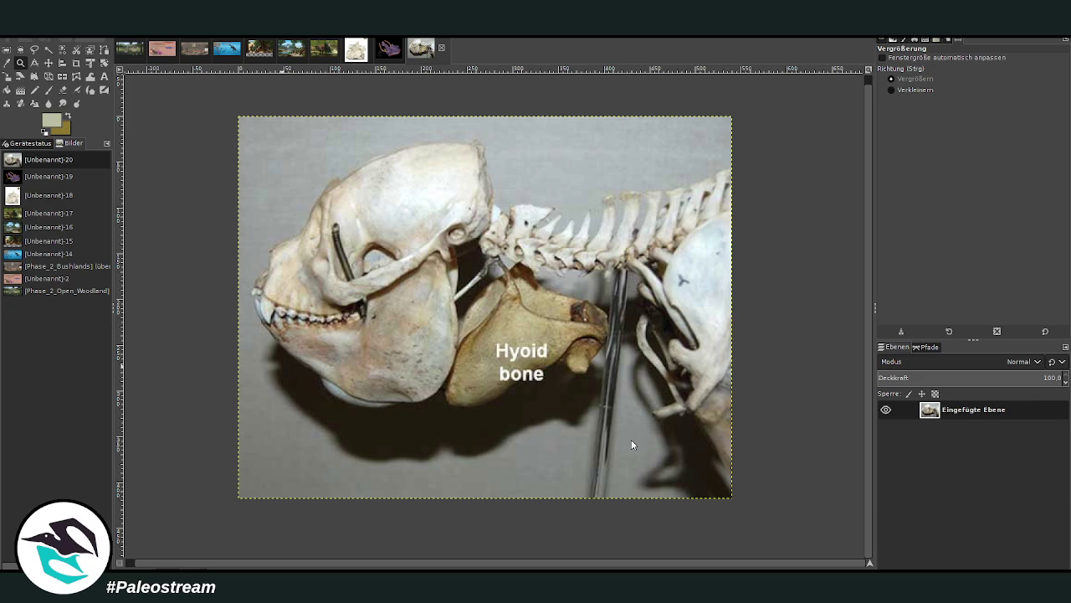
{"action": "key", "text": "ctrl+shift+v"}
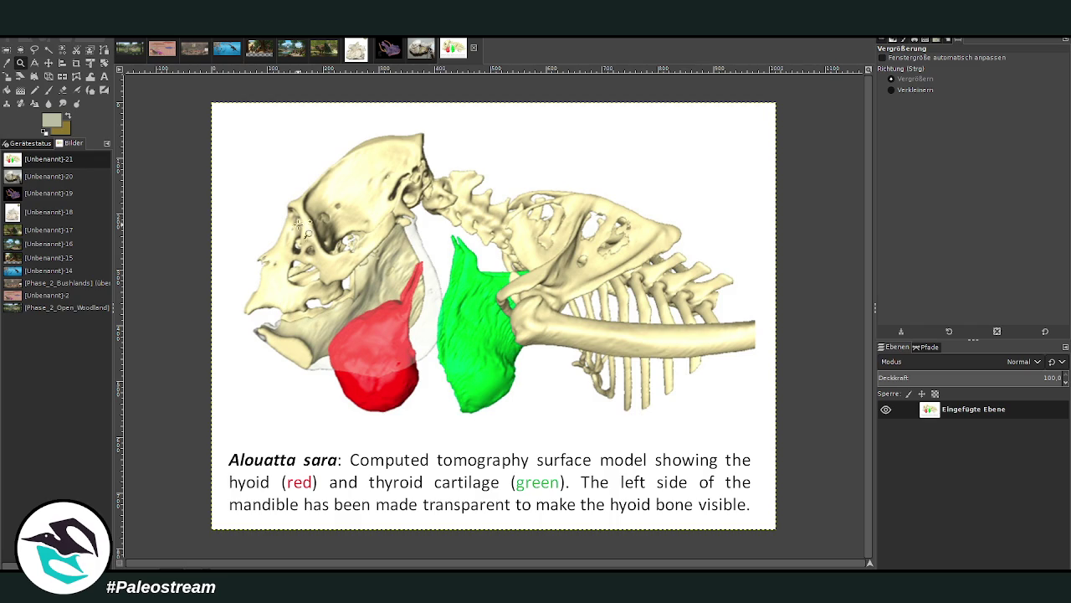
{"action": "left_click", "coordinate": [189, 51]}
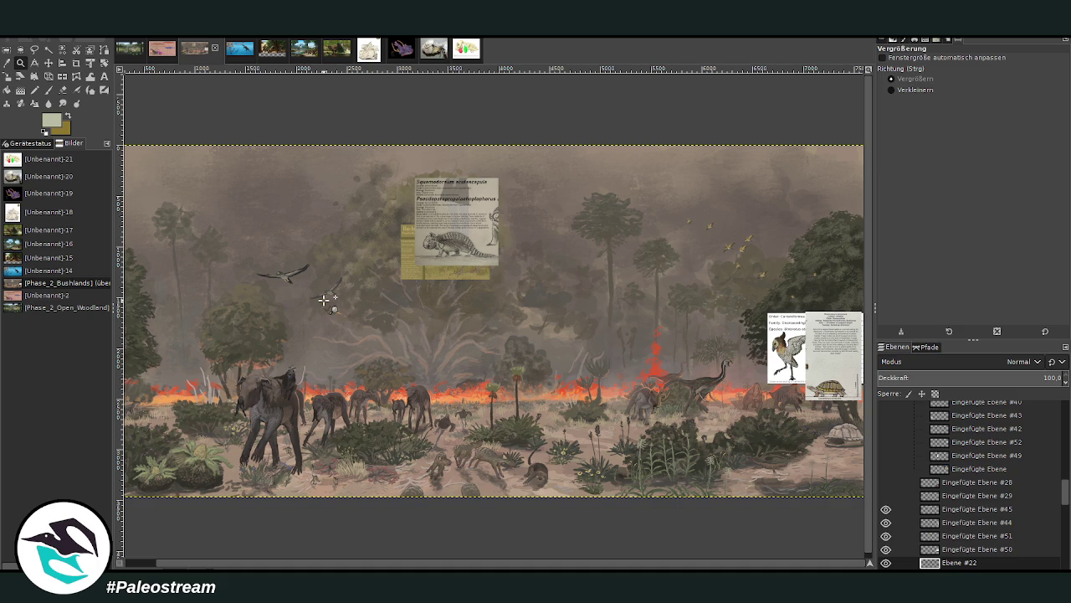
{"action": "left_click_drag", "start_coordinate": [652, 323], "coordinate": [865, 517]}
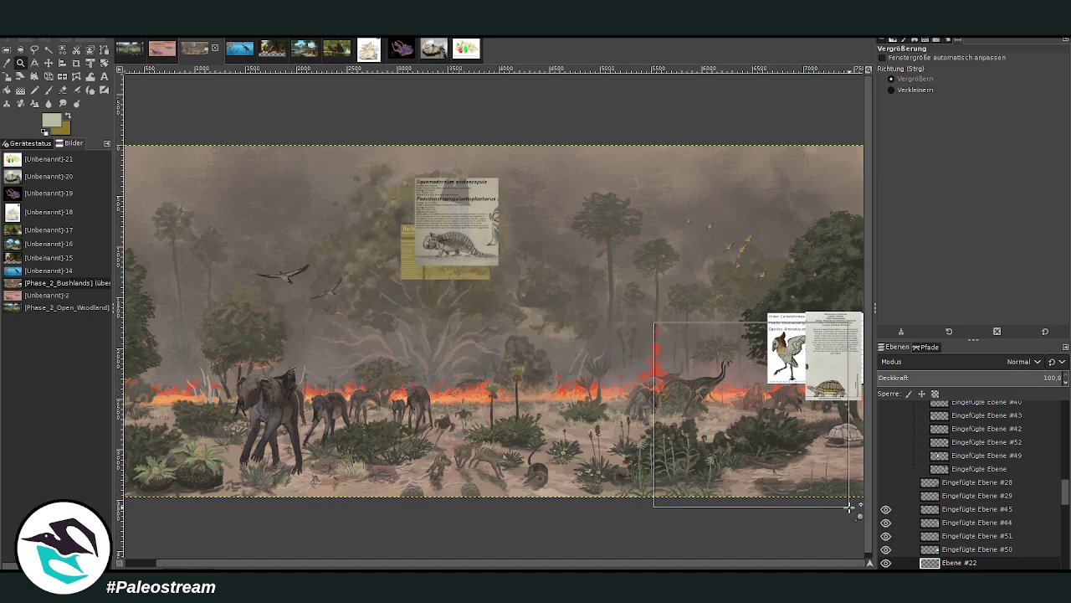
Zoom in on the turtle area, pick a dark colour and scribble first foliage with a bigger Chalk 03 brush.
{"action": "left_click_drag", "start_coordinate": [363, 122], "coordinate": [790, 444]}
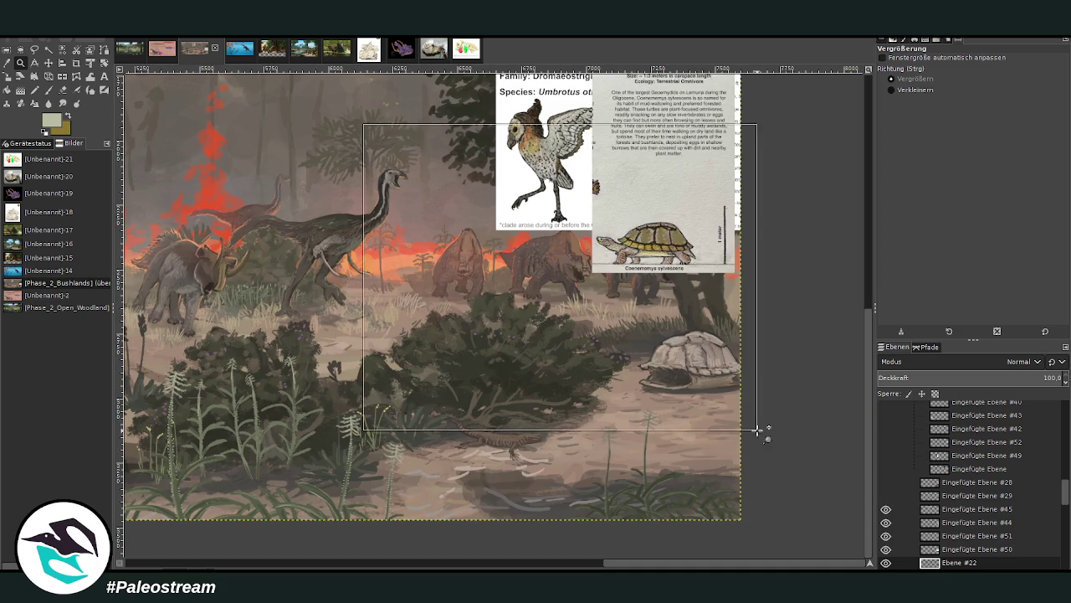
{"action": "scroll", "coordinate": [997, 525], "scroll_direction": "down", "scroll_amount": 1}
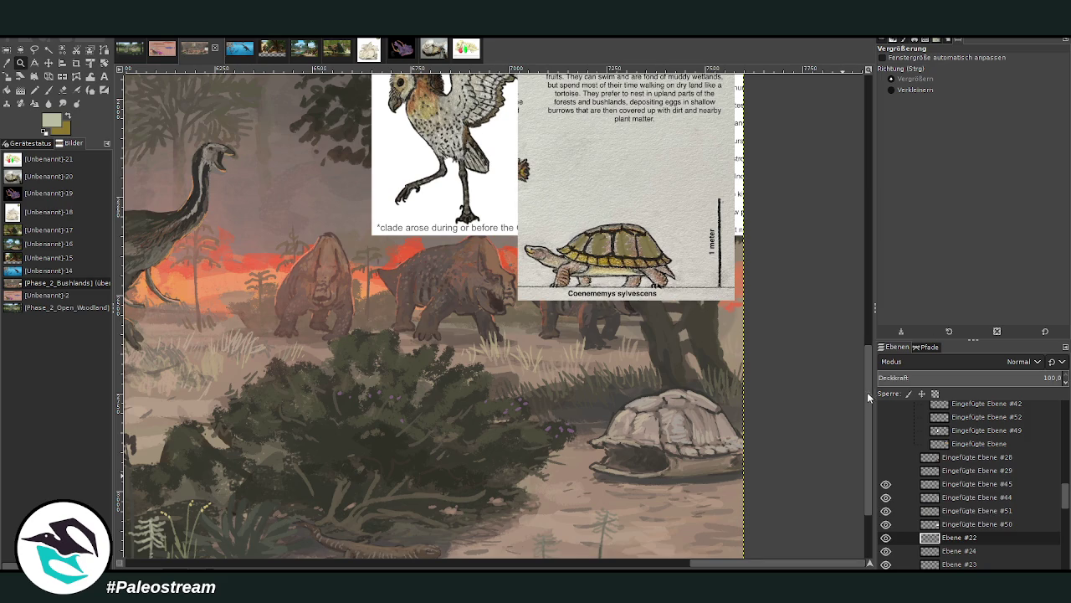
{"action": "scroll", "coordinate": [864, 402], "scroll_direction": "down", "scroll_amount": 1}
{"action": "left_click", "coordinate": [8, 63]}
{"action": "left_click", "coordinate": [48, 89]}
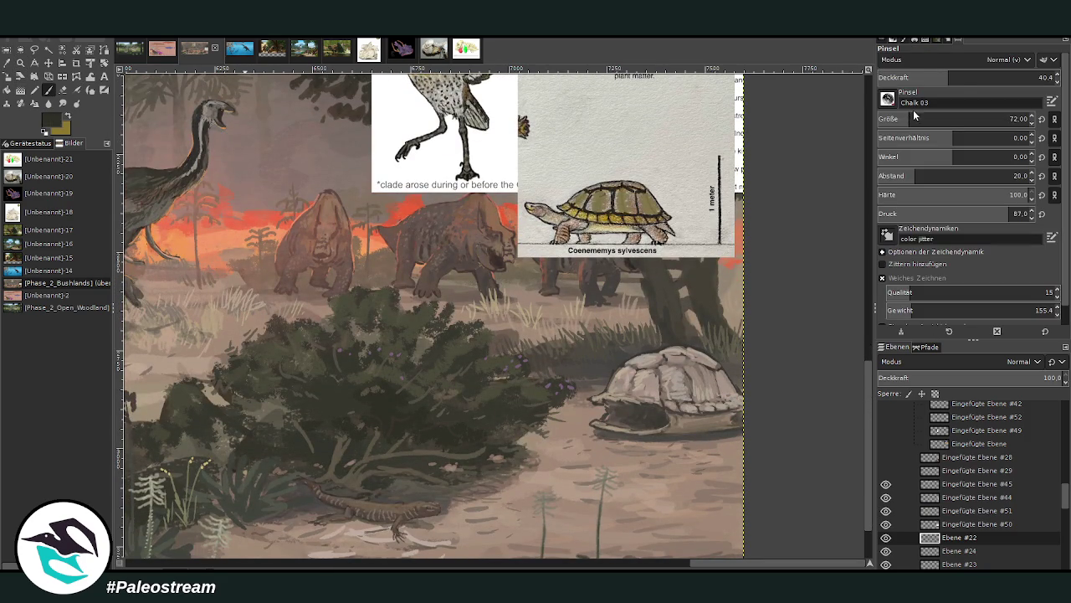
{"action": "left_click", "coordinate": [1044, 77]}
{"action": "left_click", "coordinate": [916, 119]}
{"action": "mouse_move", "coordinate": [726, 499]}
{"action": "left_mouse_down"}
{"action": "mouse_move", "coordinate": [701, 498]}
{"action": "mouse_move", "coordinate": [741, 499]}
{"action": "left_mouse_up"}
At brush size 61, paint dark leaves on the lower-right bush and along the edge below the shell.
{"action": "left_click_drag", "start_coordinate": [918, 118], "coordinate": [904, 119]}
{"action": "mouse_move", "coordinate": [735, 502]}
{"action": "left_mouse_down"}
{"action": "mouse_move", "coordinate": [695, 508]}
{"action": "mouse_move", "coordinate": [674, 498]}
{"action": "mouse_move", "coordinate": [731, 517]}
{"action": "mouse_move", "coordinate": [694, 518]}
{"action": "mouse_move", "coordinate": [747, 517]}
{"action": "left_mouse_up"}
{"action": "scroll", "coordinate": [868, 487], "scroll_direction": "down", "scroll_amount": 2}
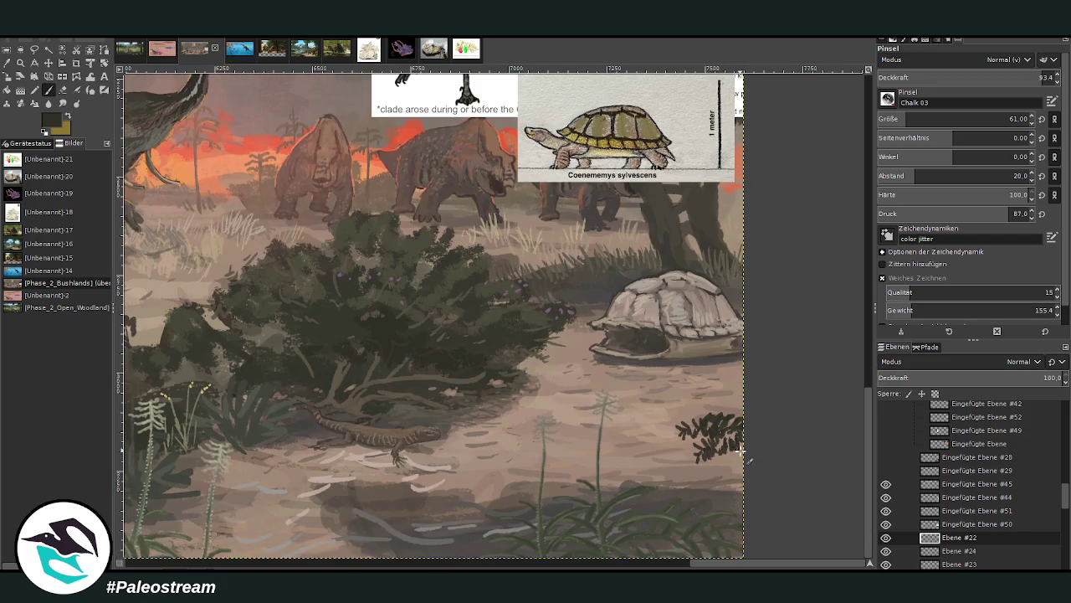
{"action": "mouse_move", "coordinate": [712, 473]}
{"action": "left_mouse_down"}
{"action": "mouse_move", "coordinate": [744, 452]}
{"action": "mouse_move", "coordinate": [678, 457]}
{"action": "mouse_move", "coordinate": [745, 422]}
{"action": "mouse_move", "coordinate": [702, 402]}
{"action": "left_mouse_up"}
{"action": "mouse_move", "coordinate": [737, 480]}
{"action": "left_mouse_down"}
{"action": "mouse_move", "coordinate": [719, 487]}
{"action": "mouse_move", "coordinate": [728, 502]}
{"action": "mouse_move", "coordinate": [736, 489]}
{"action": "mouse_move", "coordinate": [702, 452]}
{"action": "mouse_move", "coordinate": [693, 473]}
{"action": "mouse_move", "coordinate": [708, 456]}
{"action": "left_mouse_up"}
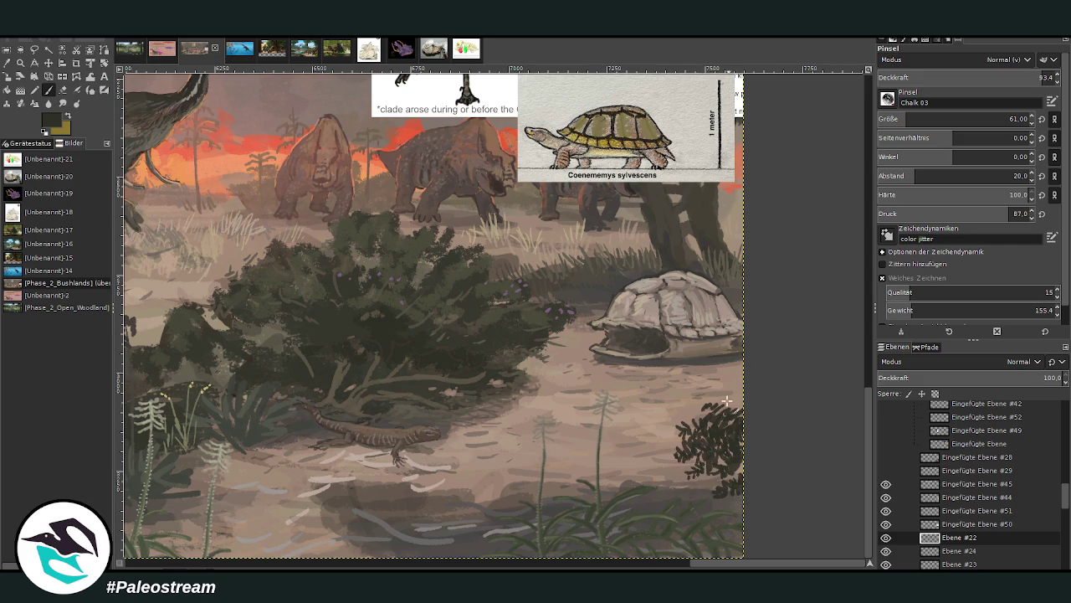
{"action": "mouse_move", "coordinate": [674, 412]}
{"action": "left_mouse_down"}
{"action": "mouse_move", "coordinate": [729, 400]}
{"action": "mouse_move", "coordinate": [713, 387]}
{"action": "mouse_move", "coordinate": [742, 412]}
{"action": "left_mouse_up"}
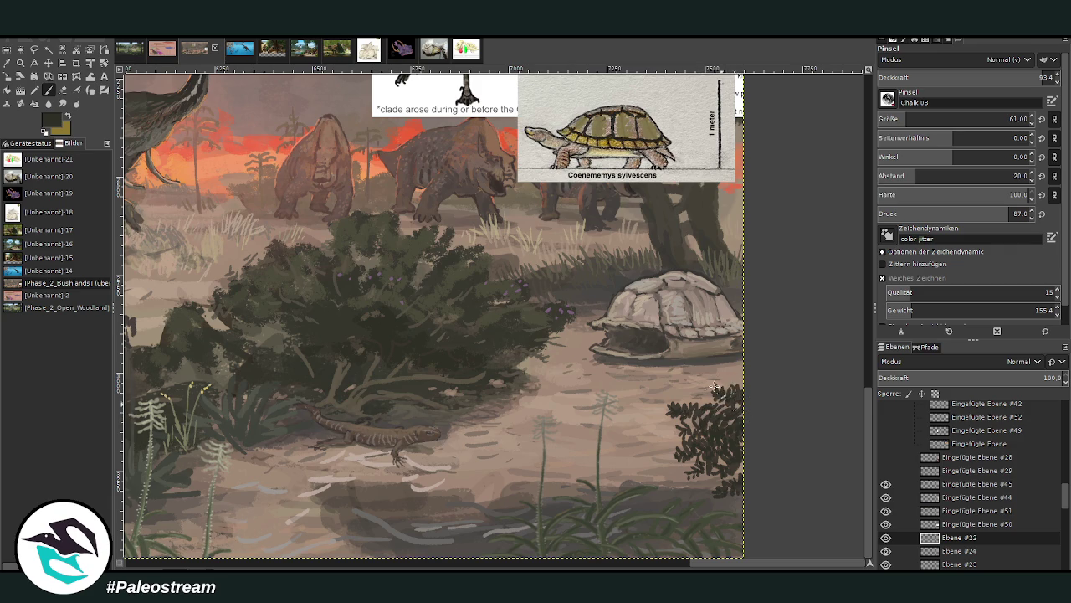
{"action": "mouse_move", "coordinate": [712, 348]}
{"action": "left_mouse_down"}
{"action": "mouse_move", "coordinate": [739, 365]}
{"action": "mouse_move", "coordinate": [740, 382]}
{"action": "mouse_move", "coordinate": [721, 383]}
{"action": "mouse_move", "coordinate": [717, 375]}
{"action": "mouse_move", "coordinate": [745, 386]}
{"action": "left_mouse_up"}
Re-pick a dark colour and add more leaf marks to the right-edge bush beside the turtle shell.
{"action": "left_click", "coordinate": [7, 63]}
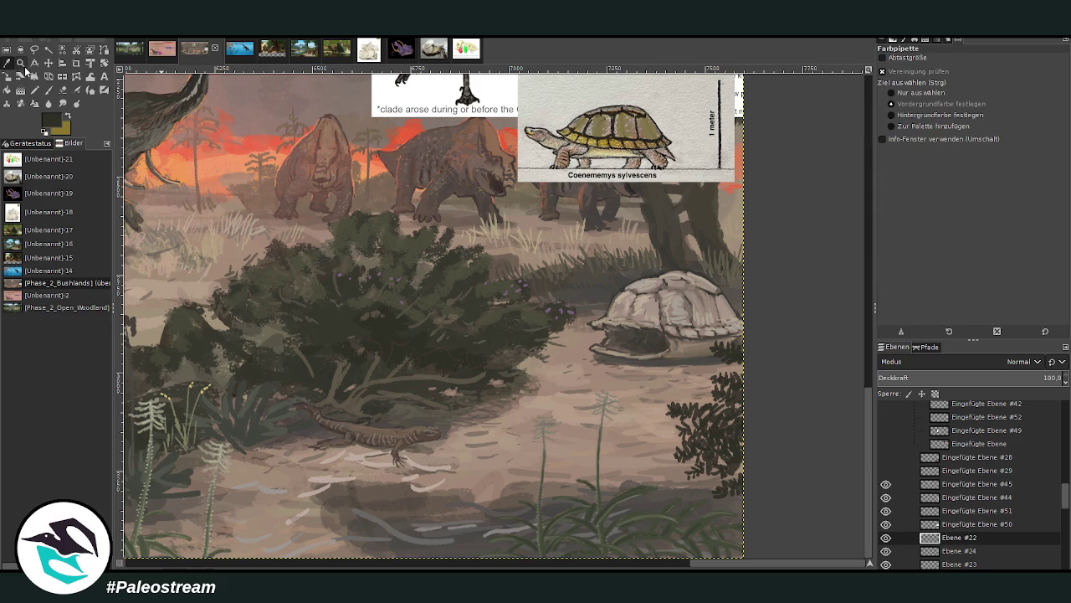
{"action": "left_click", "coordinate": [49, 89]}
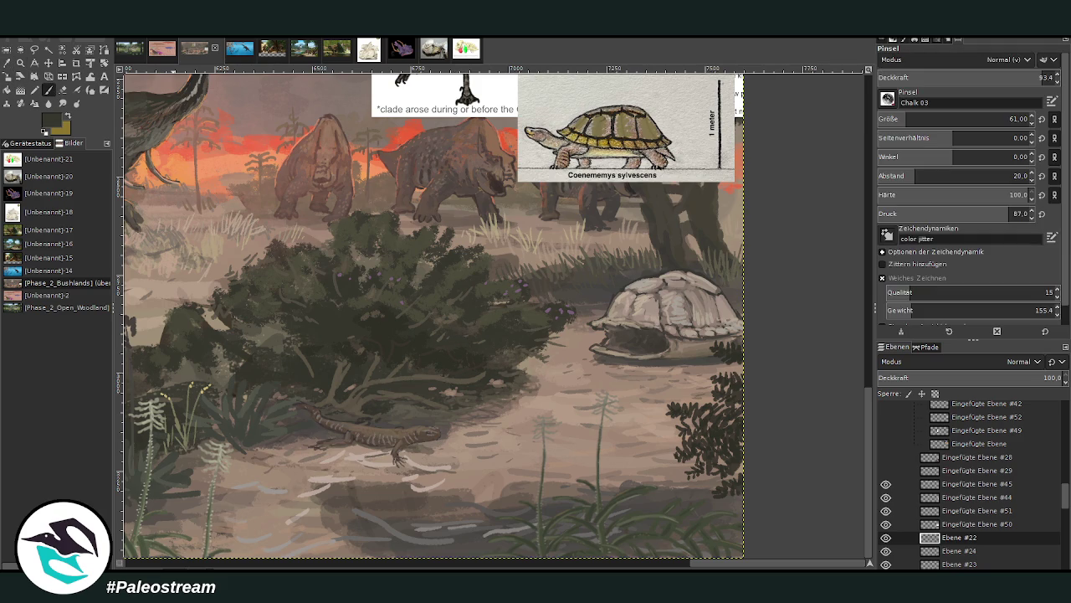
{"action": "mouse_move", "coordinate": [721, 409]}
{"action": "left_mouse_down"}
{"action": "mouse_move", "coordinate": [698, 395]}
{"action": "mouse_move", "coordinate": [733, 398]}
{"action": "mouse_move", "coordinate": [727, 362]}
{"action": "mouse_move", "coordinate": [736, 378]}
{"action": "left_mouse_up"}
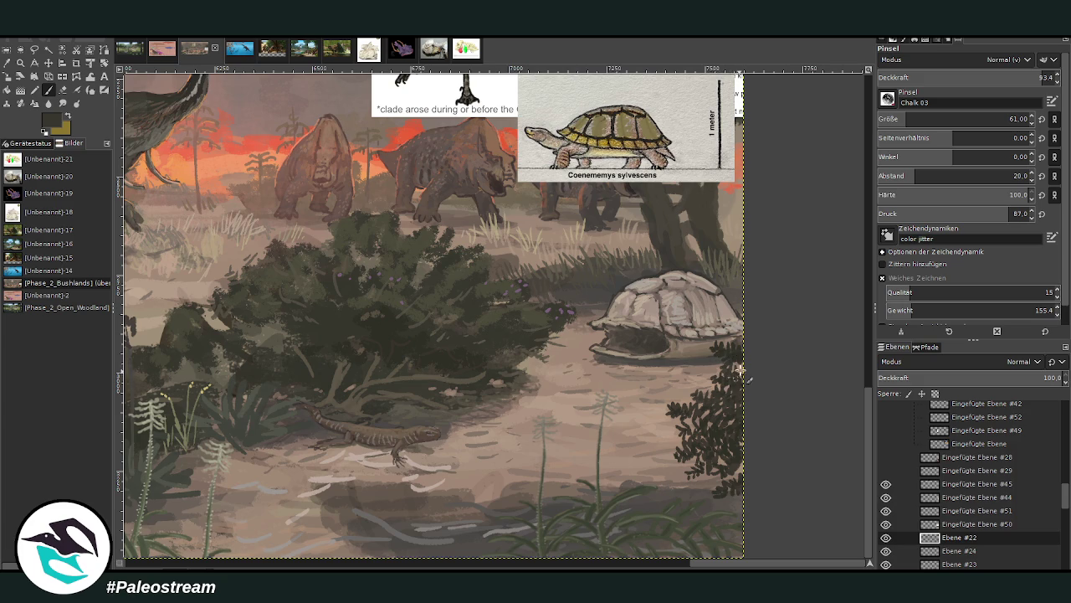
{"action": "mouse_move", "coordinate": [736, 338]}
{"action": "left_mouse_down"}
{"action": "mouse_move", "coordinate": [720, 326]}
{"action": "mouse_move", "coordinate": [742, 345]}
{"action": "mouse_move", "coordinate": [702, 376]}
{"action": "mouse_move", "coordinate": [714, 363]}
{"action": "left_mouse_up"}
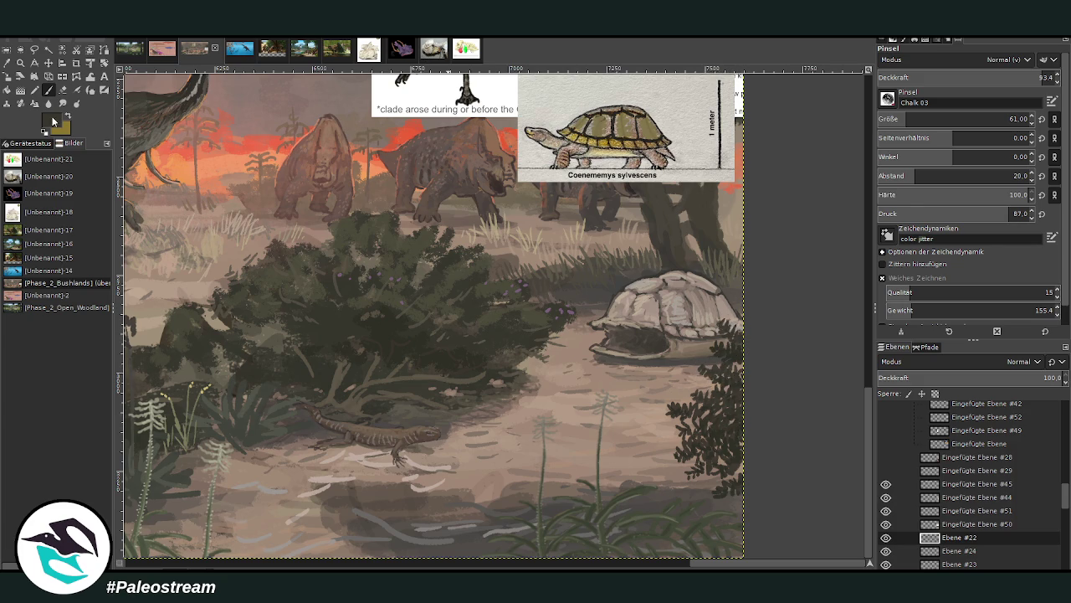
{"action": "left_click_drag", "start_coordinate": [742, 457], "coordinate": [722, 478]}
Check the small dark dinosaur in the woodland painting, then return and enlarge the brush to 82.
{"action": "left_click", "coordinate": [129, 49]}
{"action": "left_click", "coordinate": [20, 63]}
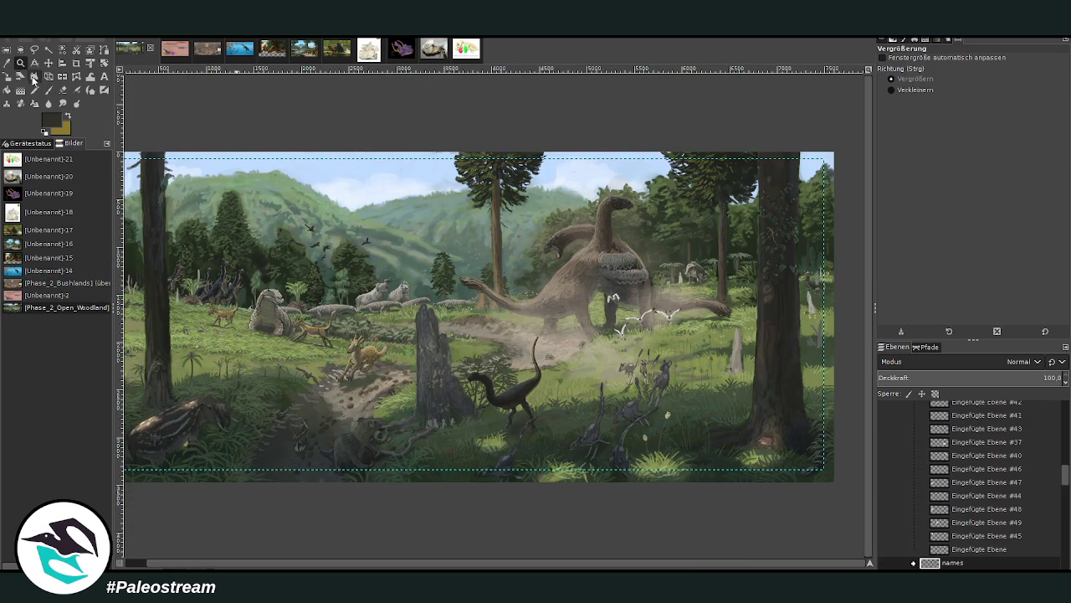
{"action": "left_click_drag", "start_coordinate": [466, 315], "coordinate": [546, 431]}
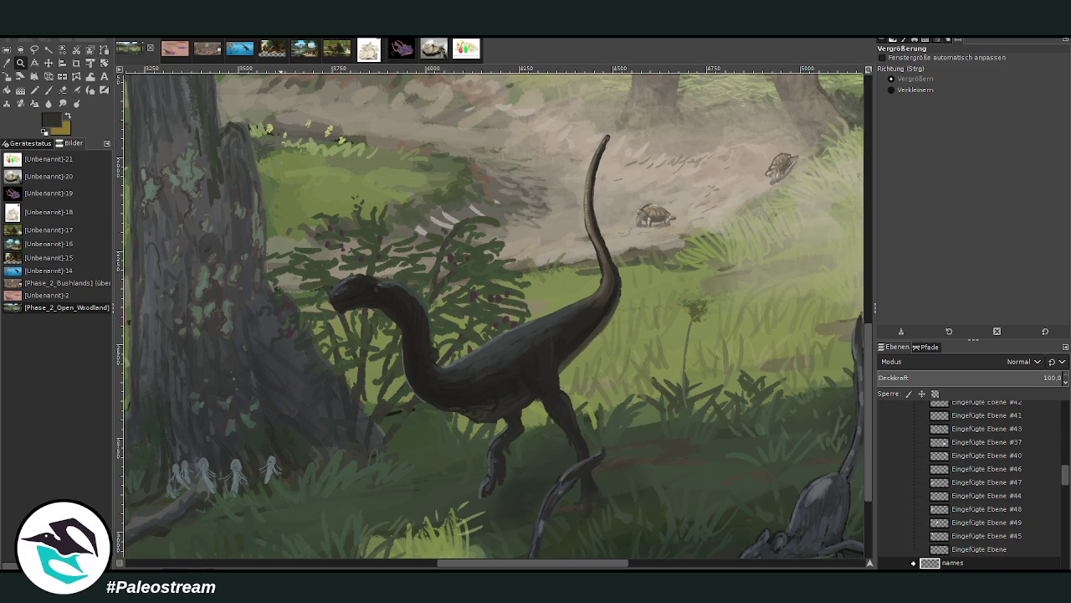
{"action": "left_click", "coordinate": [201, 50]}
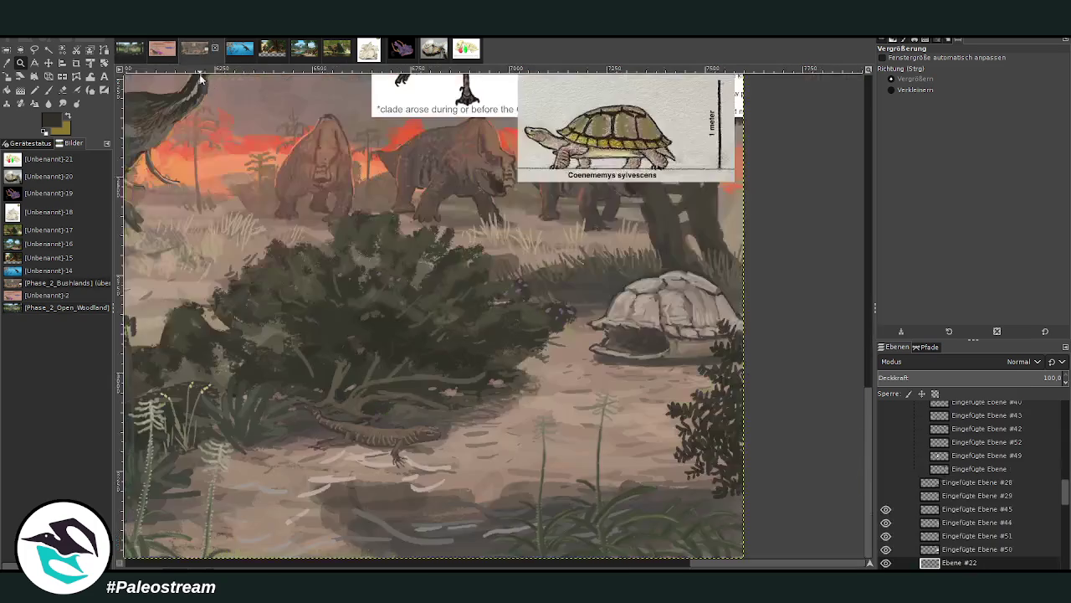
{"action": "key", "text": "p"}
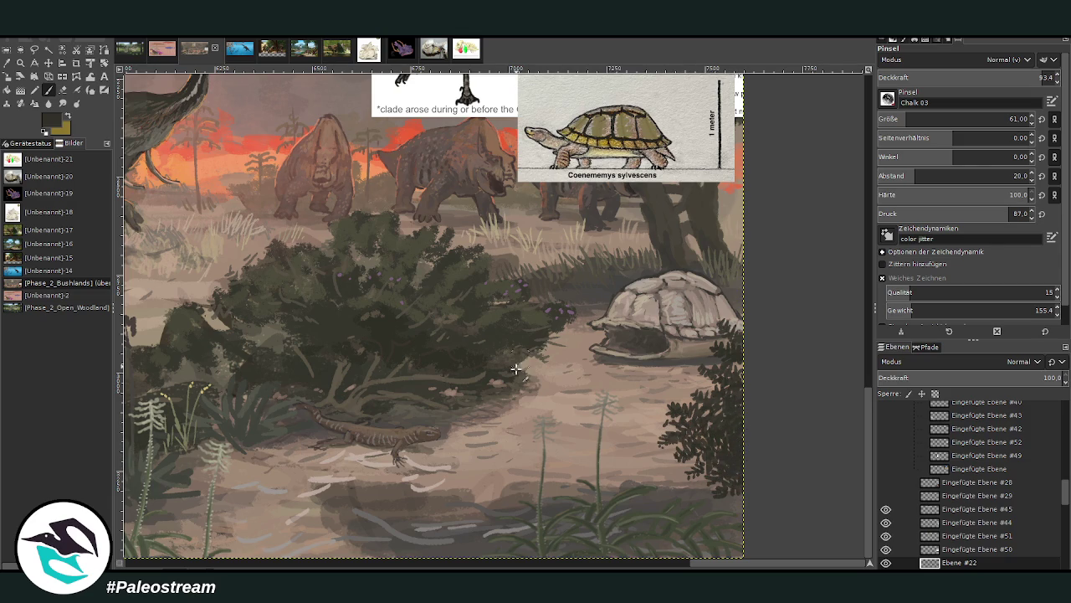
{"action": "left_click_drag", "start_coordinate": [901, 123], "coordinate": [1009, 120]}
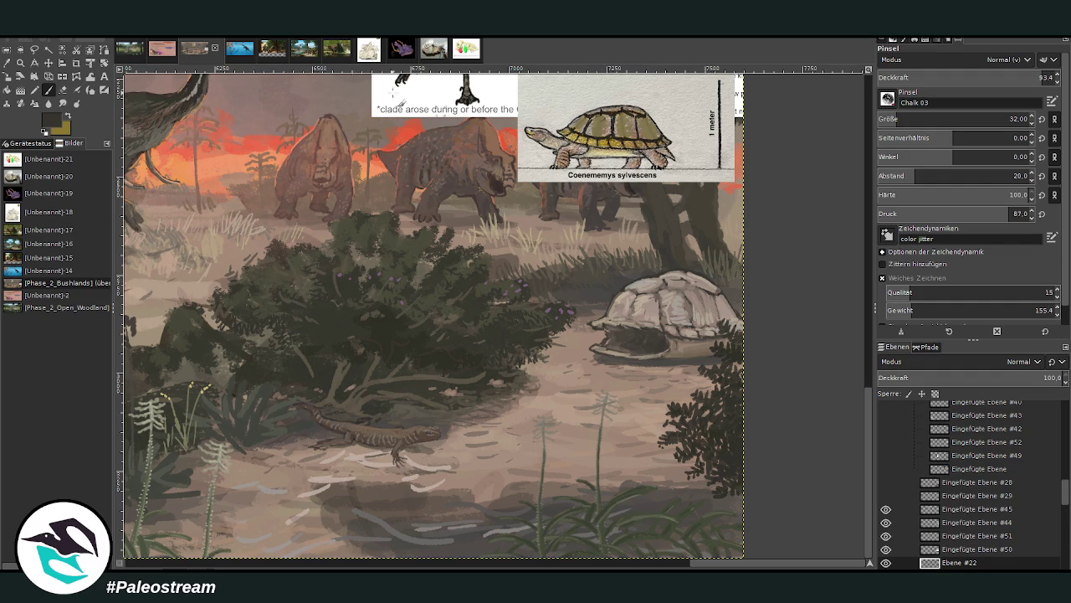
Sample ground beige and grey-brown, set the brush to 85, and paint faint chalk marks right of the plants.
{"action": "left_click", "coordinate": [7, 63]}
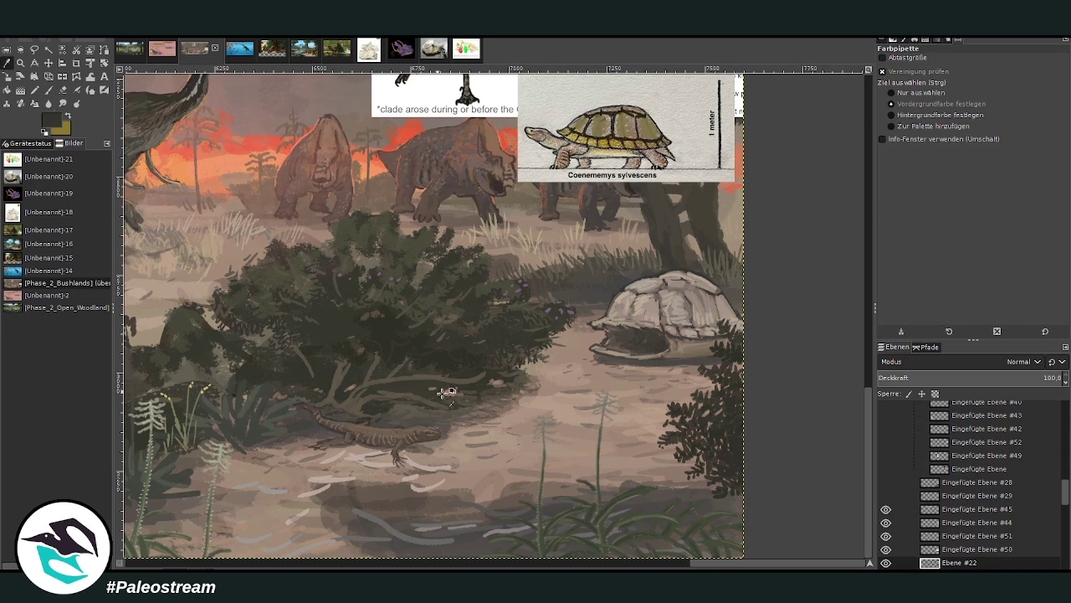
{"action": "left_click", "coordinate": [451, 442]}
{"action": "left_click", "coordinate": [408, 526]}
{"action": "left_click", "coordinate": [49, 90]}
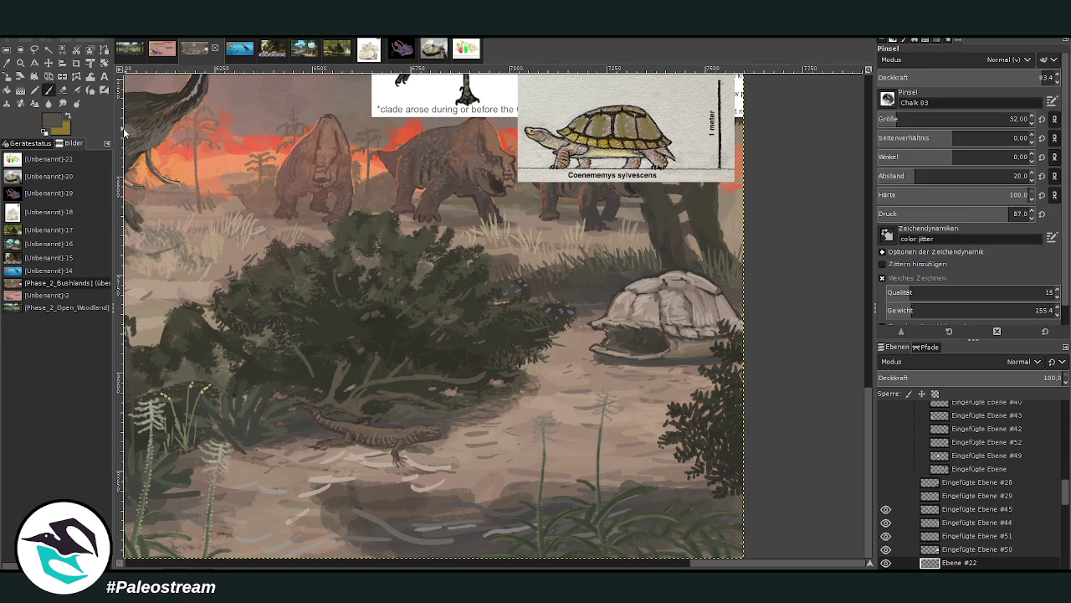
{"action": "key", "text": "bracketright"}
{"action": "key", "text": "bracketright"}
{"action": "key", "text": "bracketright"}
{"action": "key", "text": "less"}
{"action": "key", "text": "less"}
{"action": "key", "text": "less"}
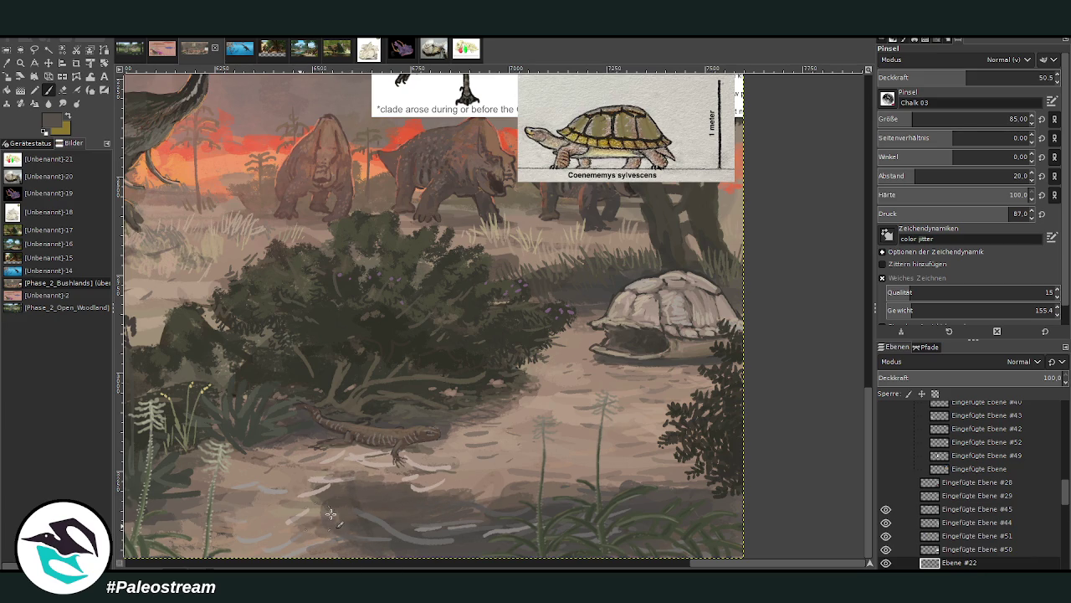
{"action": "left_click_drag", "start_coordinate": [620, 474], "coordinate": [663, 471]}
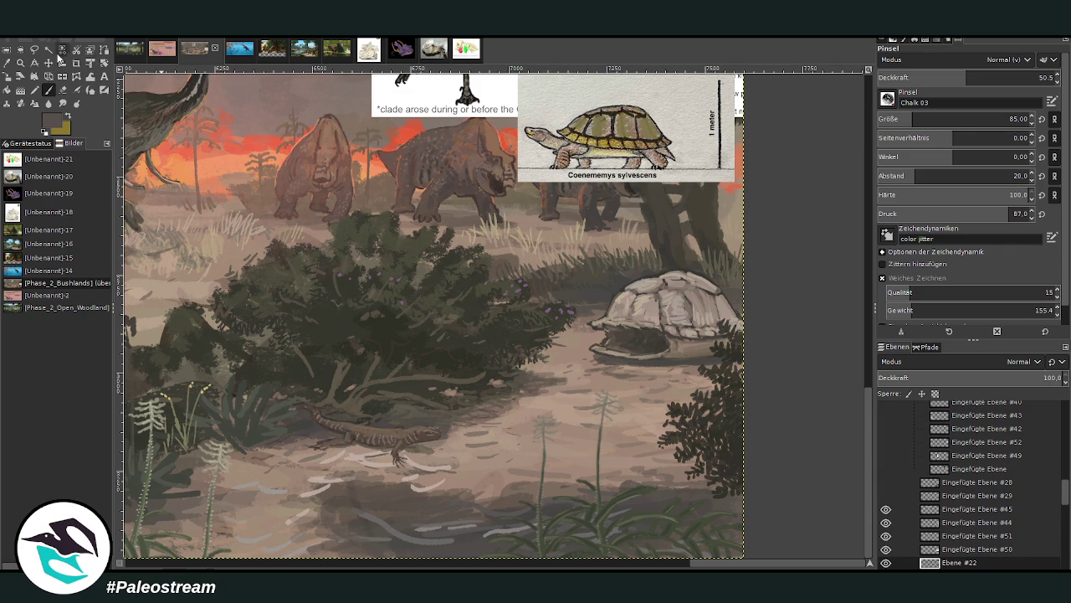
Pick a ground beige, set brush opacity to 30.9, and paint a faint light stroke near the bottom.
{"action": "left_click", "coordinate": [7, 64]}
{"action": "left_click", "coordinate": [276, 515]}
{"action": "key", "text": "p"}
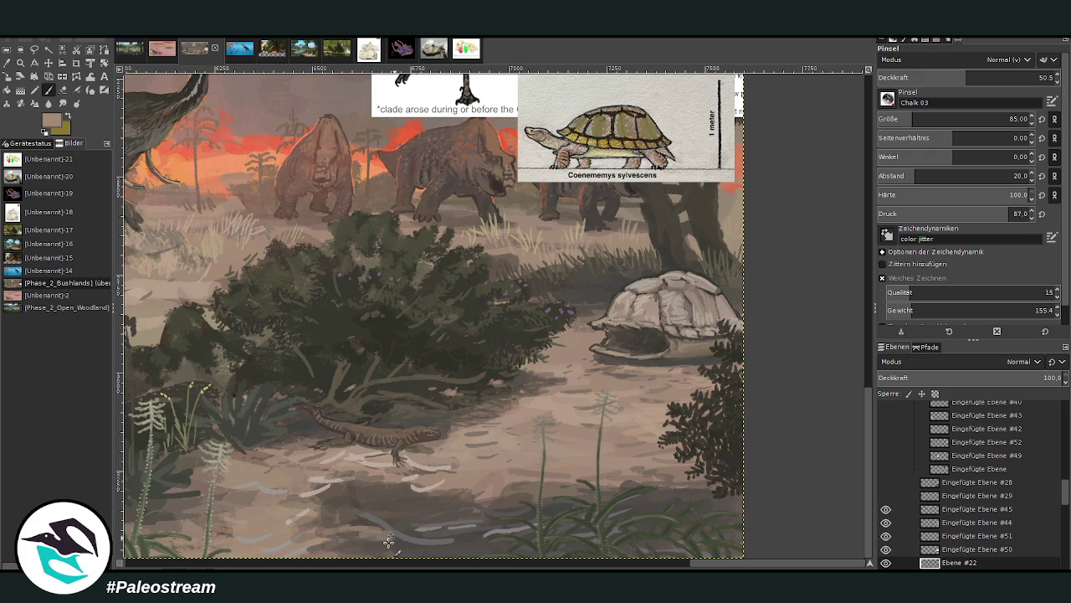
{"action": "left_click", "coordinate": [1021, 77]}
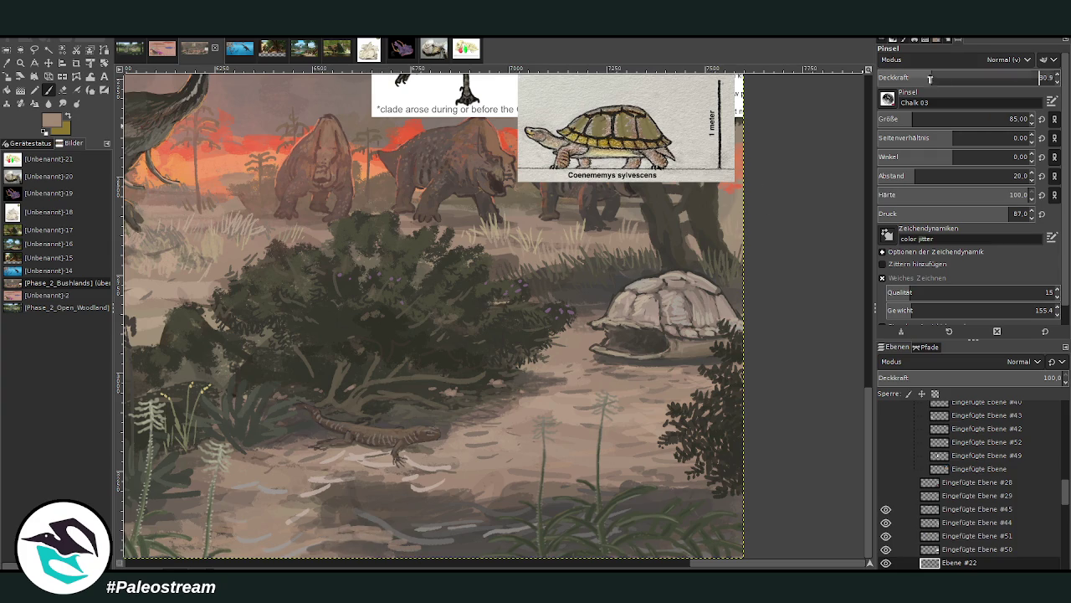
{"action": "type", "text": "30.9"}
{"action": "key", "text": "Return"}
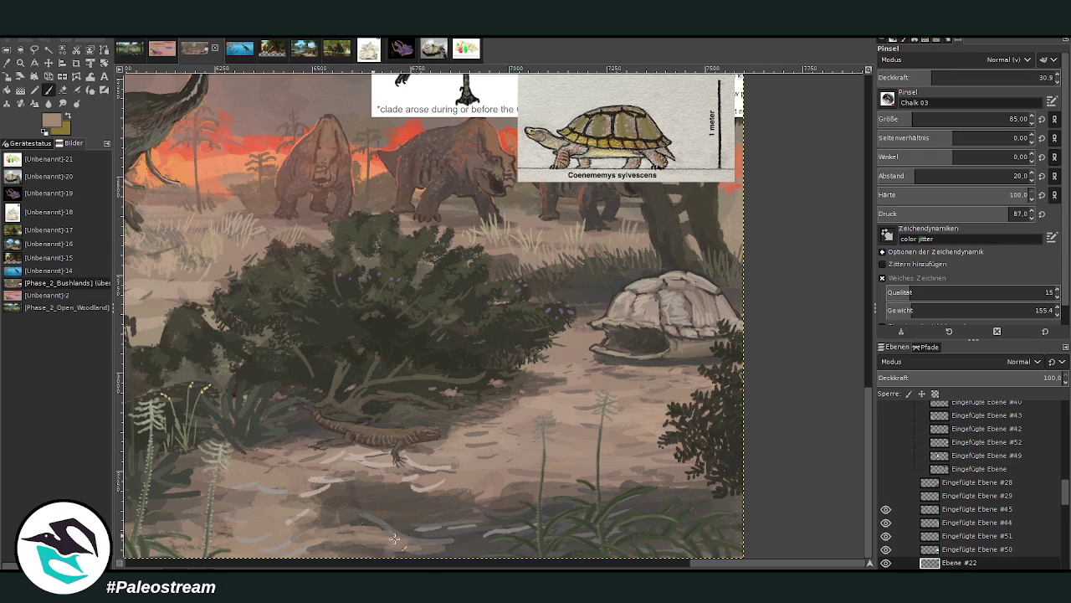
{"action": "left_click_drag", "start_coordinate": [367, 549], "coordinate": [317, 545]}
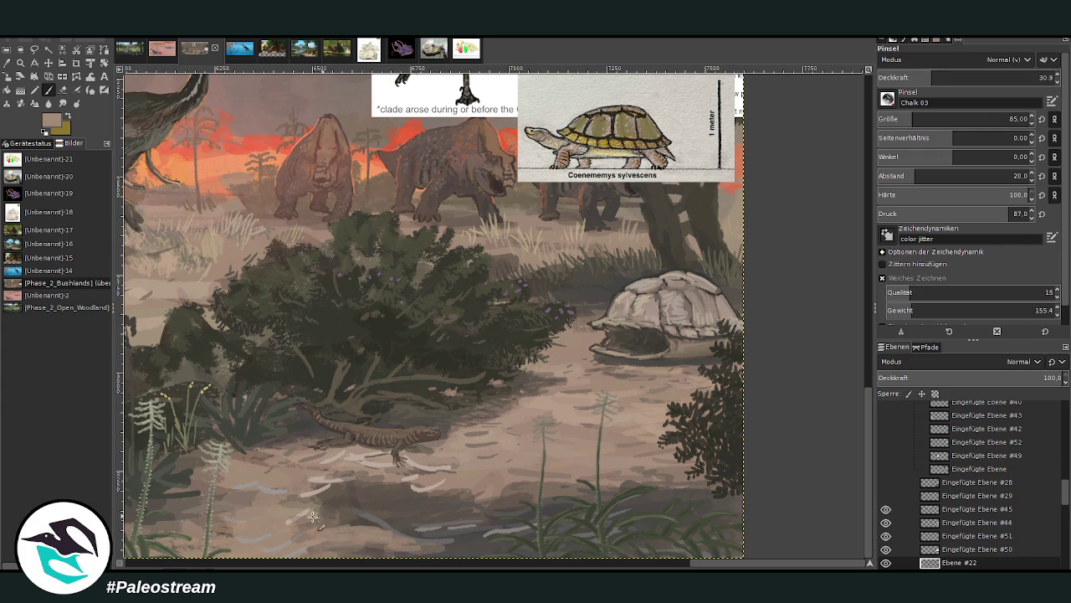
Set opacity to 67.5 and add light curved strokes below-right of the turtle shell.
{"action": "left_click", "coordinate": [7, 64]}
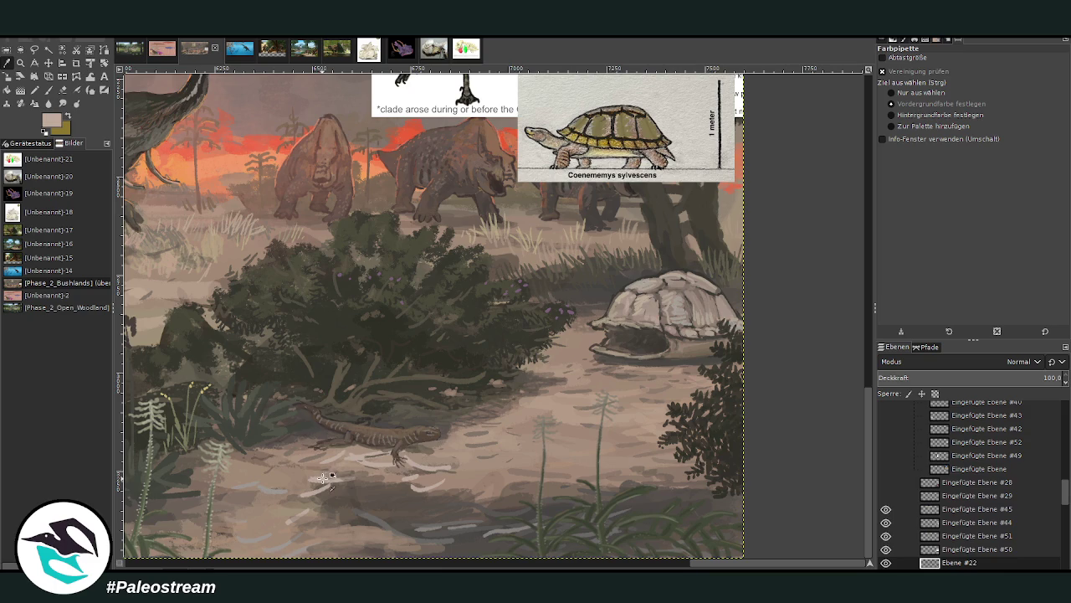
{"action": "left_click", "coordinate": [48, 90]}
{"action": "left_click", "coordinate": [997, 77]}
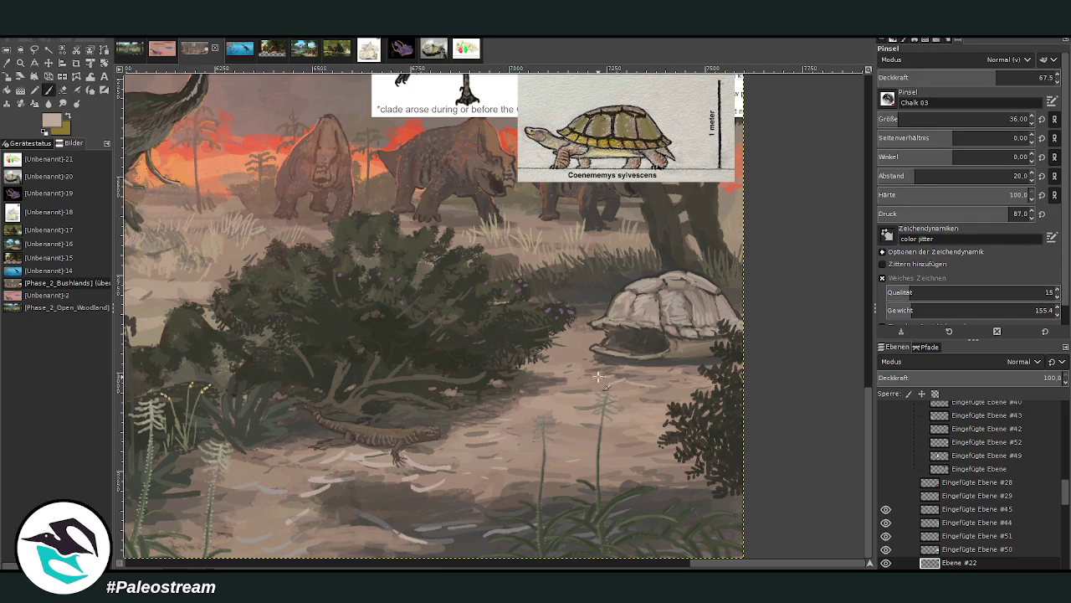
{"action": "left_click_drag", "start_coordinate": [674, 367], "coordinate": [695, 348]}
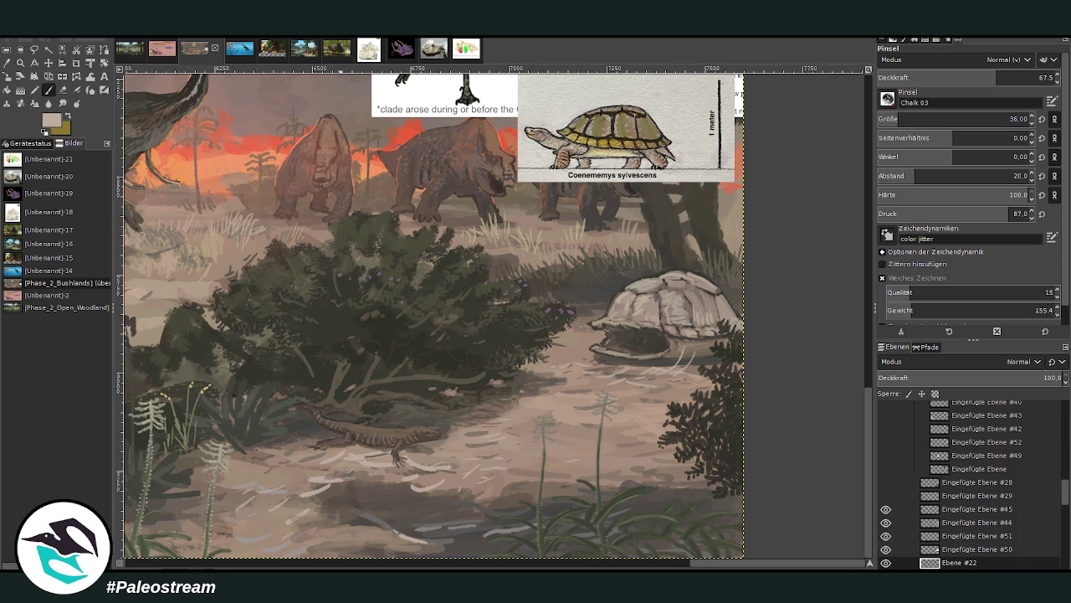
{"action": "left_click", "coordinate": [333, 566]}
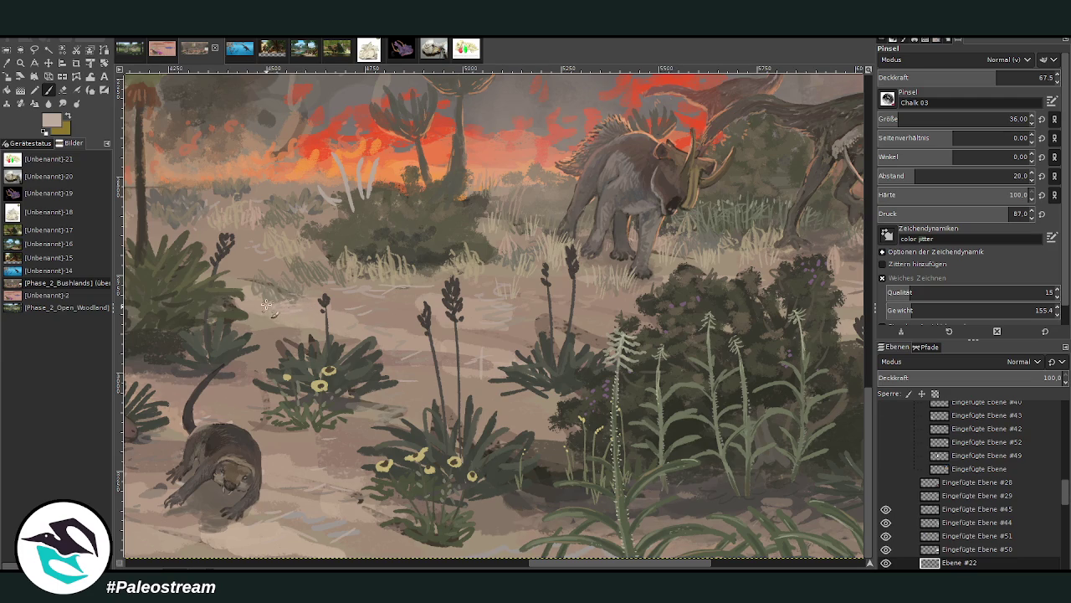
Pan back to the bushes, sample a dark olive from the painting, and set brush opacity to 79.5.
{"action": "left_click_drag", "start_coordinate": [556, 567], "coordinate": [701, 567]}
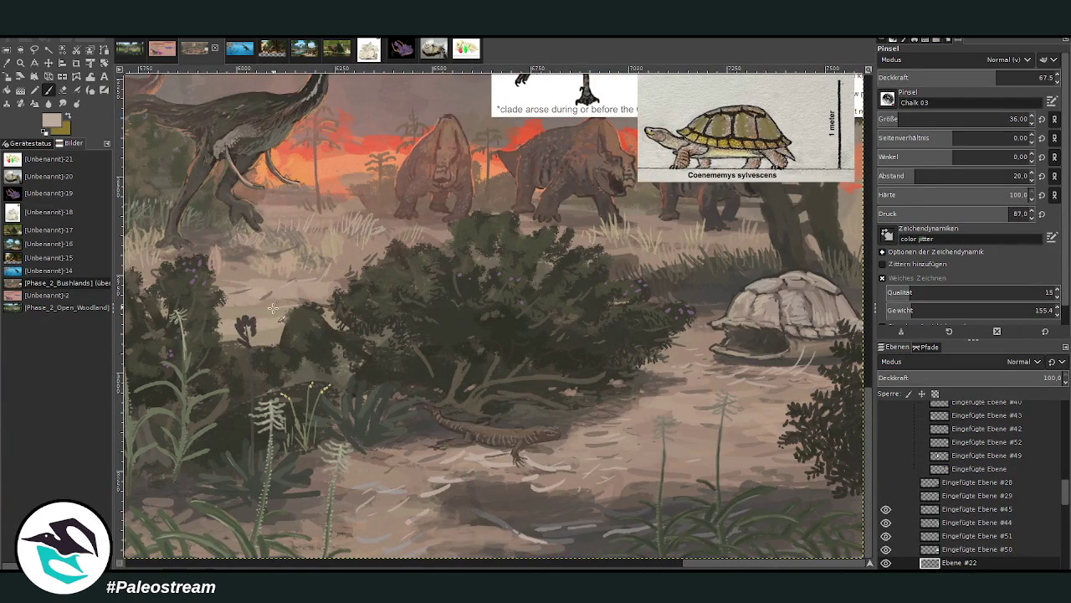
{"action": "key", "text": "o"}
{"action": "left_click", "coordinate": [303, 320]}
{"action": "key", "text": "p"}
{"action": "left_click", "coordinate": [1018, 75]}
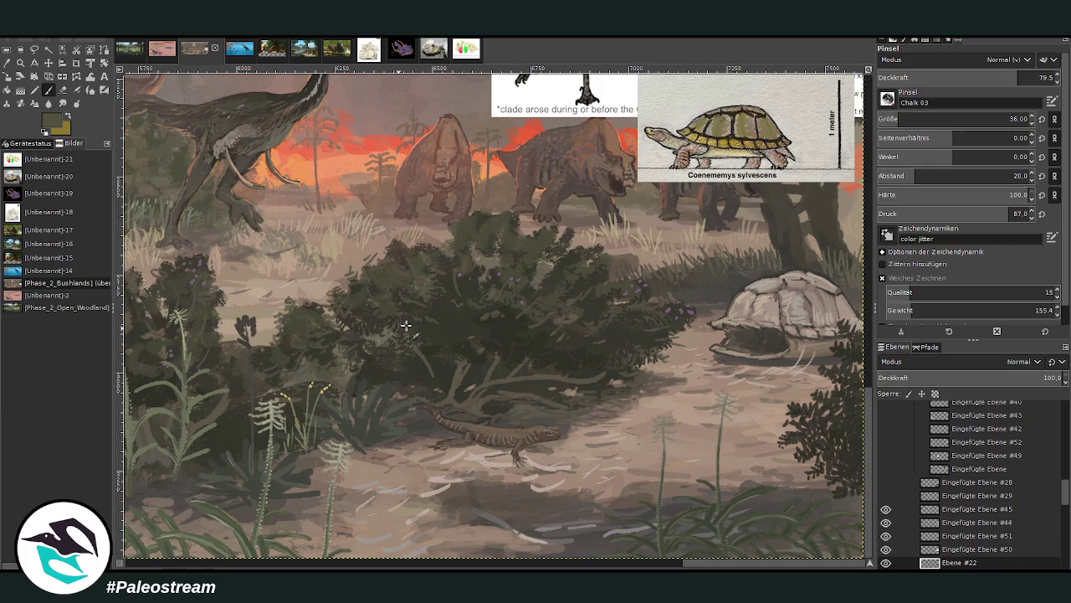
{"action": "scroll", "coordinate": [401, 341], "scroll_direction": "down", "scroll_amount": 1}
Zoom in on the info cards, hide the turtle info card, and select the Umbrotus card layer.
{"action": "left_click", "coordinate": [20, 62]}
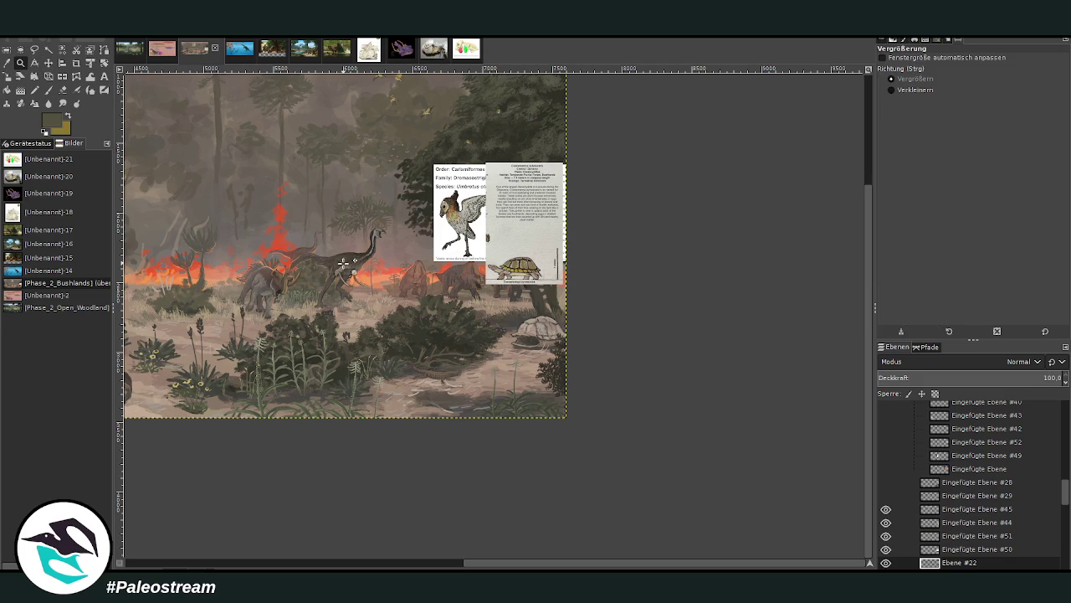
{"action": "left_click_drag", "start_coordinate": [377, 152], "coordinate": [571, 365]}
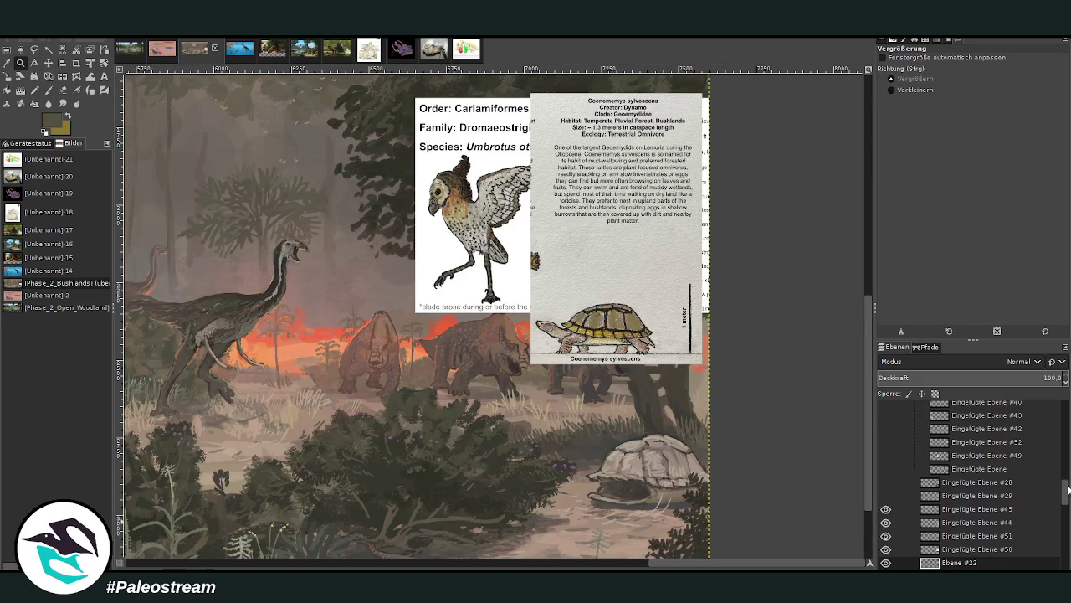
{"action": "left_click_drag", "start_coordinate": [1067, 490], "coordinate": [1068, 498]}
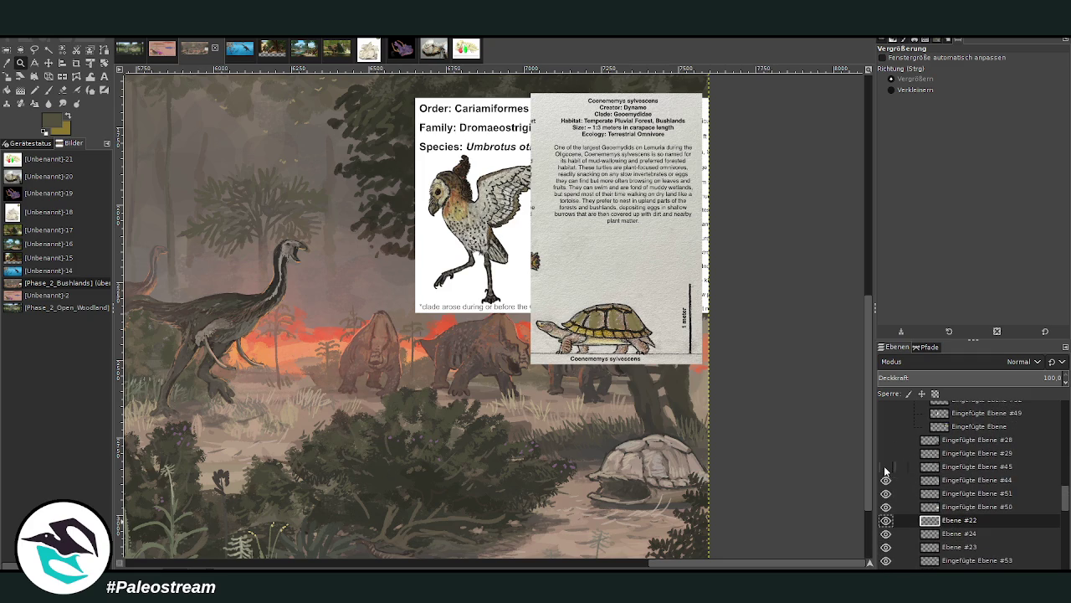
{"action": "left_click", "coordinate": [886, 481]}
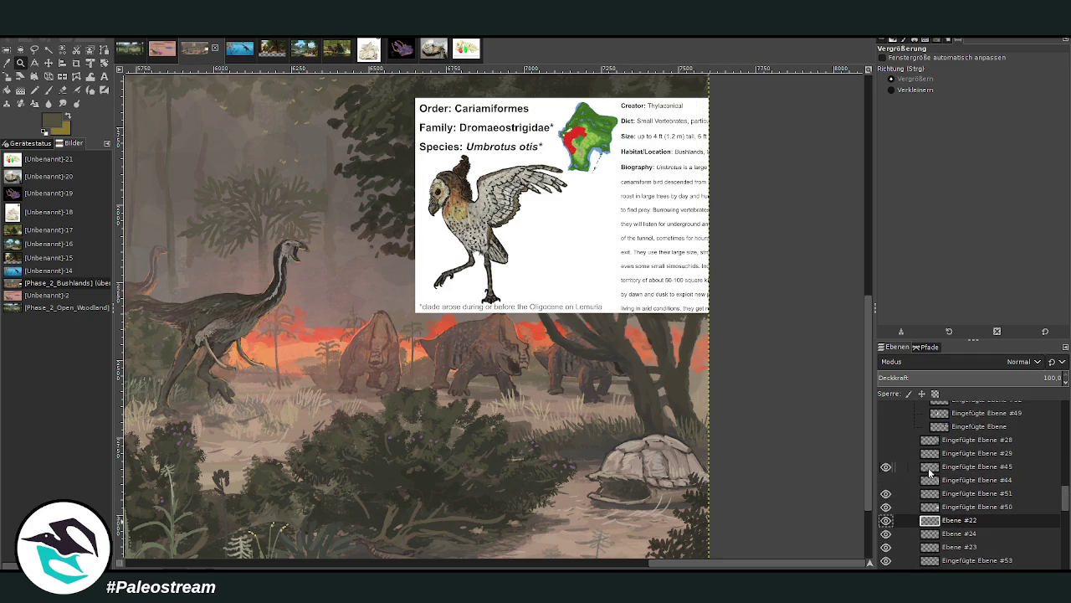
{"action": "left_click", "coordinate": [968, 482]}
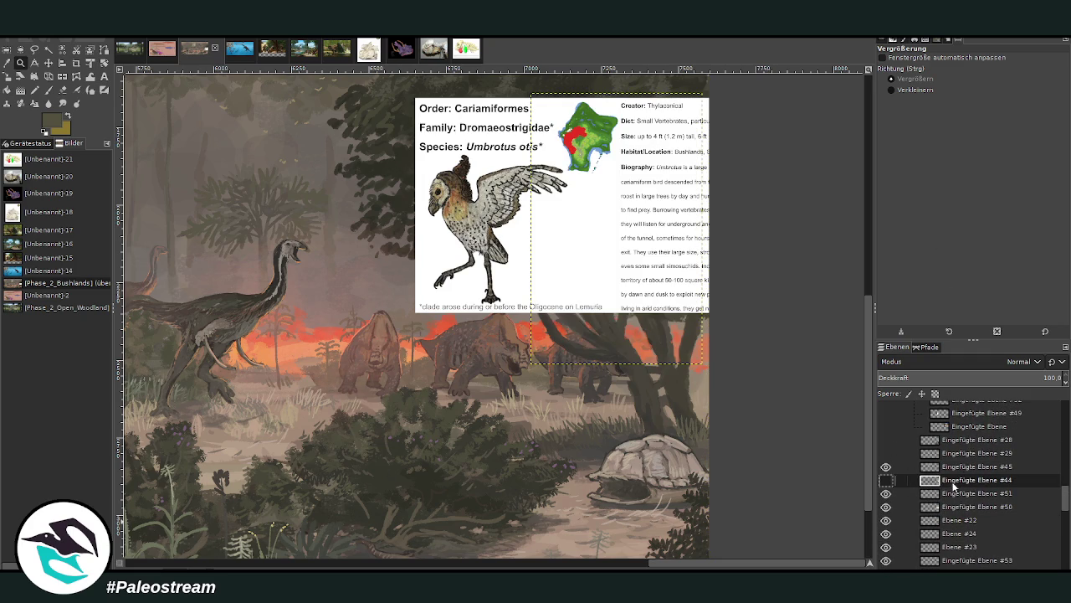
{"action": "left_click_drag", "start_coordinate": [953, 488], "coordinate": [961, 473]}
{"action": "left_click", "coordinate": [943, 526]}
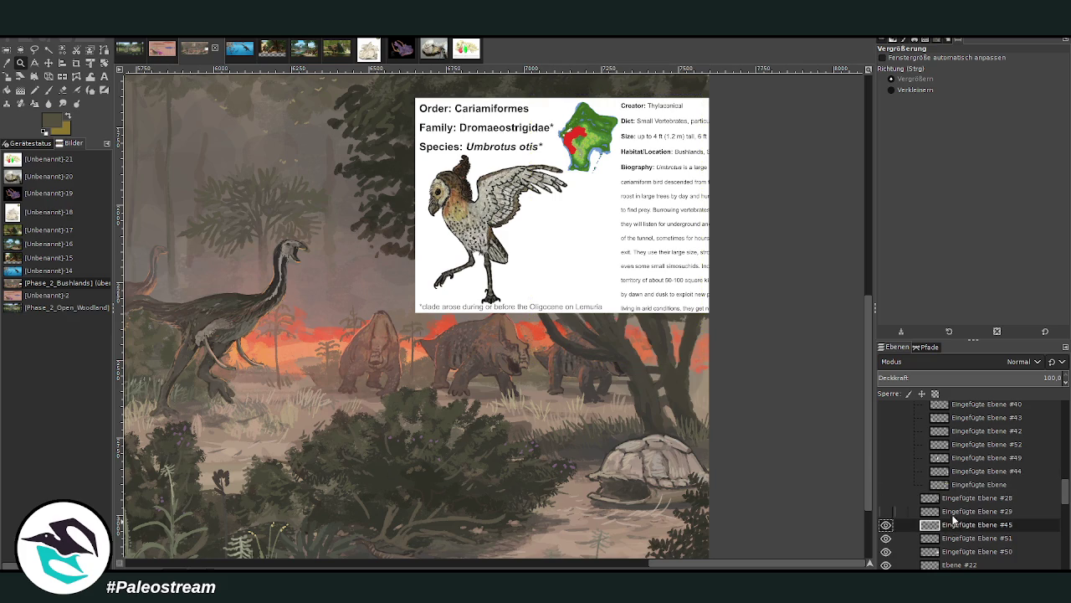
{"action": "left_click", "coordinate": [960, 553]}
{"action": "scroll", "coordinate": [1063, 498], "scroll_direction": "down", "scroll_amount": 2}
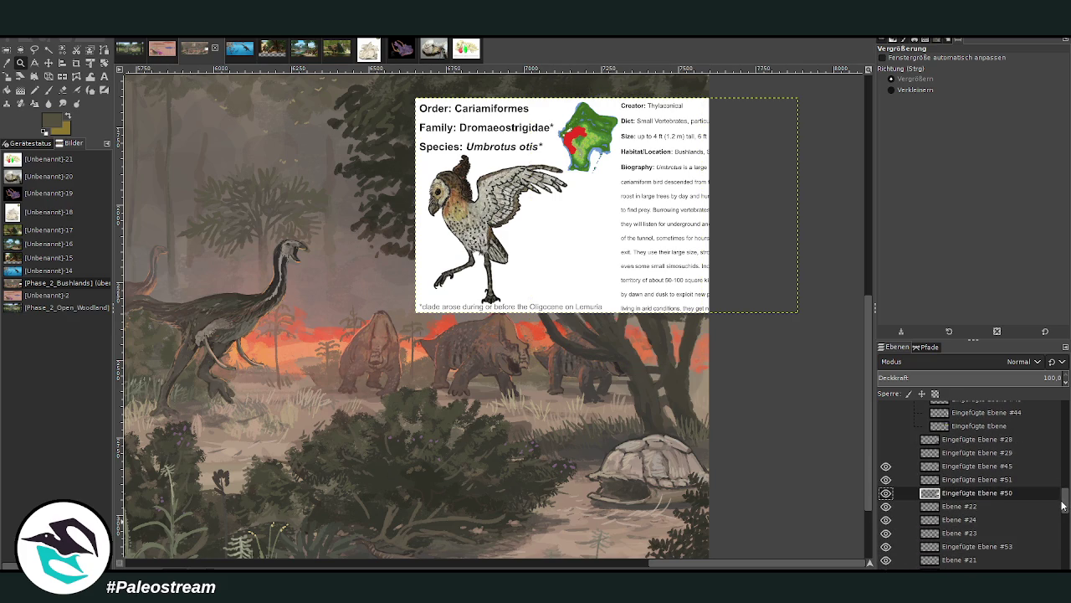
Scale the Umbrotus info card down to 596×334.
{"action": "left_click", "coordinate": [7, 76]}
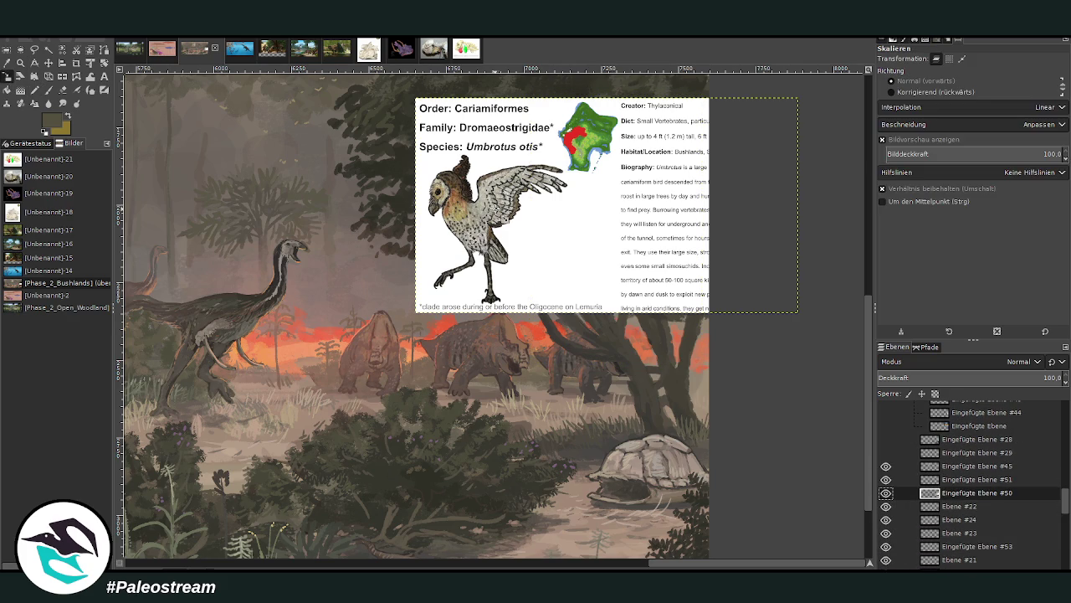
{"action": "left_click", "coordinate": [494, 217]}
{"action": "mouse_move", "coordinate": [521, 180]}
{"action": "left_mouse_down"}
{"action": "mouse_move", "coordinate": [668, 262]}
{"action": "mouse_move", "coordinate": [654, 237]}
{"action": "left_mouse_up"}
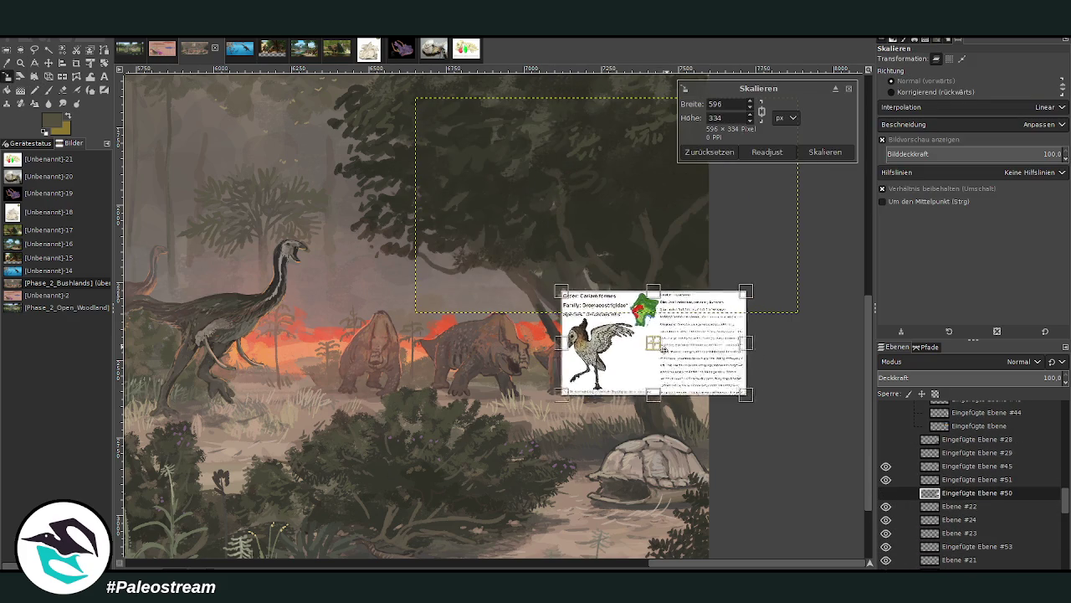
{"action": "left_click", "coordinate": [825, 151]}
Move the Umbrotus card up and to the right, then select layer Ebene #22.
{"action": "key", "text": "z"}
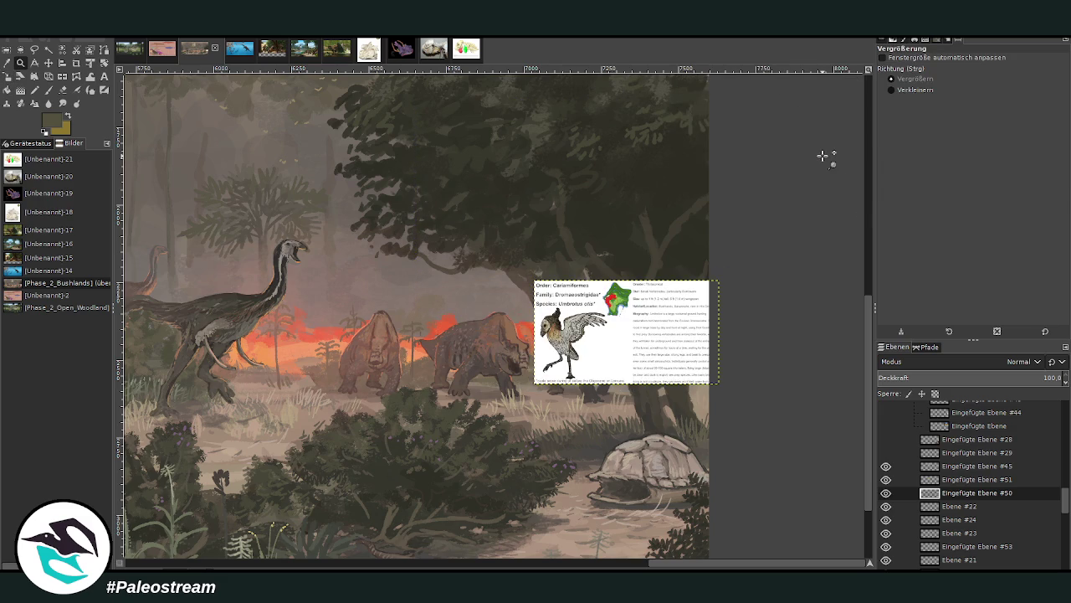
{"action": "left_click_drag", "start_coordinate": [497, 246], "coordinate": [717, 485]}
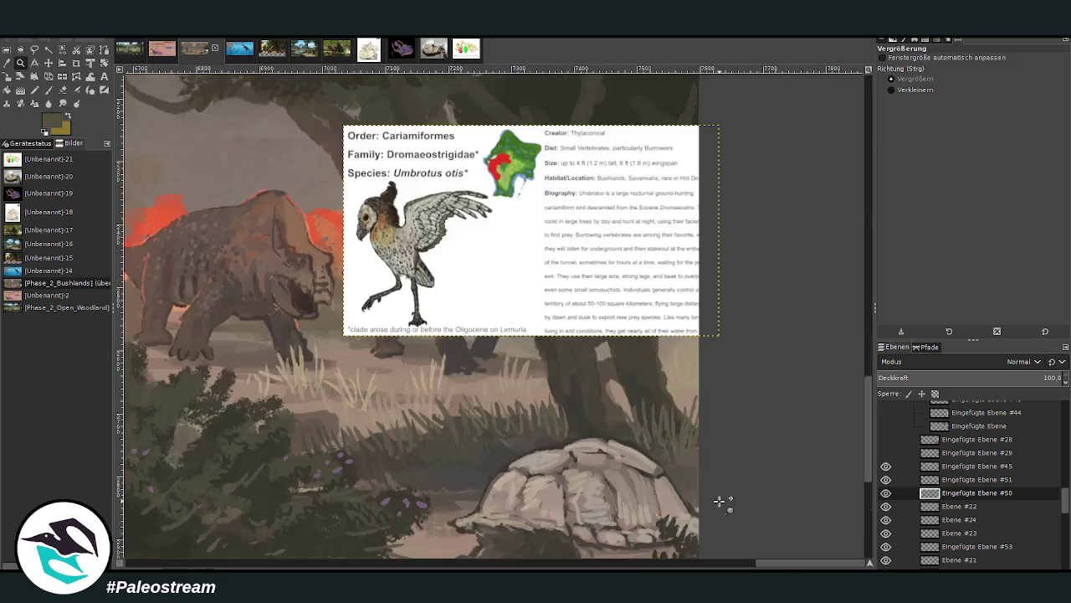
{"action": "left_click_drag", "start_coordinate": [357, 189], "coordinate": [710, 505]}
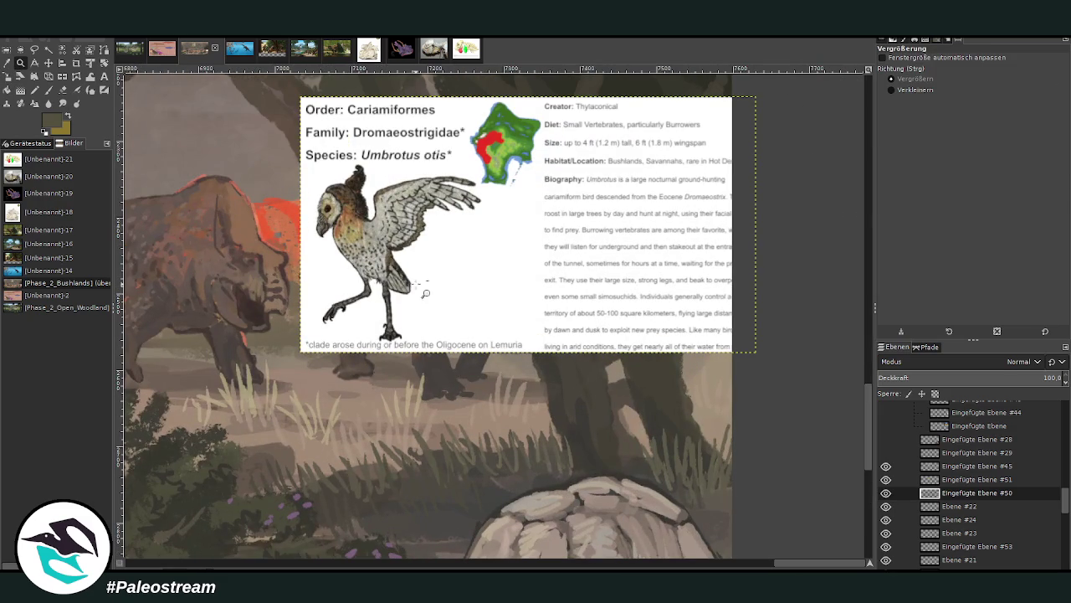
{"action": "scroll", "coordinate": [864, 467], "scroll_direction": "down", "scroll_amount": 3}
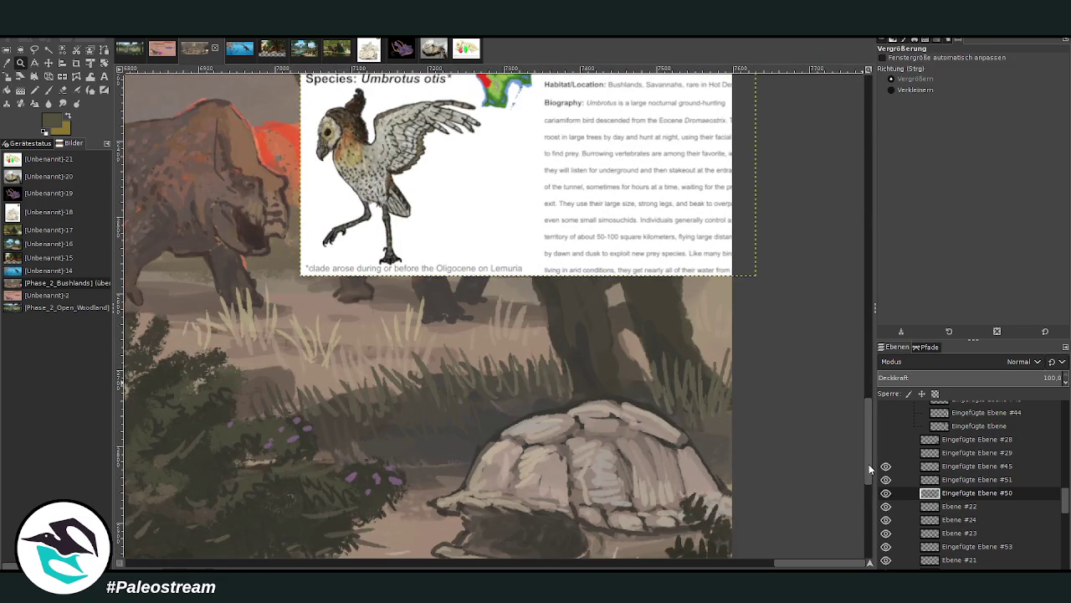
{"action": "left_click", "coordinate": [48, 62]}
{"action": "left_click_drag", "start_coordinate": [390, 150], "coordinate": [575, 104]}
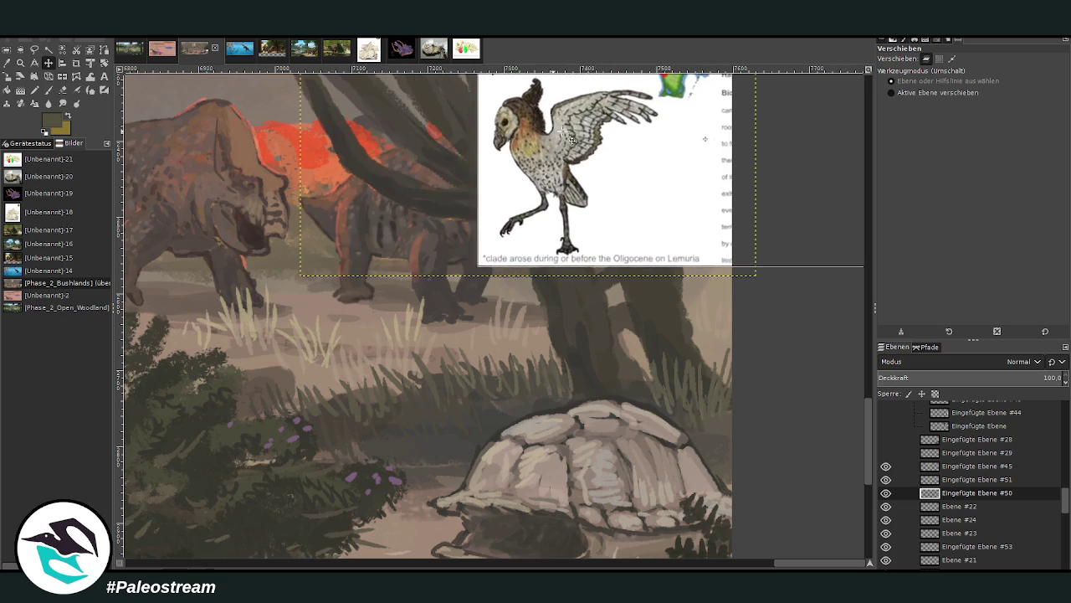
{"action": "scroll", "coordinate": [868, 446], "scroll_direction": "up", "scroll_amount": 3}
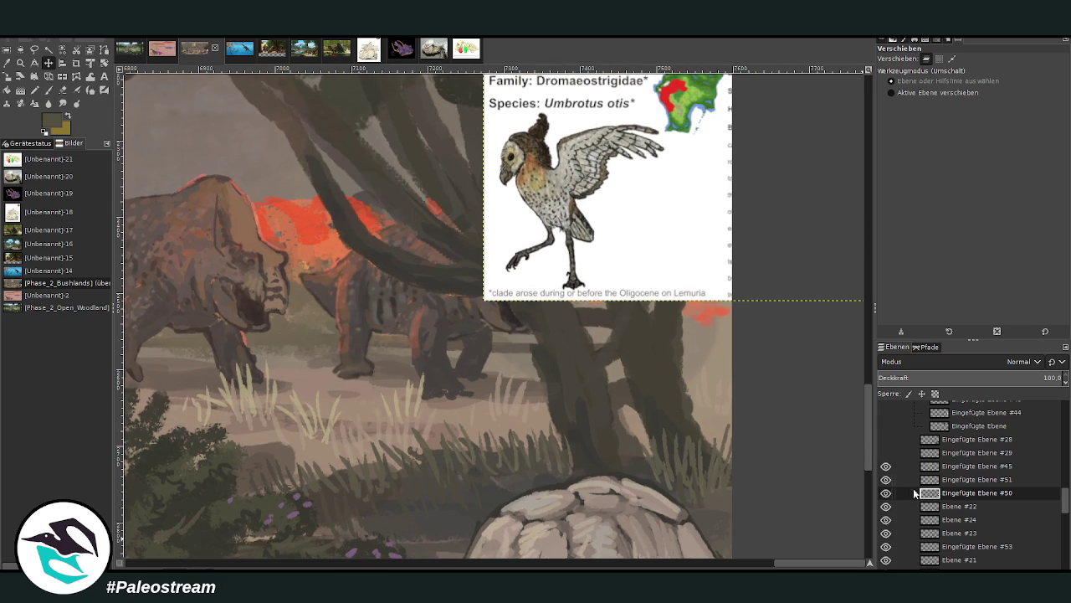
{"action": "left_click", "coordinate": [947, 508]}
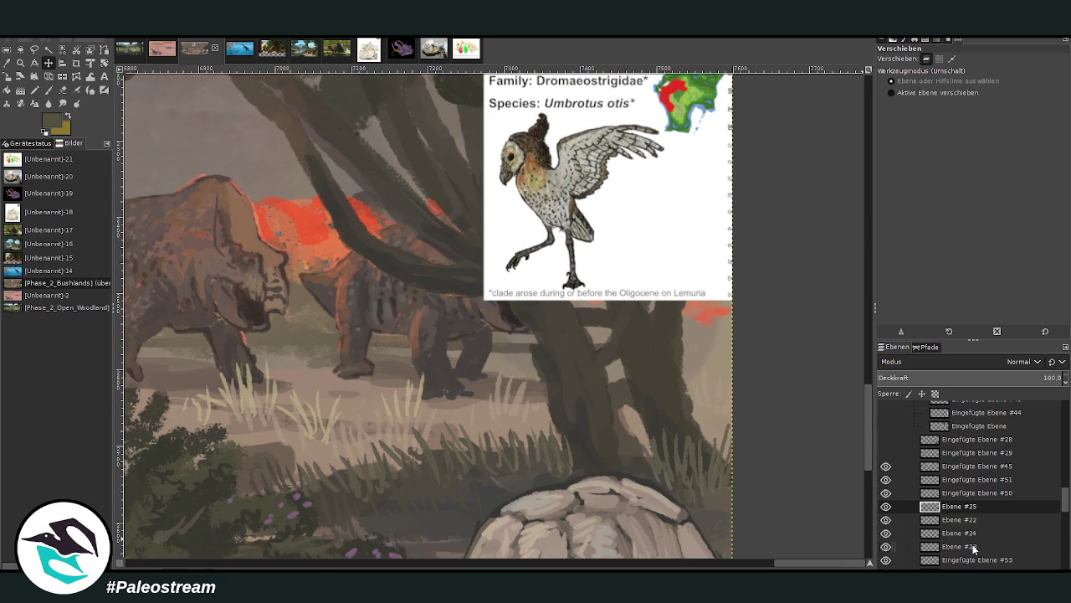
Load a near-black chalk colour with a larger brush, and shift the owl reference card up and right.
{"action": "key", "text": "p"}
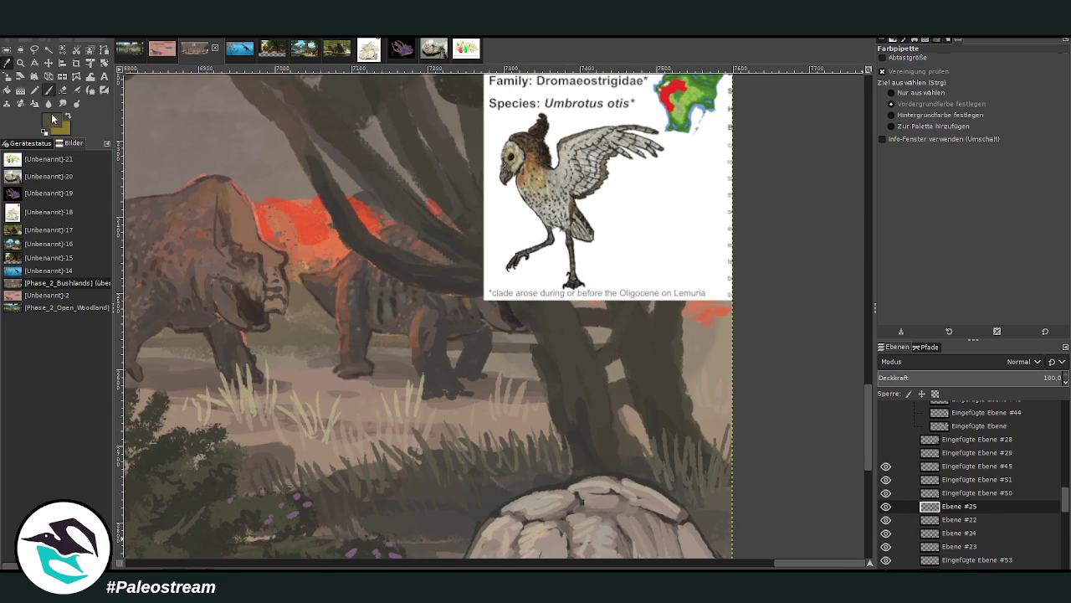
{"action": "left_click", "coordinate": [616, 193], "text": "ctrl"}
{"action": "left_click_drag", "start_coordinate": [1004, 77], "coordinate": [1019, 77]}
{"action": "scroll", "coordinate": [898, 117], "scroll_direction": "up", "scroll_amount": 4}
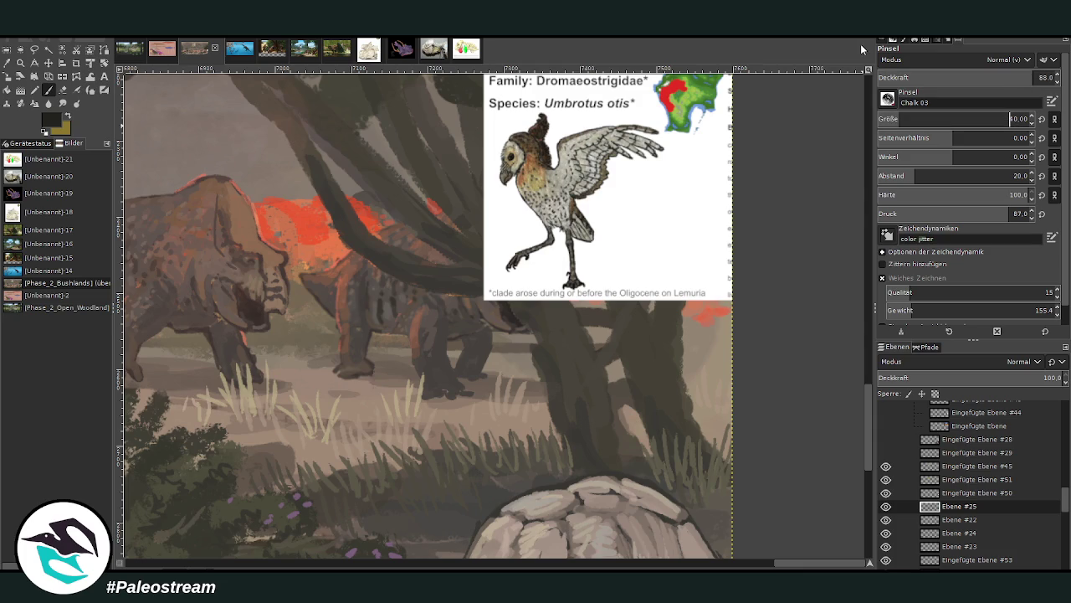
{"action": "key", "text": "m"}
{"action": "mouse_move", "coordinate": [535, 158]}
{"action": "left_mouse_down"}
{"action": "mouse_move", "coordinate": [559, 138]}
{"action": "mouse_move", "coordinate": [585, 137]}
{"action": "left_mouse_up"}
{"action": "key", "text": "Page_Down"}
{"action": "key", "text": "p"}
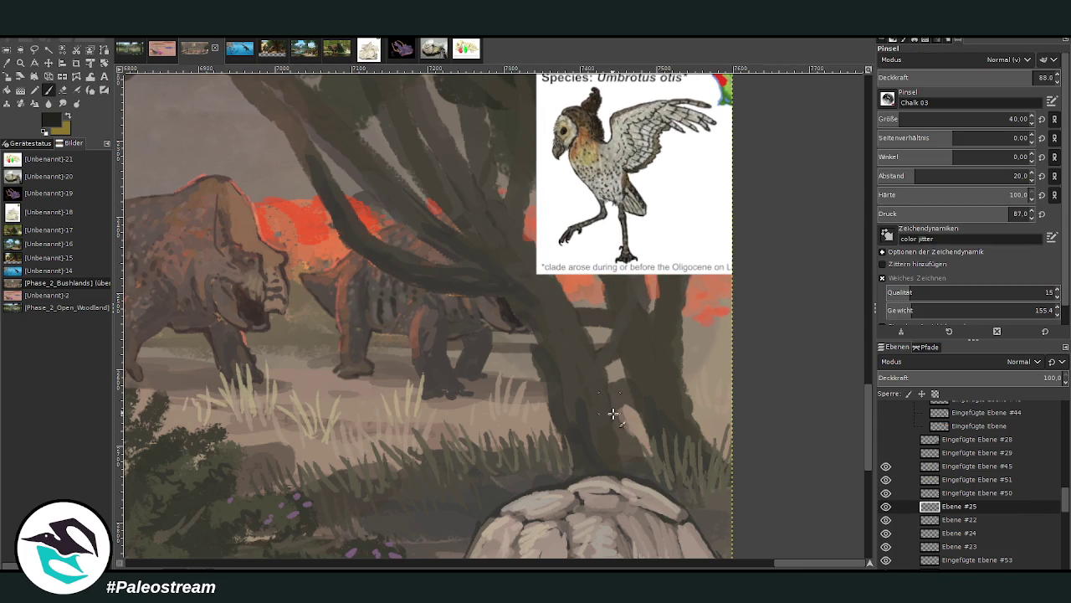
Sketch the bird's body, wings, two legs and head outline, and paint its face pale grey-white.
{"action": "mouse_move", "coordinate": [615, 416]}
{"action": "left_mouse_down"}
{"action": "mouse_move", "coordinate": [572, 385]}
{"action": "mouse_move", "coordinate": [623, 380]}
{"action": "left_mouse_up"}
{"action": "left_click_drag", "start_coordinate": [566, 358], "coordinate": [619, 412]}
{"action": "mouse_move", "coordinate": [596, 339]}
{"action": "left_mouse_down"}
{"action": "mouse_move", "coordinate": [650, 419]}
{"action": "mouse_move", "coordinate": [586, 407]}
{"action": "mouse_move", "coordinate": [564, 348]}
{"action": "mouse_move", "coordinate": [579, 375]}
{"action": "mouse_move", "coordinate": [633, 412]}
{"action": "left_mouse_up"}
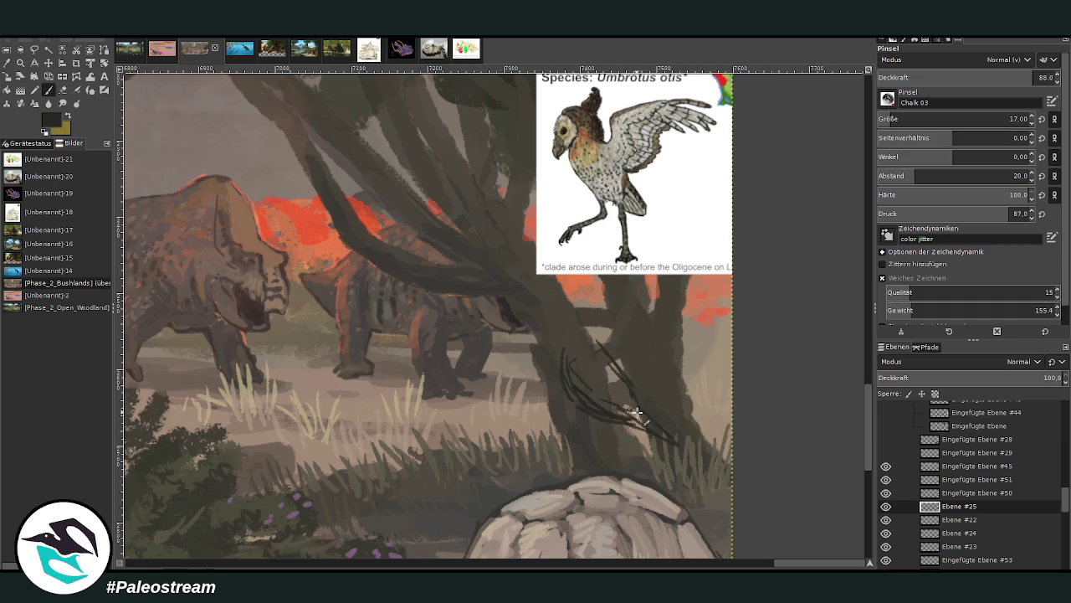
{"action": "mouse_move", "coordinate": [595, 364]}
{"action": "left_mouse_down"}
{"action": "mouse_move", "coordinate": [605, 354]}
{"action": "mouse_move", "coordinate": [637, 394]}
{"action": "left_mouse_up"}
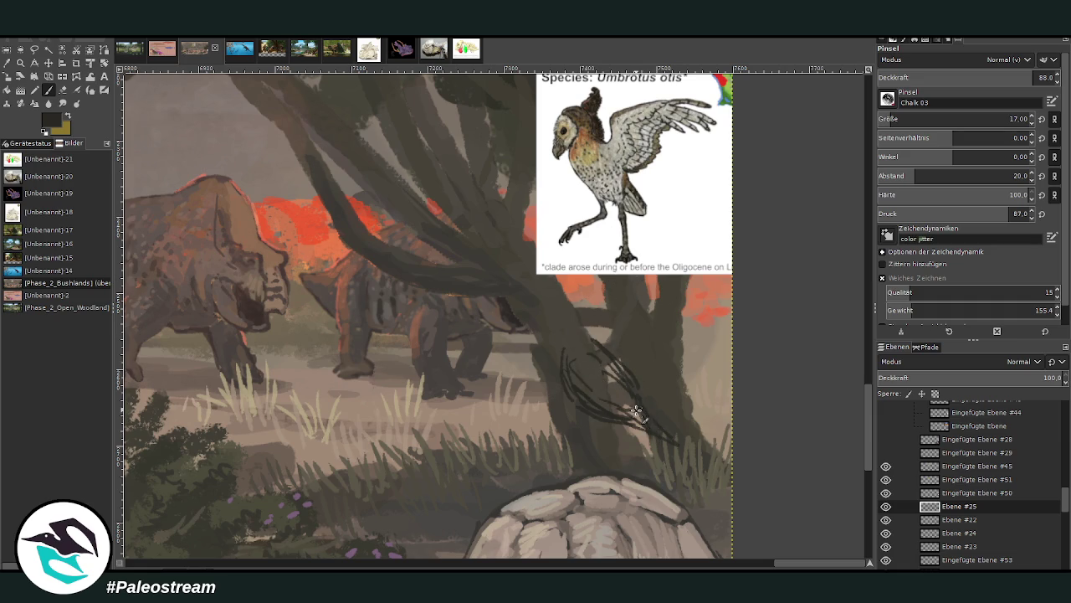
{"action": "mouse_move", "coordinate": [645, 431]}
{"action": "left_mouse_down"}
{"action": "mouse_move", "coordinate": [614, 406]}
{"action": "mouse_move", "coordinate": [602, 418]}
{"action": "left_mouse_up"}
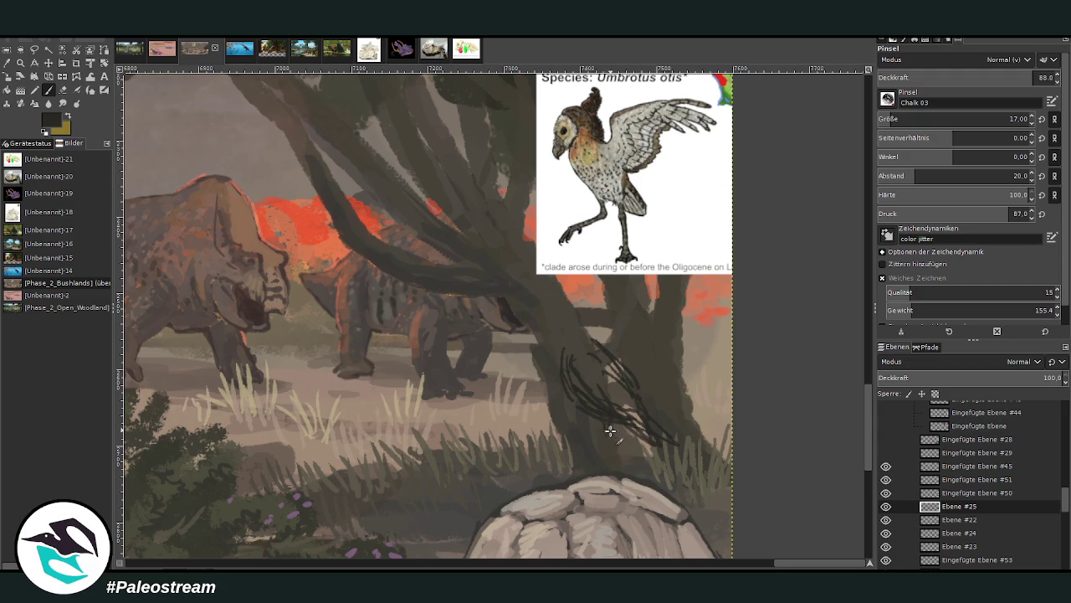
{"action": "mouse_move", "coordinate": [607, 428]}
{"action": "left_mouse_down"}
{"action": "mouse_move", "coordinate": [602, 484]}
{"action": "mouse_move", "coordinate": [576, 492]}
{"action": "left_mouse_up"}
{"action": "mouse_move", "coordinate": [591, 428]}
{"action": "left_mouse_down"}
{"action": "mouse_move", "coordinate": [591, 461]}
{"action": "mouse_move", "coordinate": [594, 420]}
{"action": "left_mouse_up"}
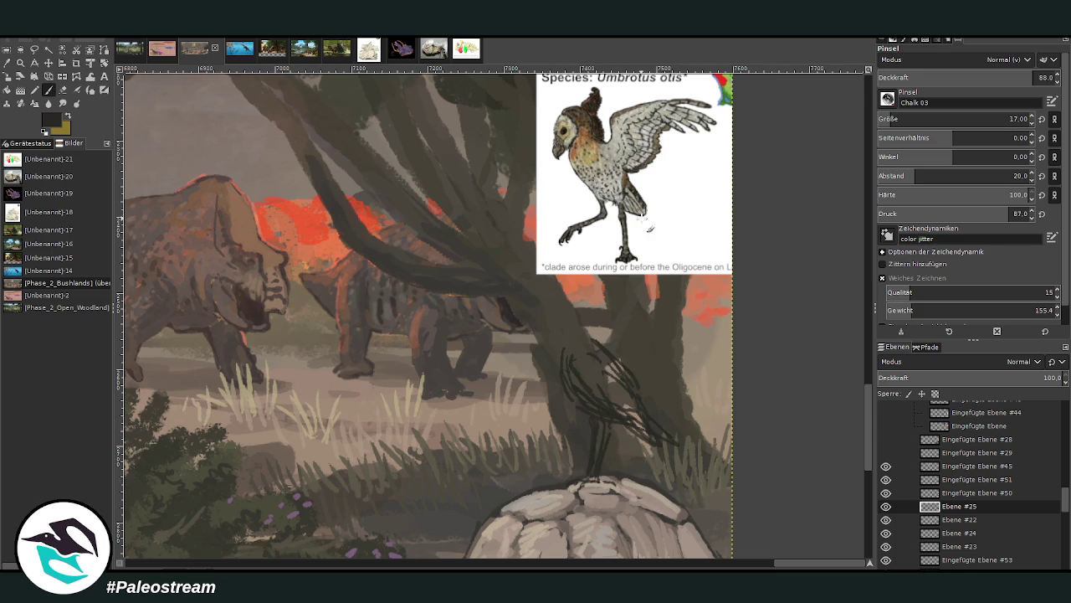
{"action": "left_click_drag", "start_coordinate": [570, 386], "coordinate": [559, 345]}
{"action": "left_click_drag", "start_coordinate": [587, 307], "coordinate": [570, 299]}
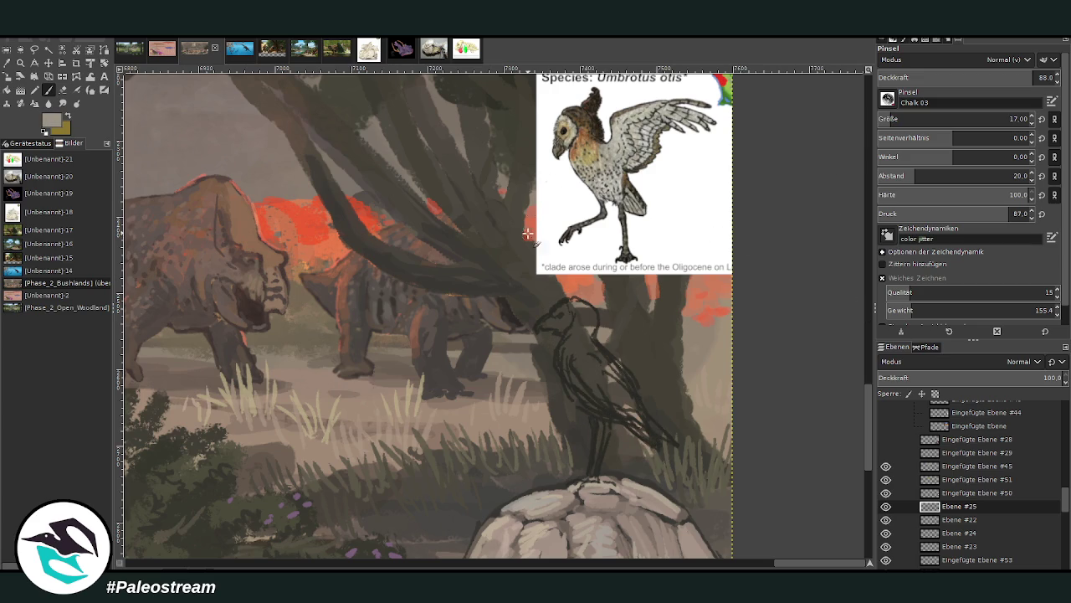
{"action": "mouse_move", "coordinate": [559, 326]}
{"action": "left_mouse_down"}
{"action": "mouse_move", "coordinate": [550, 318]}
{"action": "mouse_move", "coordinate": [570, 310]}
{"action": "mouse_move", "coordinate": [569, 332]}
{"action": "mouse_move", "coordinate": [552, 331]}
{"action": "mouse_move", "coordinate": [569, 316]}
{"action": "mouse_move", "coordinate": [545, 324]}
{"action": "left_mouse_up"}
Sample grey-brown and dark grey colours and paint the dark hood around the bird's face and neck.
{"action": "left_click", "coordinate": [557, 143], "text": "ctrl"}
{"action": "left_click", "coordinate": [636, 284], "text": "ctrl"}
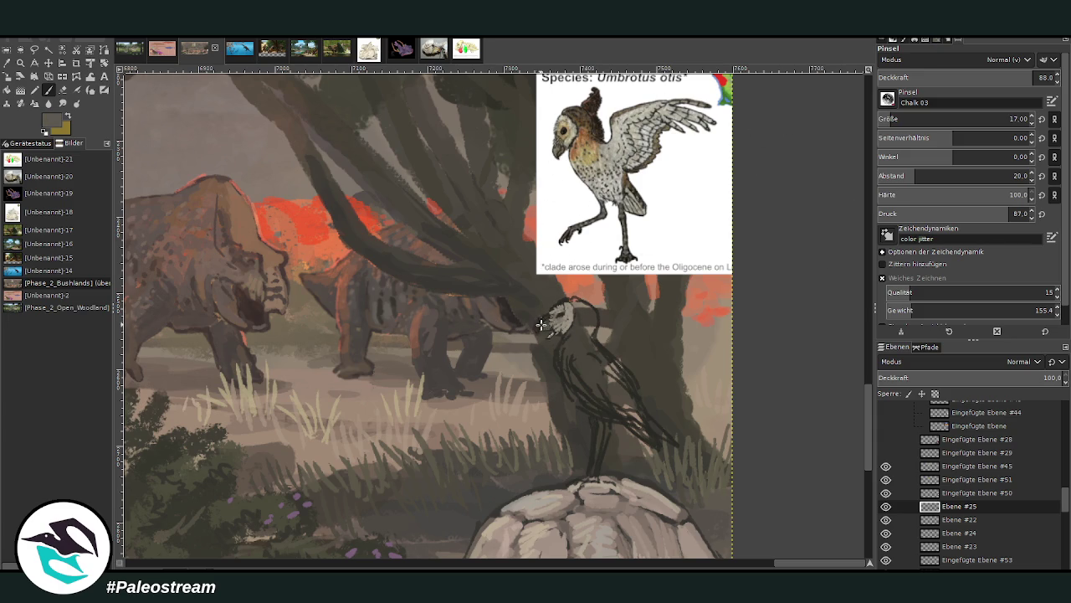
{"action": "key", "text": "x"}
{"action": "key", "text": "x"}
{"action": "mouse_move", "coordinate": [588, 311]}
{"action": "left_mouse_down"}
{"action": "mouse_move", "coordinate": [603, 335]}
{"action": "mouse_move", "coordinate": [573, 298]}
{"action": "mouse_move", "coordinate": [591, 345]}
{"action": "mouse_move", "coordinate": [595, 314]}
{"action": "left_mouse_up"}
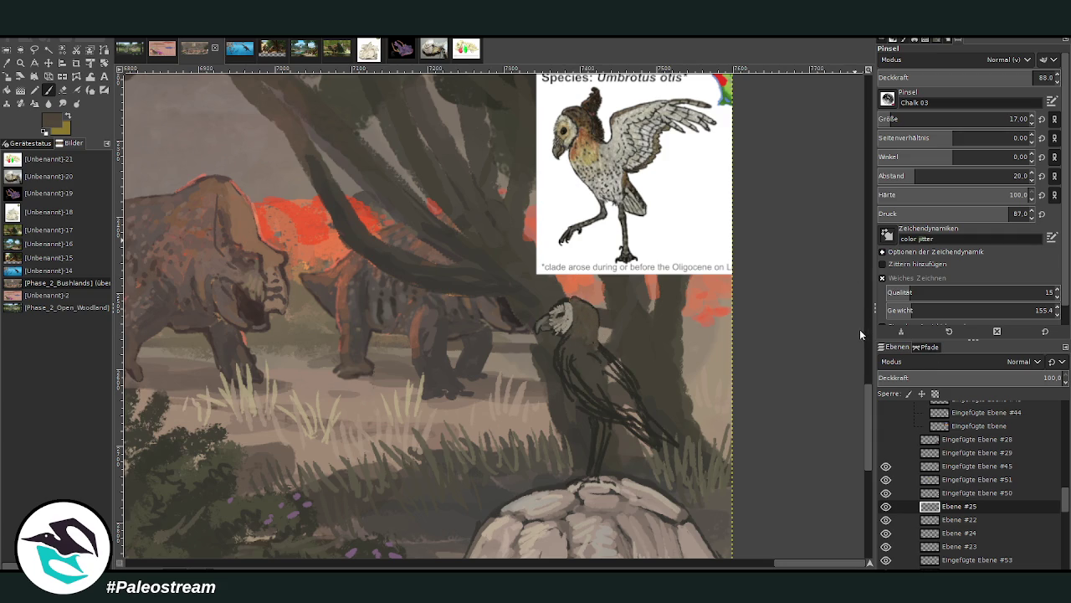
{"action": "mouse_move", "coordinate": [571, 320]}
{"action": "left_mouse_down"}
{"action": "mouse_move", "coordinate": [592, 339]}
{"action": "mouse_move", "coordinate": [578, 361]}
{"action": "mouse_move", "coordinate": [561, 346]}
{"action": "mouse_move", "coordinate": [569, 352]}
{"action": "mouse_move", "coordinate": [578, 335]}
{"action": "mouse_move", "coordinate": [611, 362]}
{"action": "left_mouse_up"}
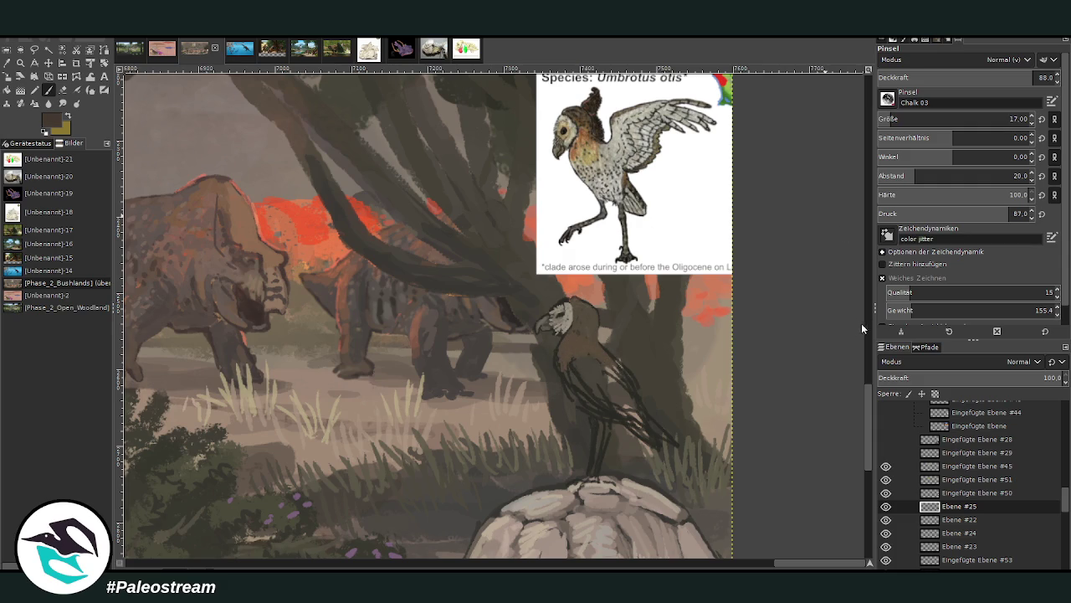
Fill the bird's body with brown and dab light marks on its tail at brush size 40.
{"action": "left_click", "coordinate": [1009, 119]}
{"action": "mouse_move", "coordinate": [627, 400]}
{"action": "left_mouse_down"}
{"action": "mouse_move", "coordinate": [601, 393]}
{"action": "mouse_move", "coordinate": [620, 396]}
{"action": "mouse_move", "coordinate": [592, 367]}
{"action": "mouse_move", "coordinate": [610, 377]}
{"action": "mouse_move", "coordinate": [618, 366]}
{"action": "left_mouse_up"}
{"action": "left_click", "coordinate": [904, 118]}
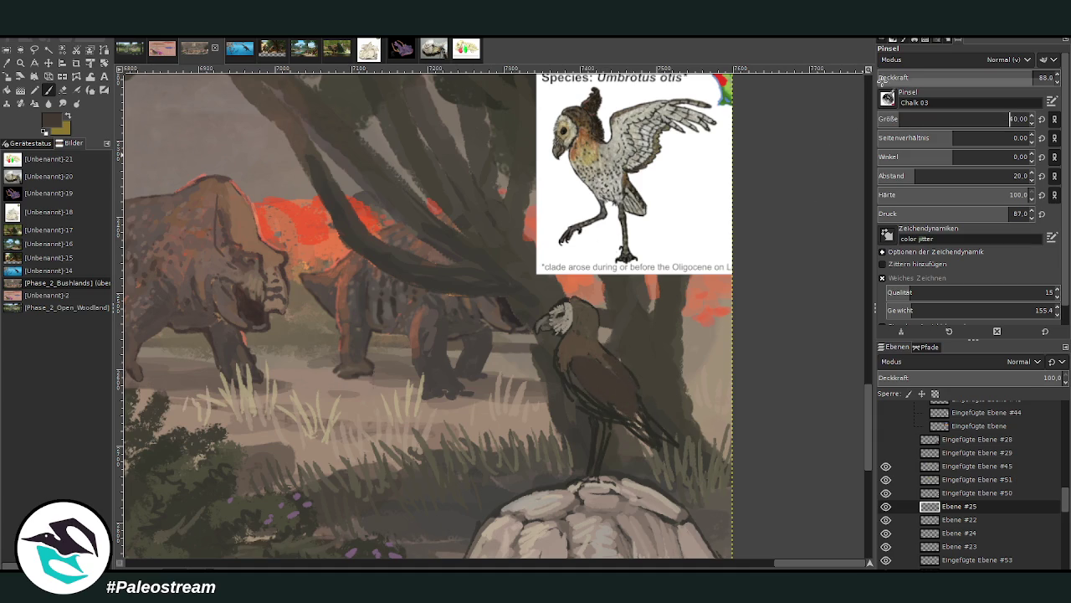
{"action": "mouse_move", "coordinate": [640, 427]}
{"action": "left_mouse_down"}
{"action": "mouse_move", "coordinate": [653, 446]}
{"action": "mouse_move", "coordinate": [624, 406]}
{"action": "left_mouse_up"}
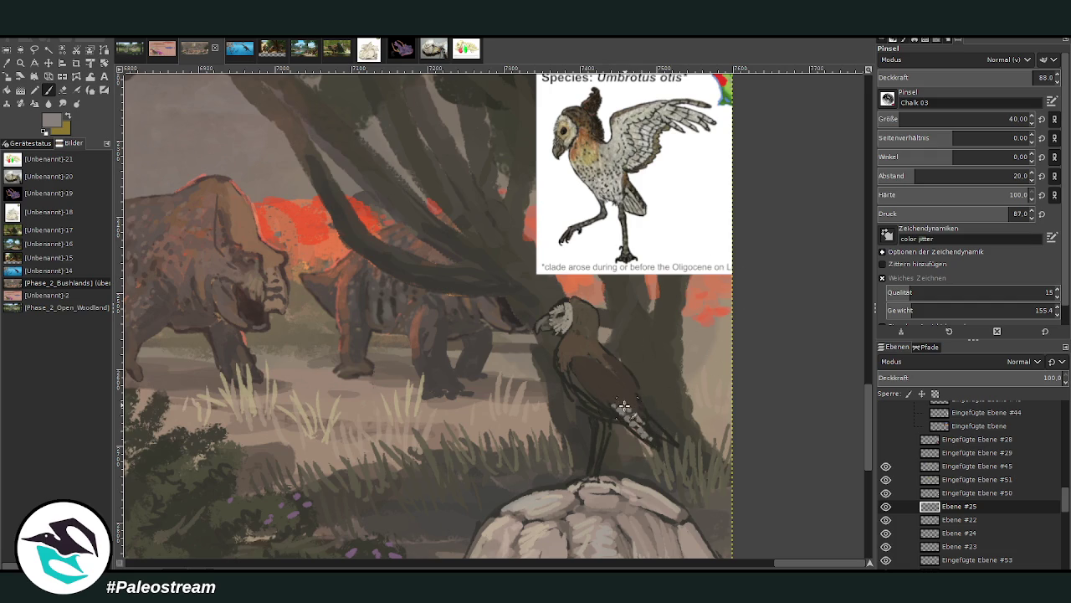
{"action": "mouse_move", "coordinate": [867, 456]}
{"action": "left_mouse_down"}
{"action": "mouse_move", "coordinate": [868, 478]}
{"action": "mouse_move", "coordinate": [863, 430]}
{"action": "mouse_move", "coordinate": [867, 446]}
{"action": "left_mouse_up"}
Speckle the wing and breast with light grey dabs at size 26, then size 16 at opacity 76.
{"action": "left_click", "coordinate": [897, 119]}
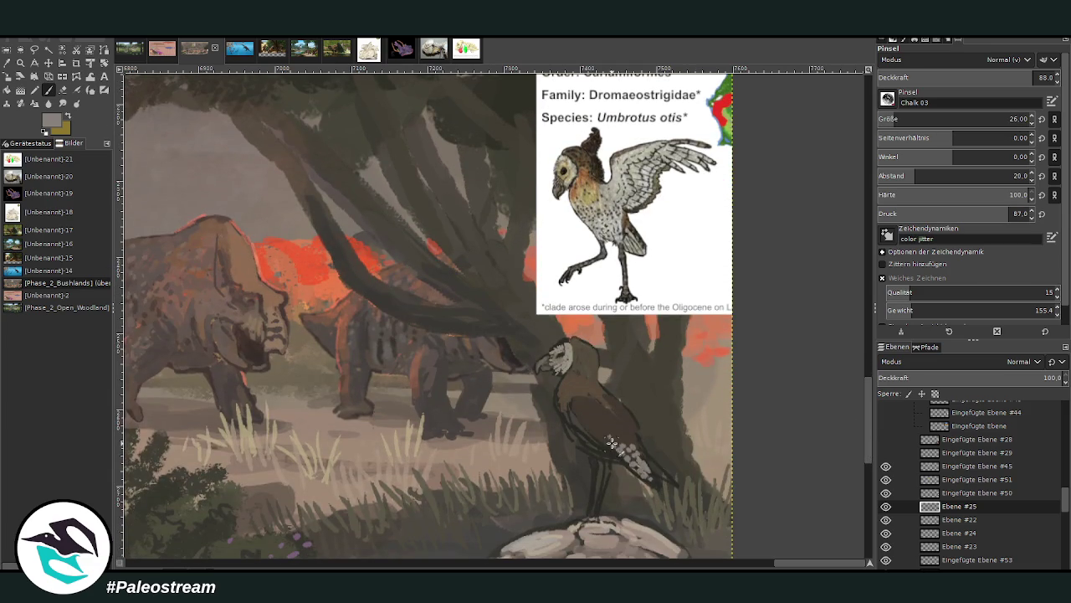
{"action": "left_click_drag", "start_coordinate": [638, 461], "coordinate": [655, 482]}
{"action": "mouse_move", "coordinate": [611, 419]}
{"action": "left_mouse_down"}
{"action": "mouse_move", "coordinate": [601, 435]}
{"action": "mouse_move", "coordinate": [610, 444]}
{"action": "mouse_move", "coordinate": [612, 433]}
{"action": "left_mouse_up"}
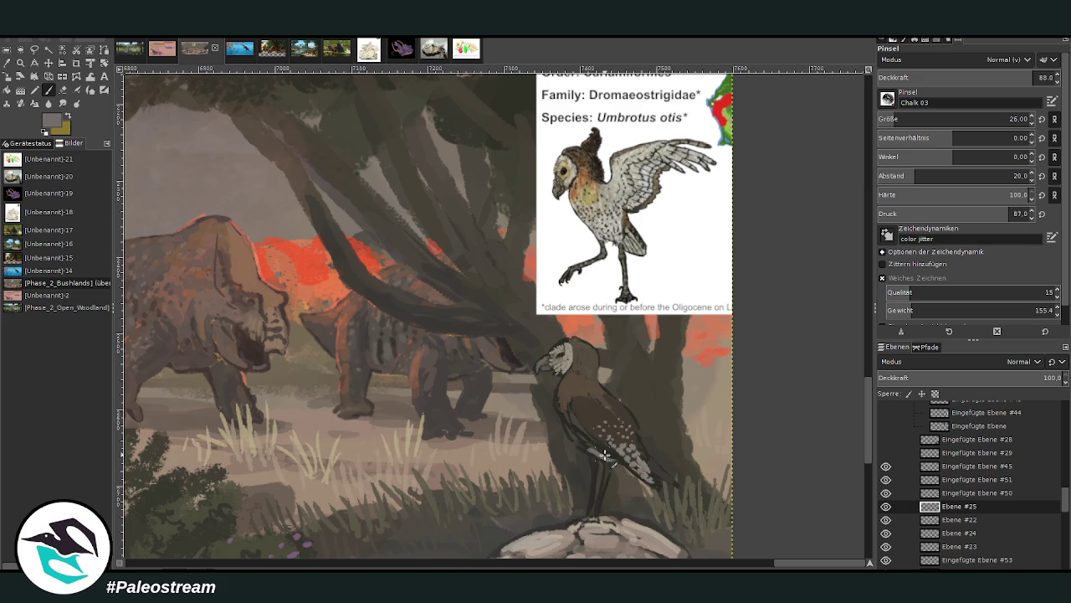
{"action": "mouse_move", "coordinate": [595, 450]}
{"action": "left_mouse_down"}
{"action": "mouse_move", "coordinate": [559, 407]}
{"action": "mouse_move", "coordinate": [583, 439]}
{"action": "left_mouse_up"}
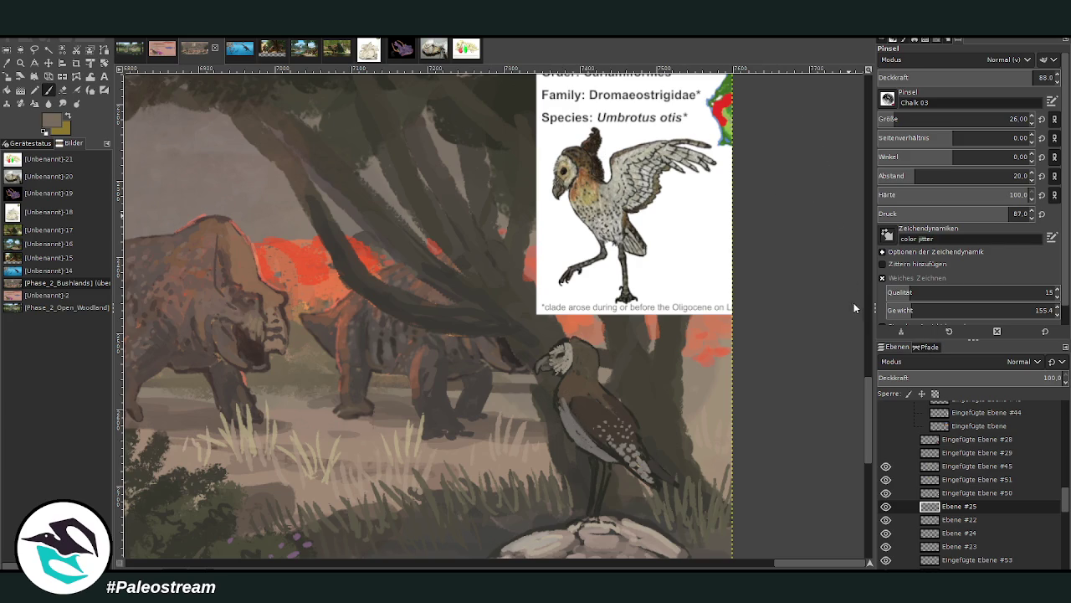
{"action": "mouse_move", "coordinate": [566, 414]}
{"action": "left_mouse_down"}
{"action": "mouse_move", "coordinate": [559, 397]}
{"action": "mouse_move", "coordinate": [569, 408]}
{"action": "left_mouse_up"}
{"action": "left_click_drag", "start_coordinate": [1020, 78], "coordinate": [999, 78]}
{"action": "left_click_drag", "start_coordinate": [937, 118], "coordinate": [921, 119]}
{"action": "mouse_move", "coordinate": [558, 405]}
{"action": "left_mouse_down"}
{"action": "mouse_move", "coordinate": [573, 397]}
{"action": "mouse_move", "coordinate": [565, 383]}
{"action": "left_mouse_up"}
{"action": "key", "text": "x"}
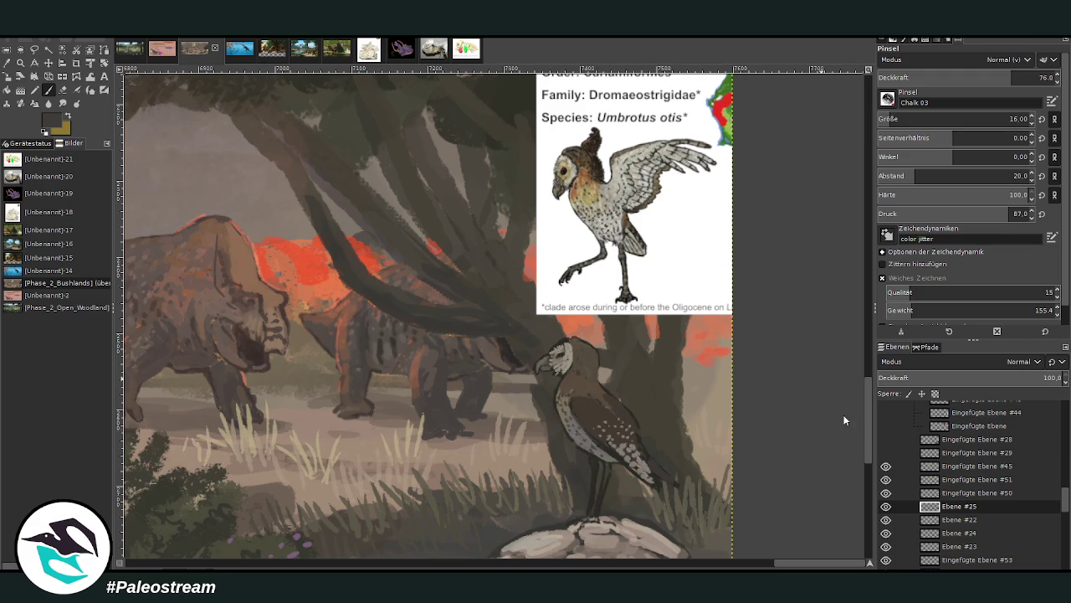
Pick a light grey from beside the bird and dab speckles down its neck and breast.
{"action": "scroll", "coordinate": [869, 452], "scroll_direction": "down", "scroll_amount": 2}
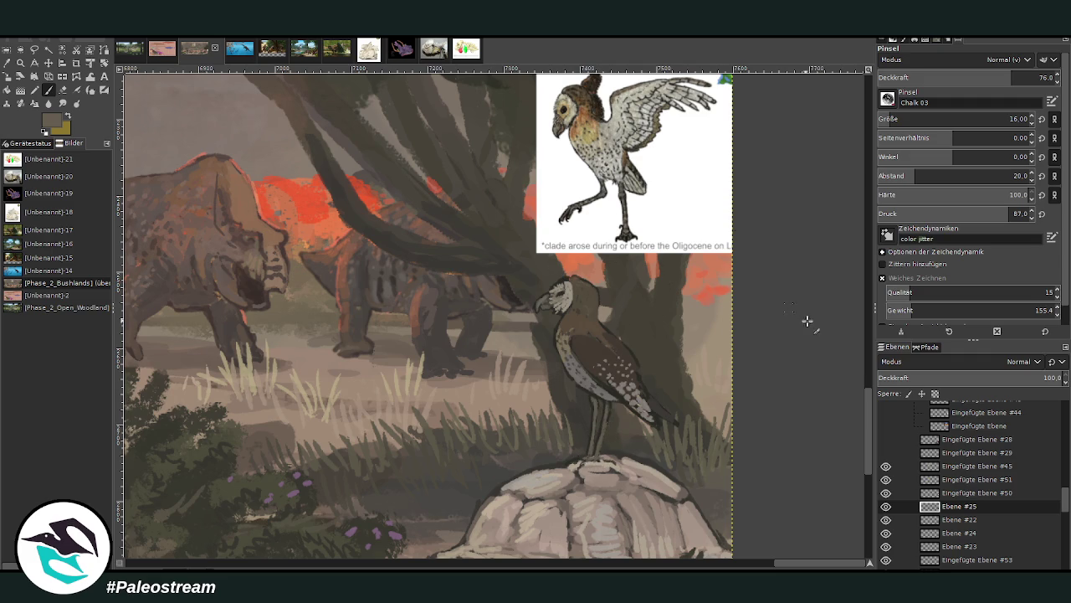
{"action": "left_click", "coordinate": [849, 318], "text": "ctrl"}
{"action": "left_click", "coordinate": [842, 312], "text": "ctrl"}
{"action": "left_click_drag", "start_coordinate": [606, 320], "coordinate": [599, 339]}
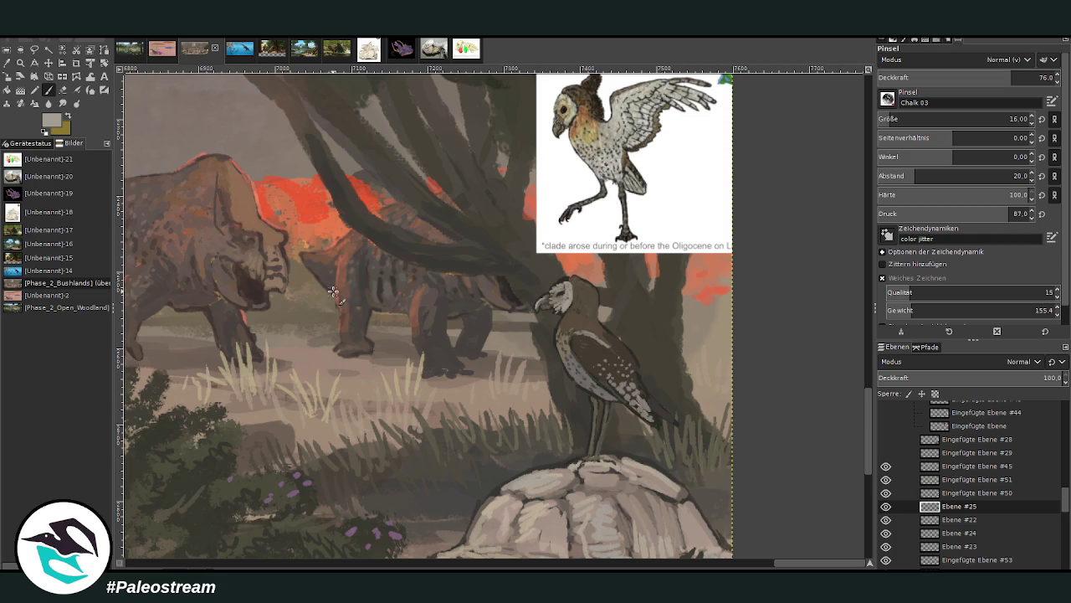
{"action": "left_click", "coordinate": [15, 75]}
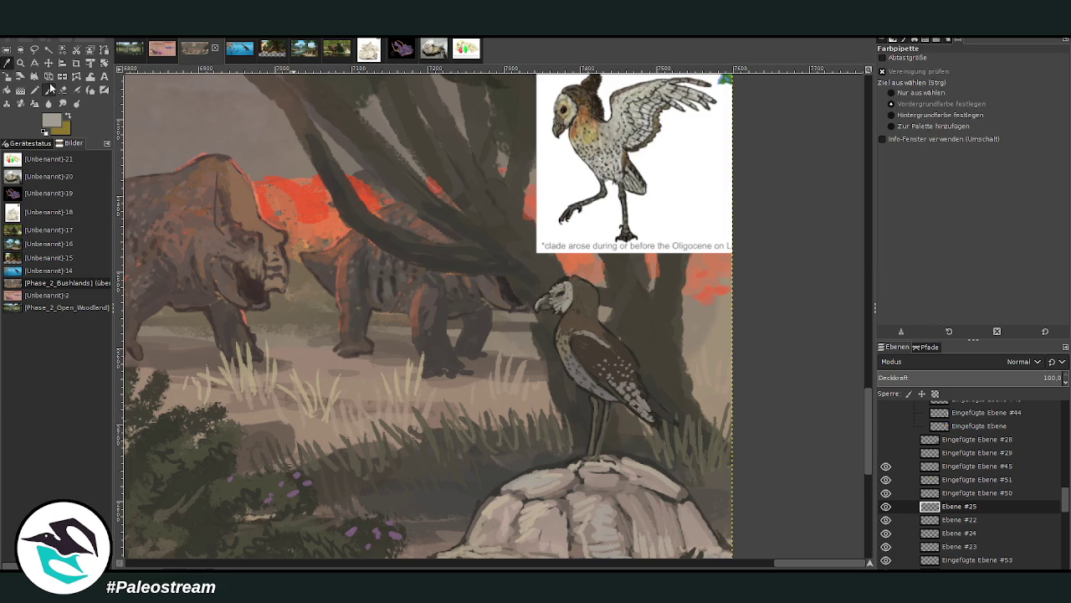
Sample dark grey colours, zoom out, then zoom tightly onto the bird and its reference card.
{"action": "key", "text": "p"}
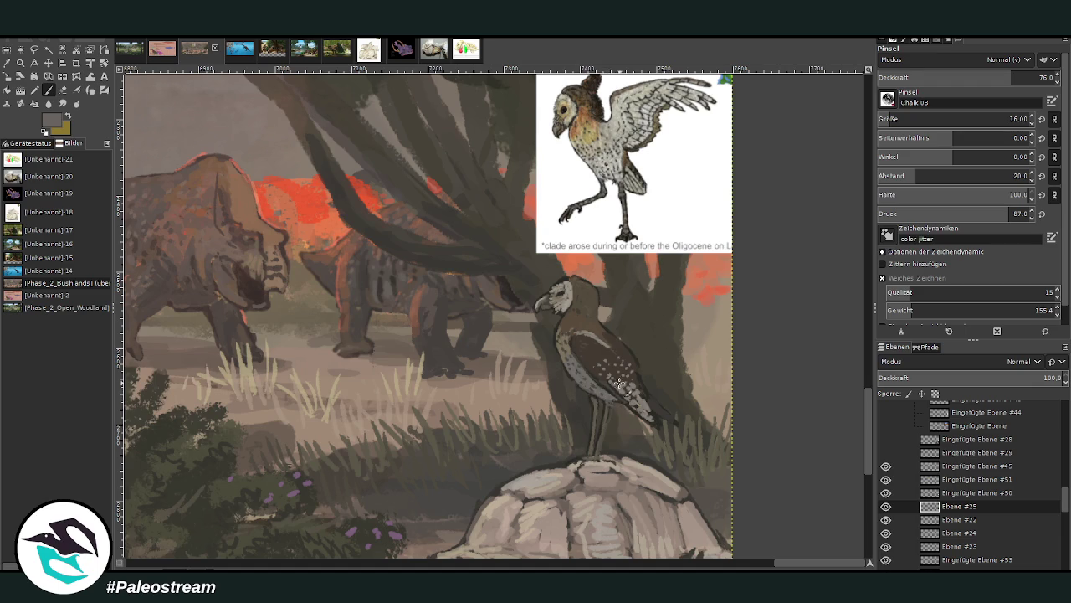
{"action": "left_click", "coordinate": [833, 313], "text": "ctrl"}
{"action": "left_click", "coordinate": [852, 313], "text": "ctrl"}
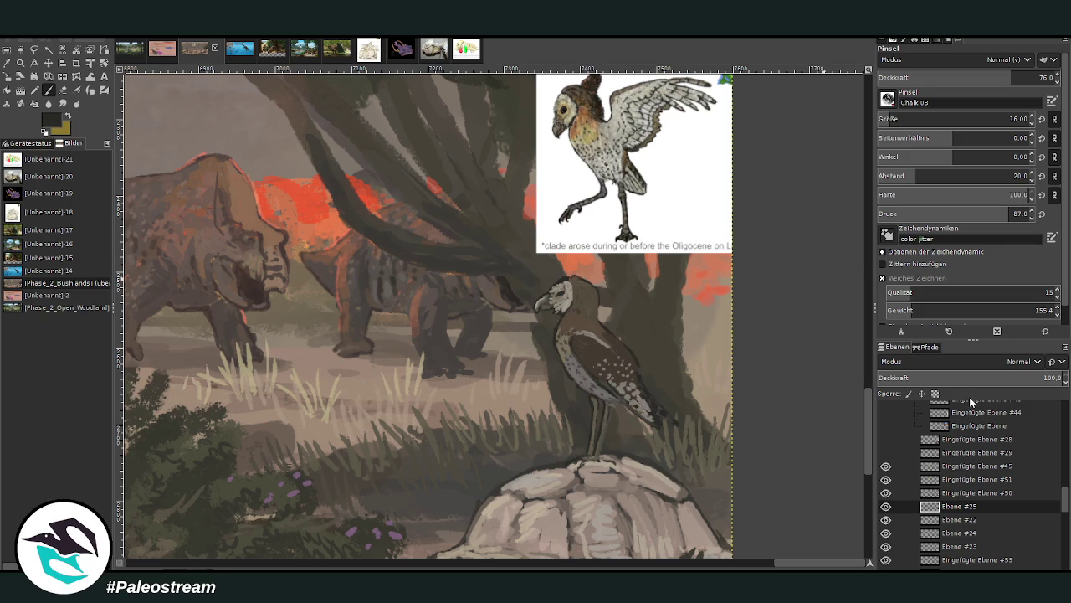
{"action": "key", "text": "minus"}
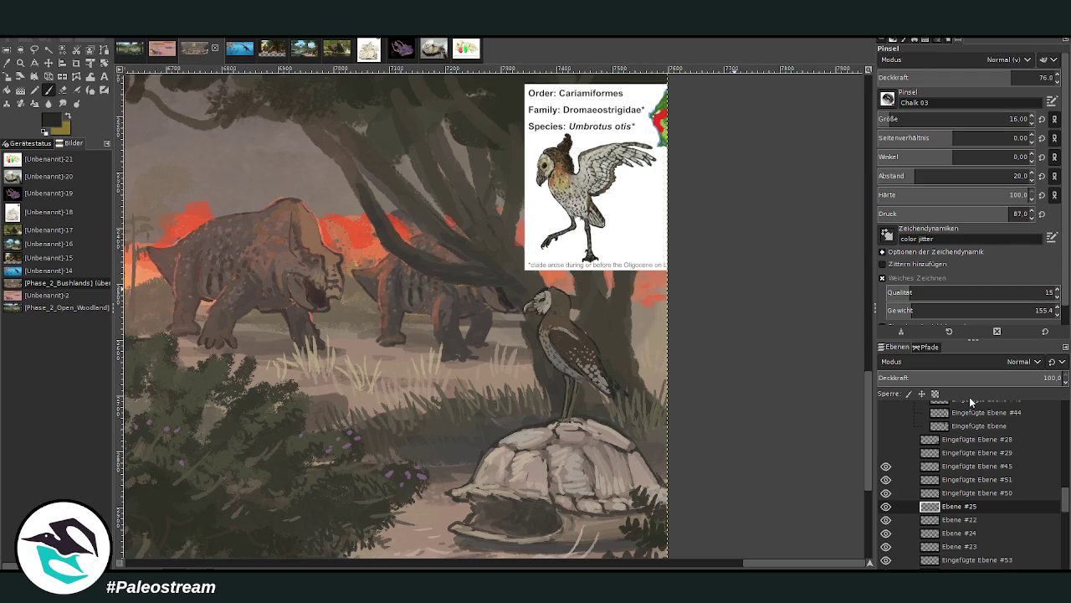
{"action": "left_click", "coordinate": [20, 63]}
{"action": "left_click_drag", "start_coordinate": [452, 81], "coordinate": [681, 383]}
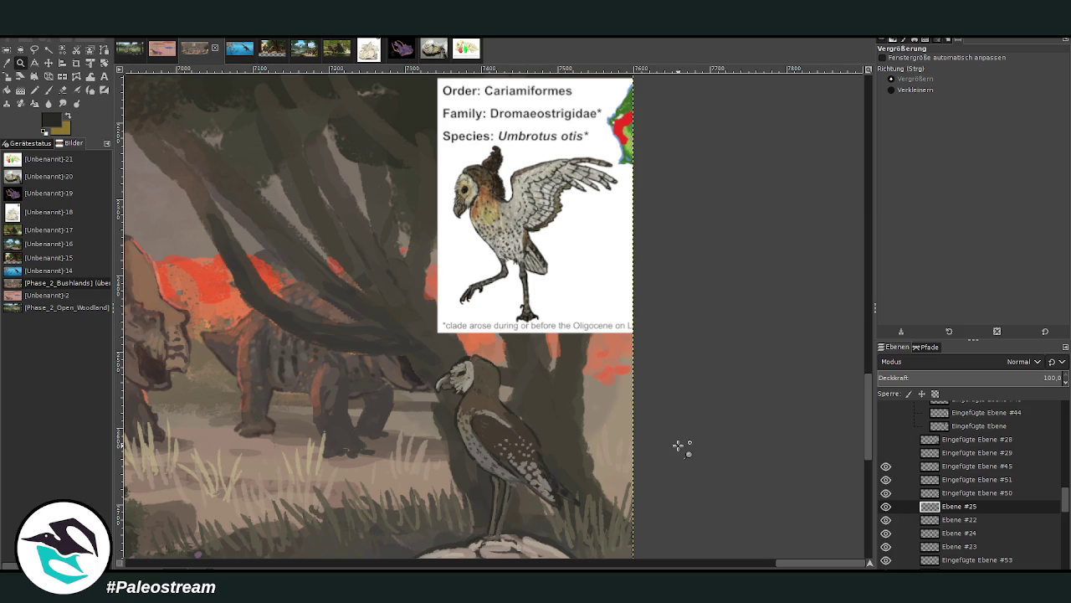
Zoom out to the full image and drag a zoom rectangle to fit the forest-fire painting.
{"action": "scroll", "coordinate": [679, 446], "scroll_direction": "down", "scroll_amount": 3}
{"action": "scroll", "coordinate": [679, 446], "scroll_direction": "down", "scroll_amount": 2}
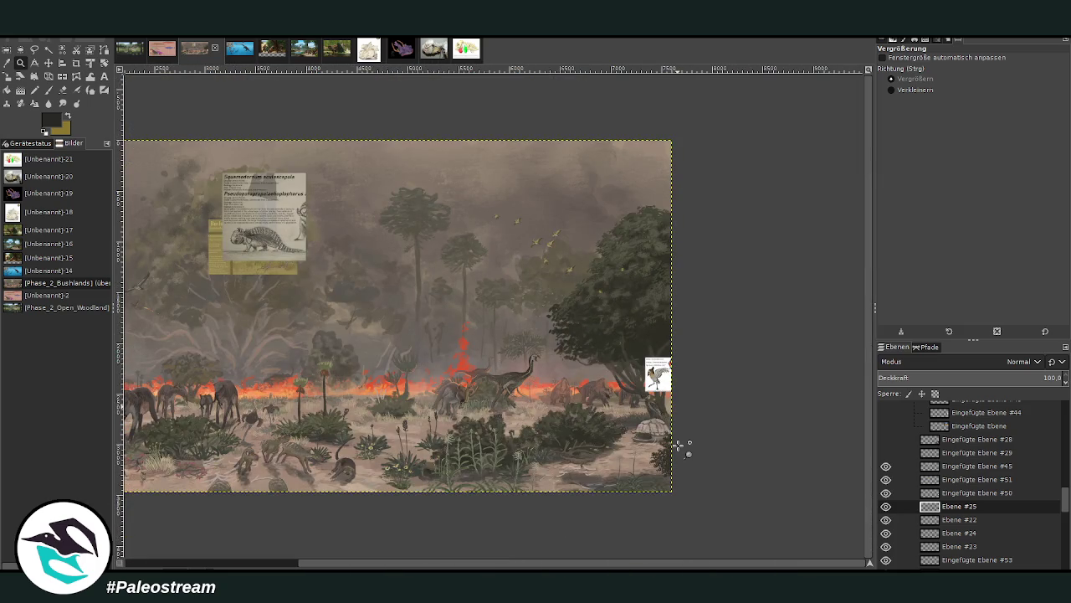
{"action": "scroll", "coordinate": [680, 446], "scroll_direction": "down", "scroll_amount": 1}
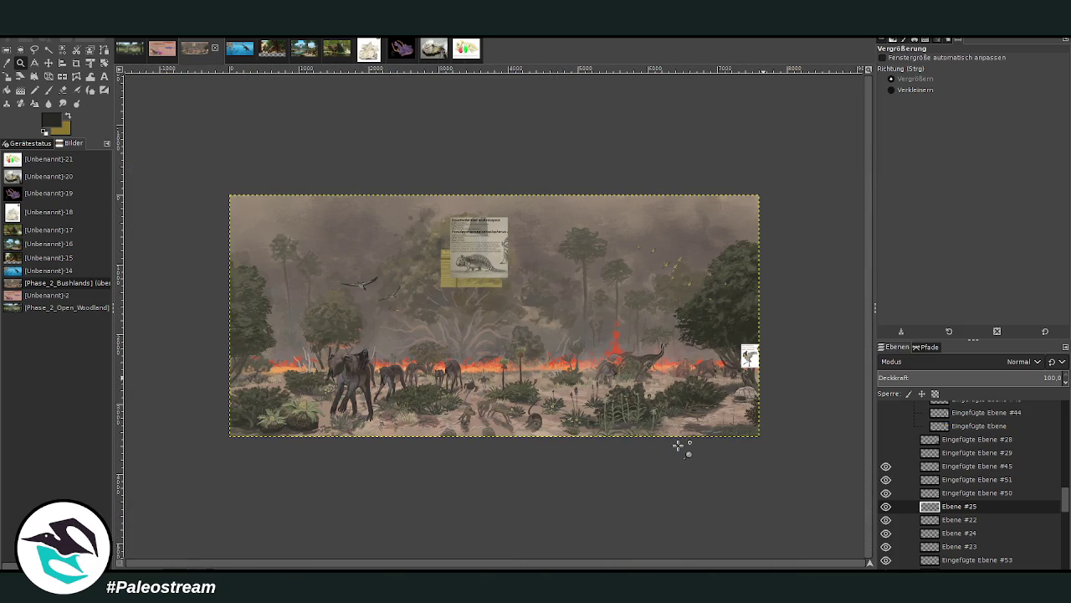
{"action": "mouse_move", "coordinate": [218, 192]}
{"action": "left_mouse_down"}
{"action": "mouse_move", "coordinate": [729, 438]}
{"action": "mouse_move", "coordinate": [776, 449]}
{"action": "left_mouse_up"}
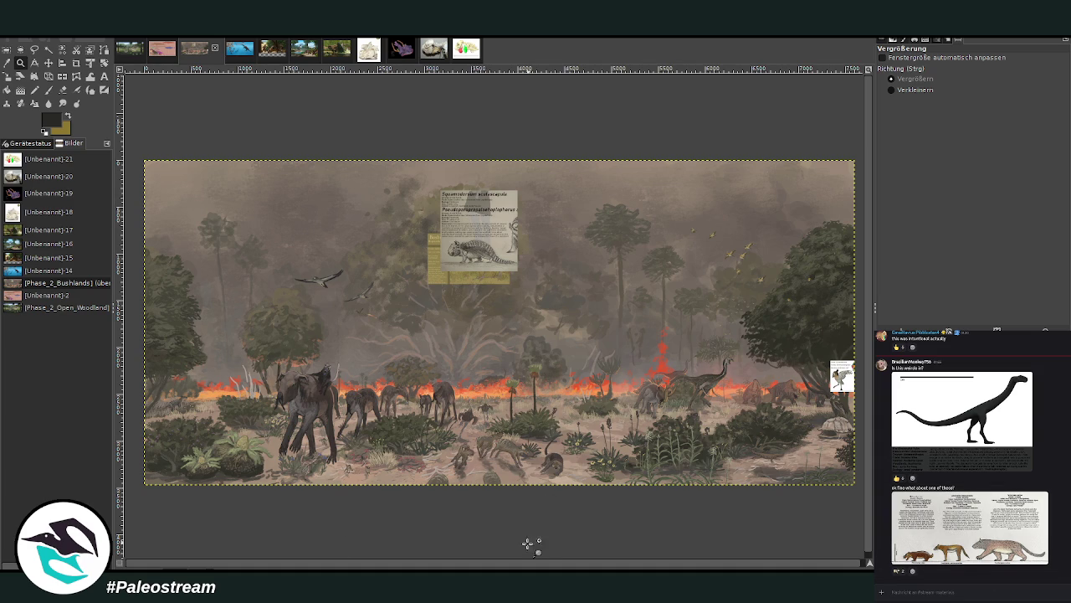
{"action": "scroll", "coordinate": [522, 567], "scroll_direction": "right", "scroll_amount": 1}
Zoom out two steps, then drag zoom-in rectangles until the painting fills the window.
{"action": "left_click", "coordinate": [915, 89]}
{"action": "left_click", "coordinate": [613, 299]}
{"action": "left_click", "coordinate": [613, 298]}
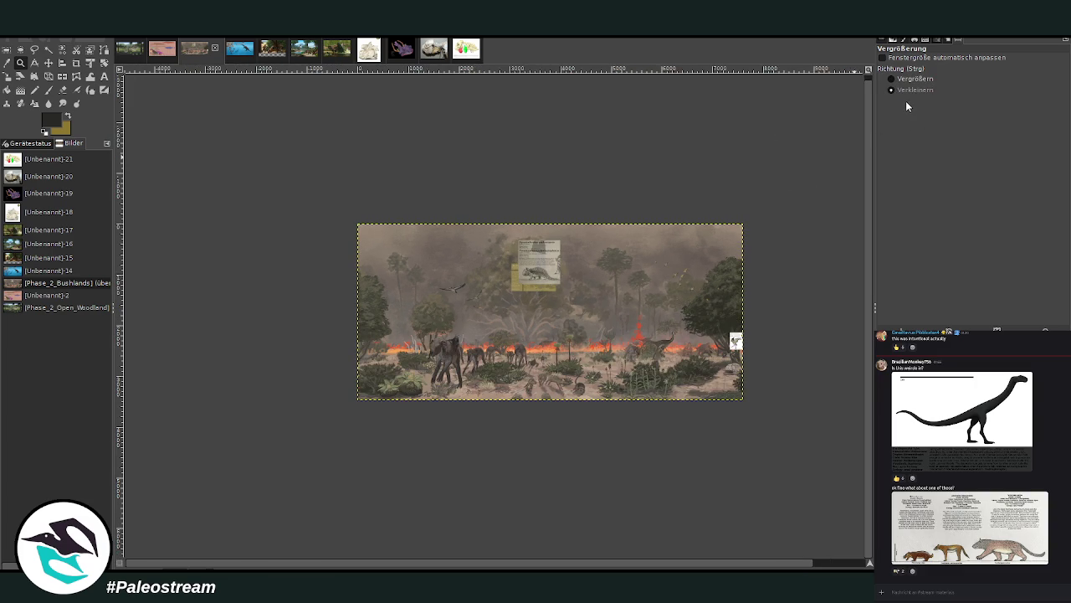
{"action": "left_click", "coordinate": [914, 78]}
{"action": "left_click_drag", "start_coordinate": [347, 206], "coordinate": [710, 418]}
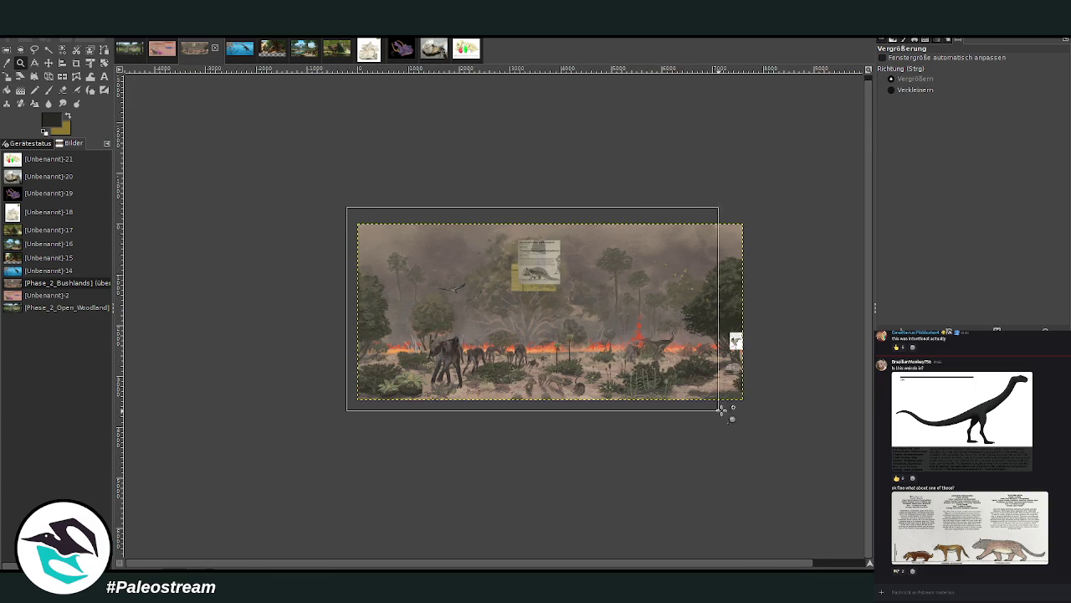
{"action": "scroll", "coordinate": [774, 371], "scroll_direction": "down", "scroll_amount": 1}
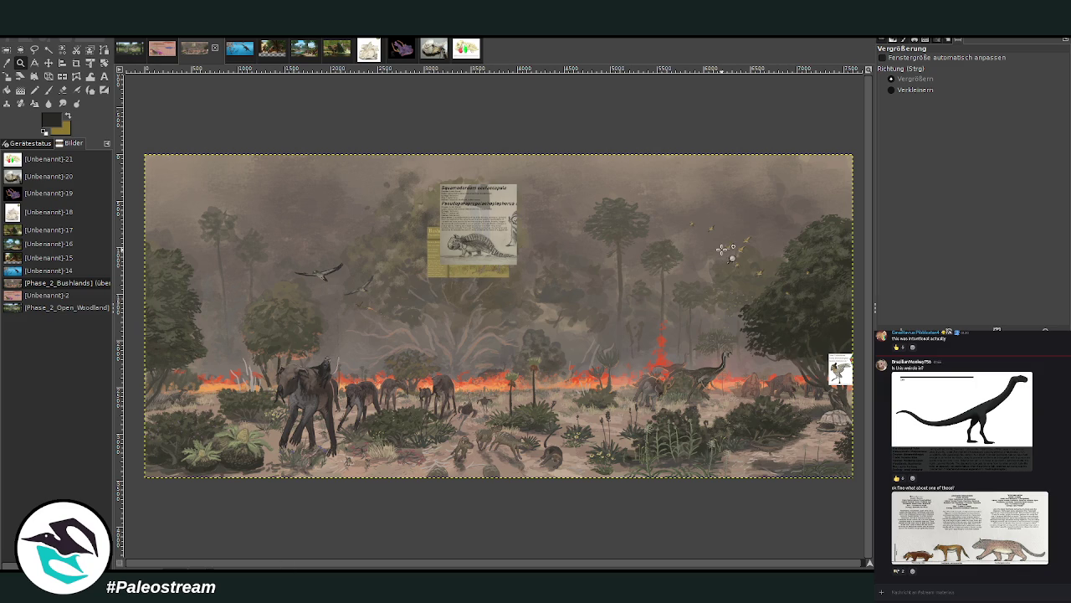
{"action": "left_click_drag", "start_coordinate": [211, 126], "coordinate": [808, 512]}
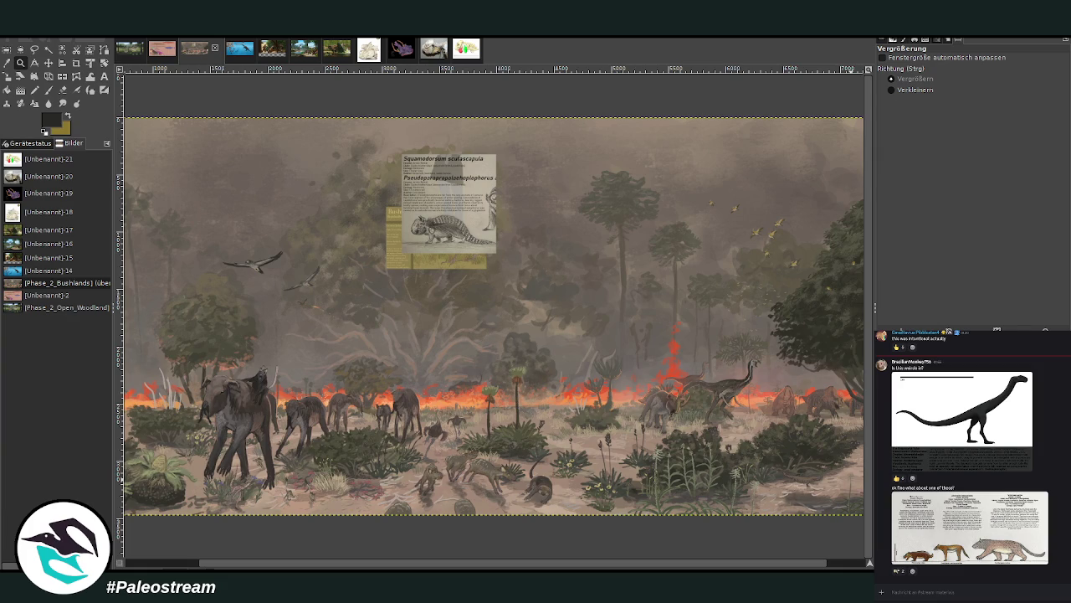
Zoom out to see the whole painting, then zoom back in until it fills the window.
{"action": "scroll", "coordinate": [545, 557], "scroll_direction": "left", "scroll_amount": 2}
{"action": "scroll", "coordinate": [545, 558], "scroll_direction": "right", "scroll_amount": 3}
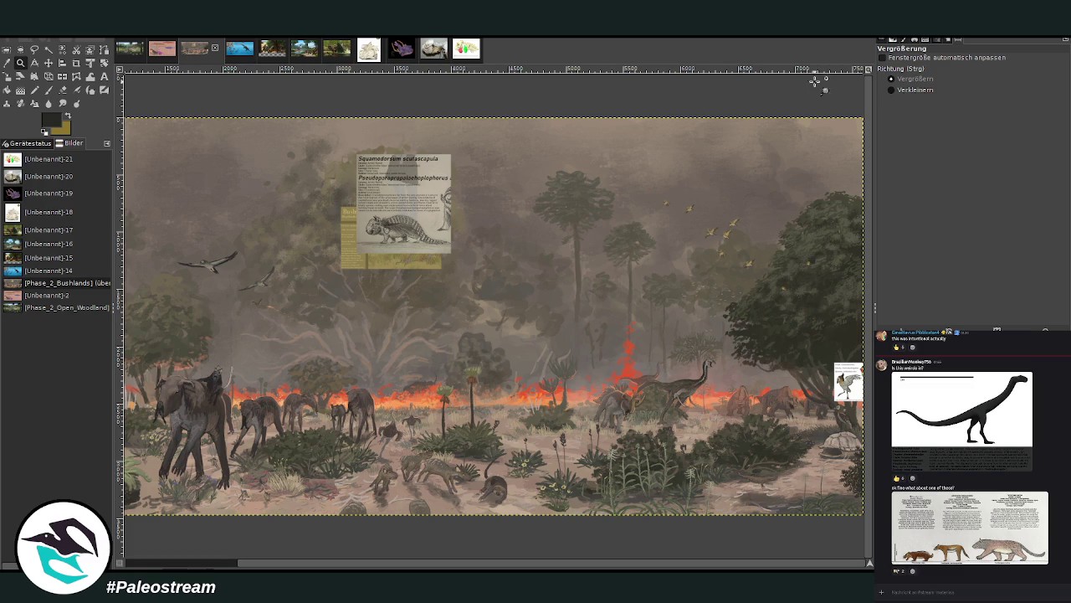
{"action": "left_click", "coordinate": [947, 90]}
{"action": "left_click", "coordinate": [481, 288]}
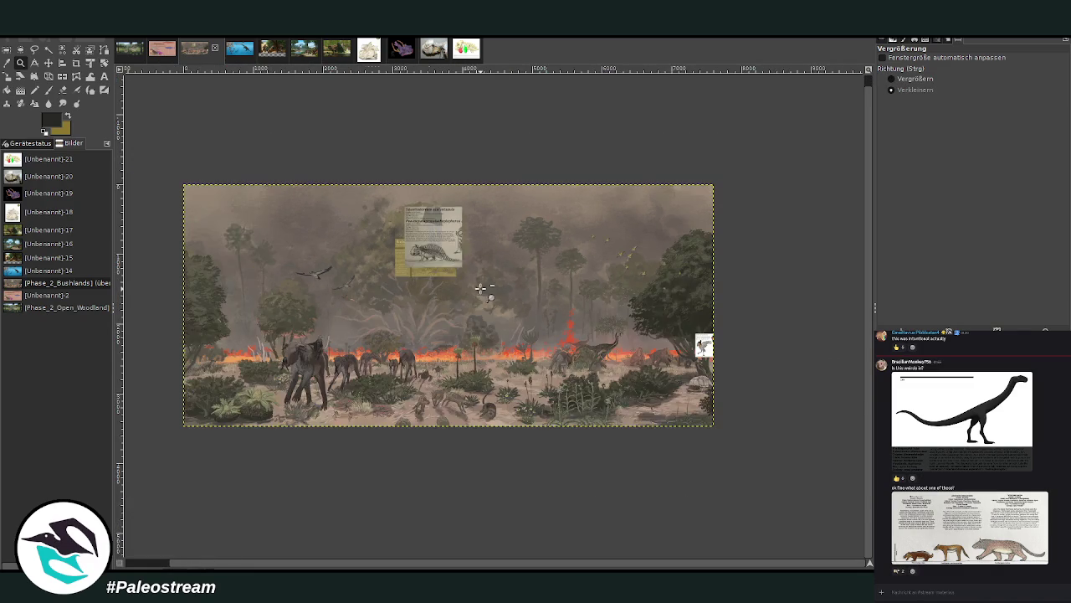
{"action": "left_click", "coordinate": [480, 288]}
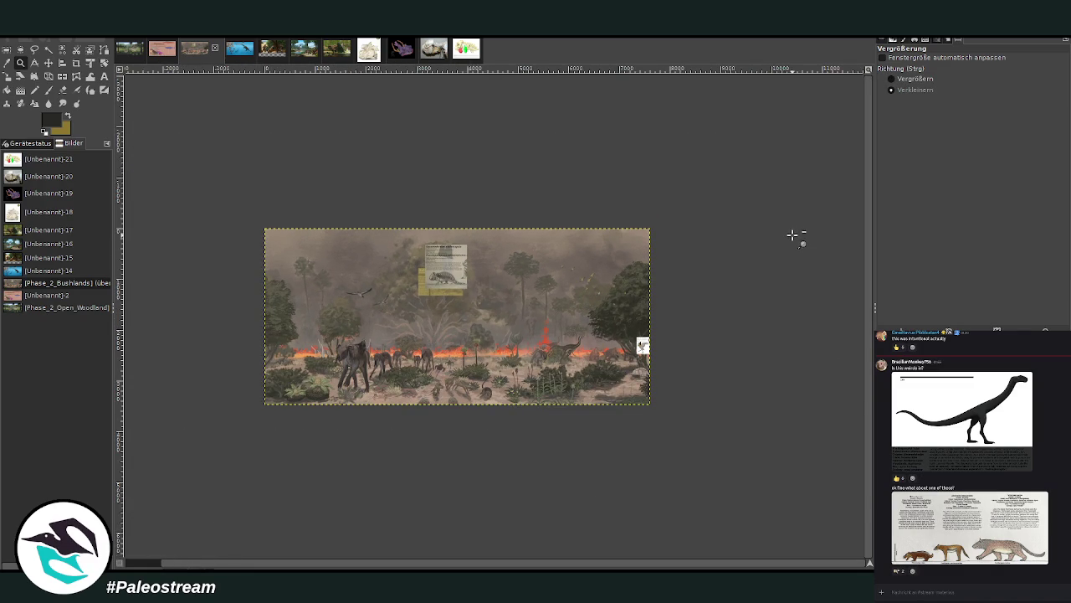
{"action": "left_click", "coordinate": [904, 78]}
{"action": "left_click_drag", "start_coordinate": [263, 216], "coordinate": [680, 413]}
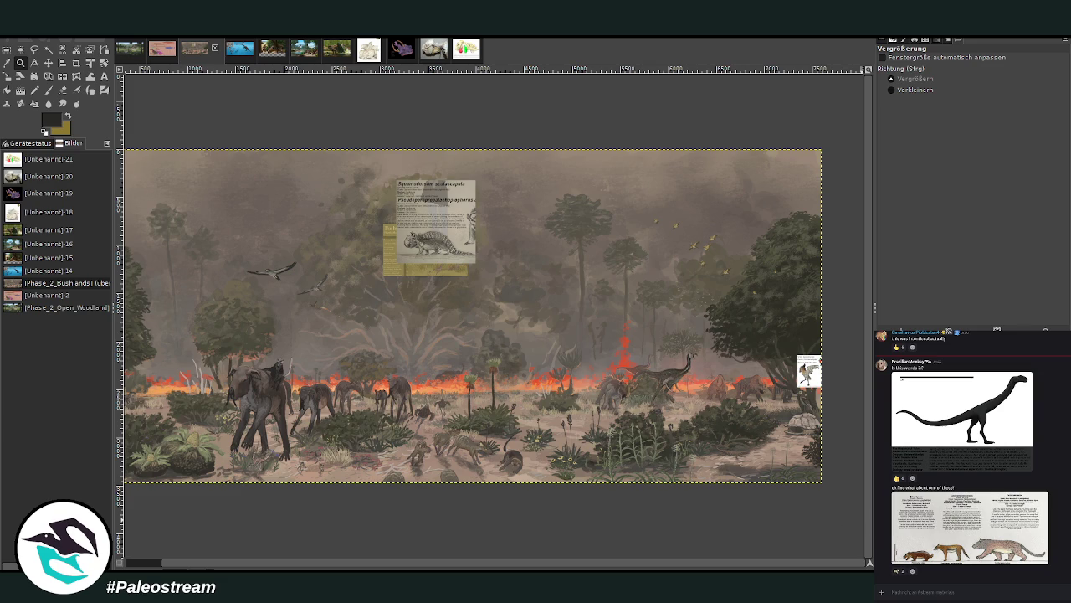
Step through undo/redo to compare the tortoise and bottom foliage, then zoom on the painting's centre.
{"action": "key", "text": "ctrl+z"}
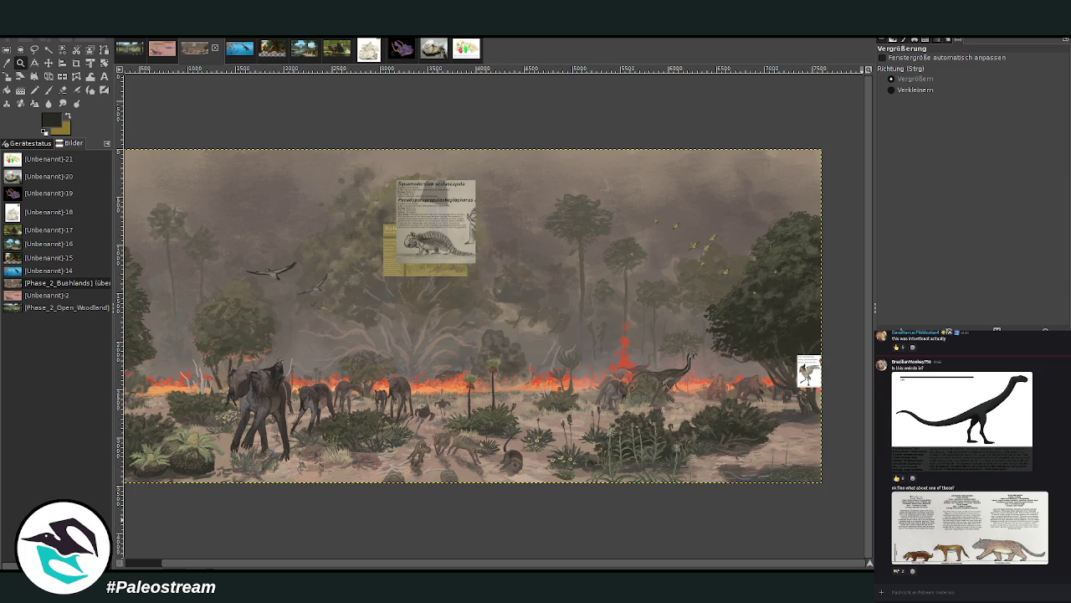
{"action": "key", "text": "ctrl+y"}
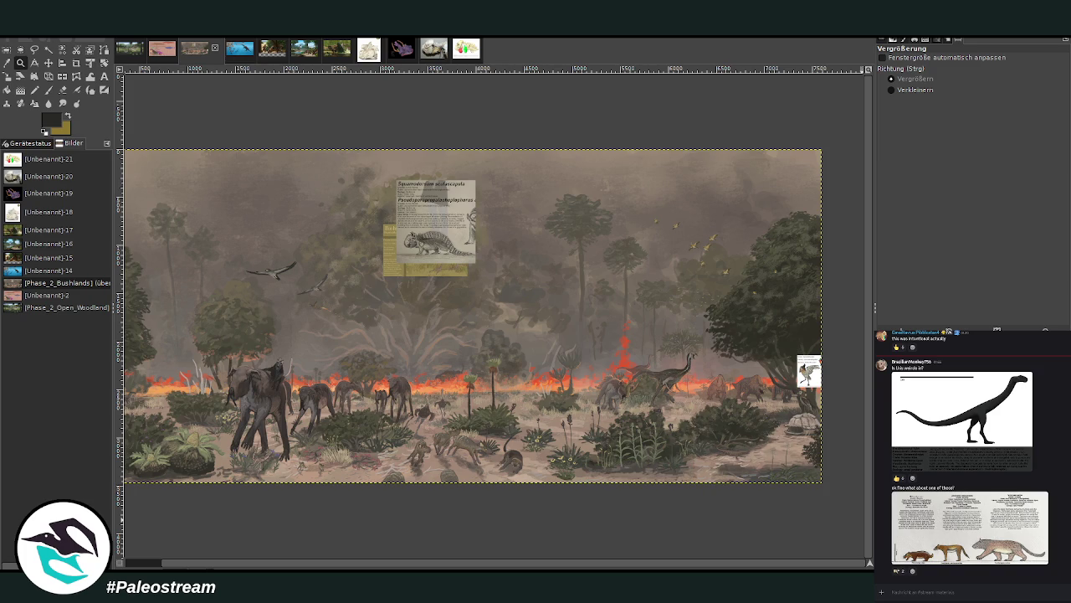
{"action": "key", "text": "ctrl+y"}
{"action": "key", "text": "ctrl+z"}
{"action": "left_click_drag", "start_coordinate": [345, 160], "coordinate": [756, 516]}
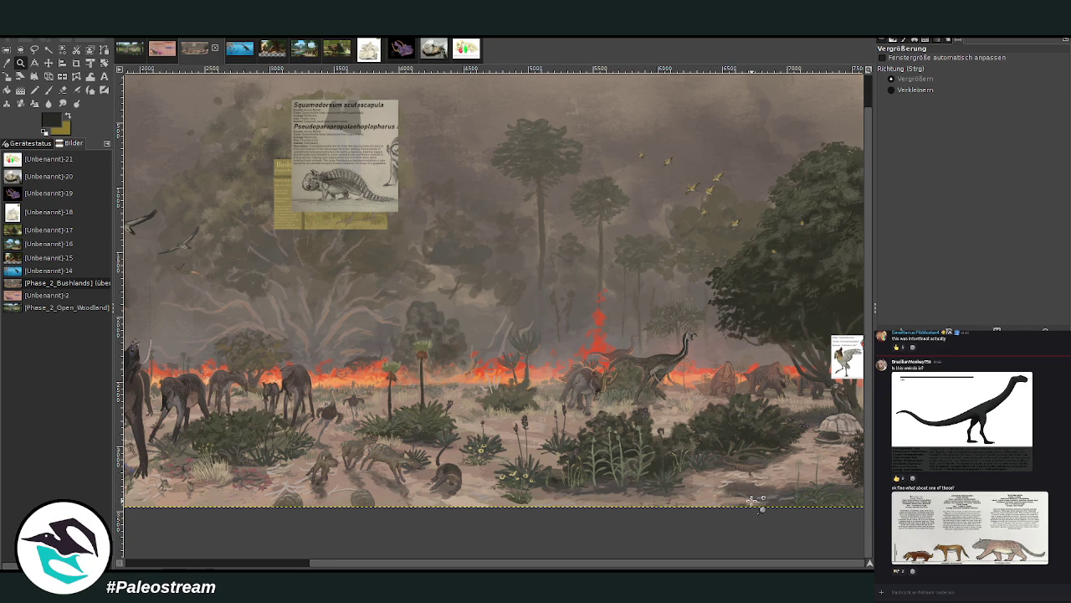
{"action": "key", "text": "o"}
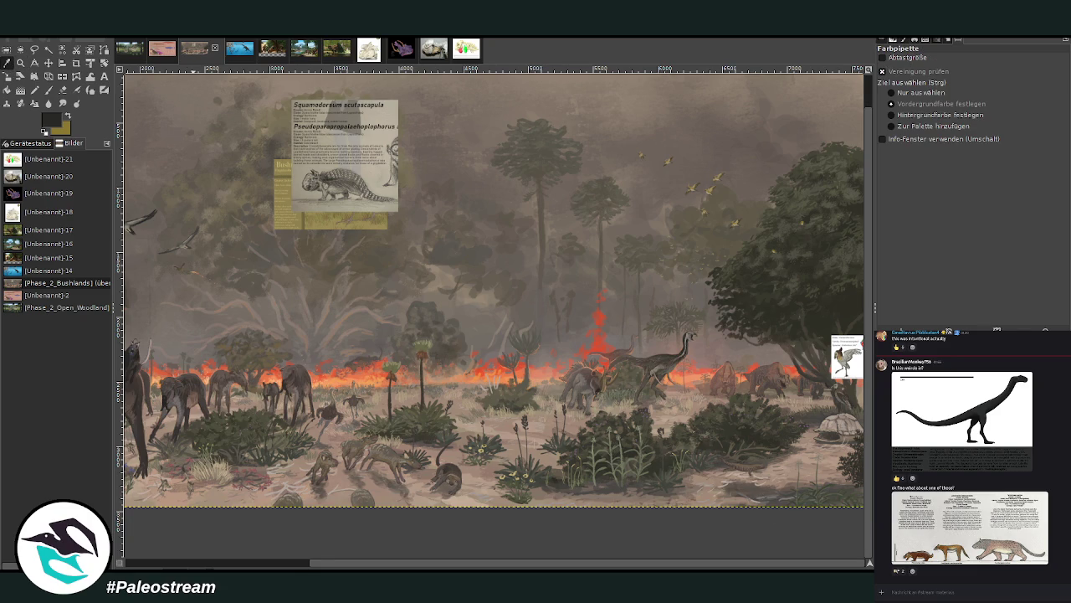
Paint a pale beige termite mound left of the flame column with a size-116 brush.
{"action": "left_click", "coordinate": [479, 462]}
{"action": "key", "text": "p"}
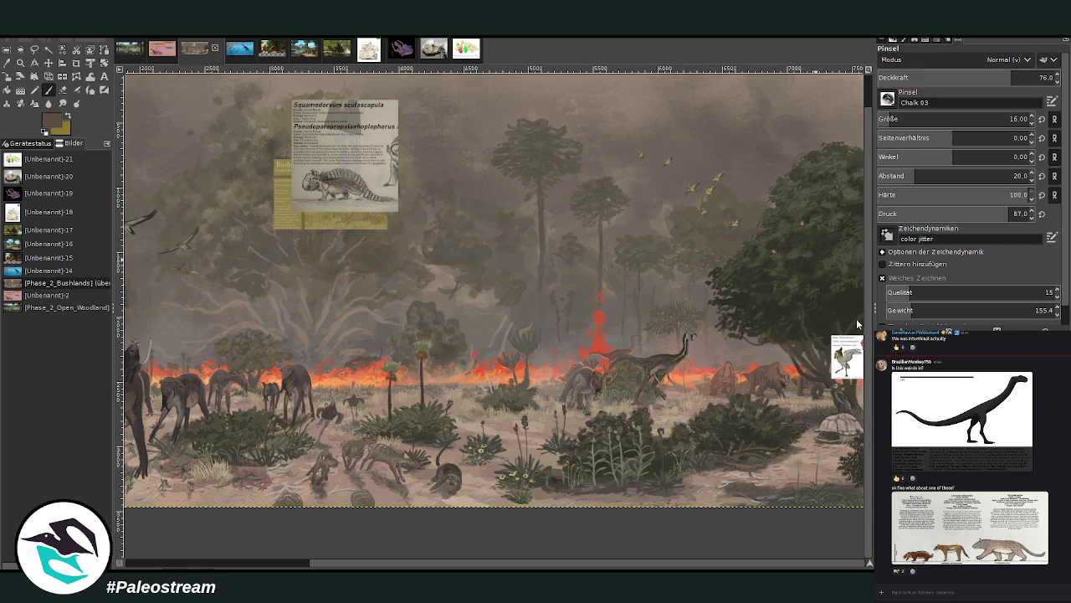
{"action": "left_click", "coordinate": [906, 119]}
{"action": "left_click", "coordinate": [1034, 77]}
{"action": "left_click", "coordinate": [921, 119]}
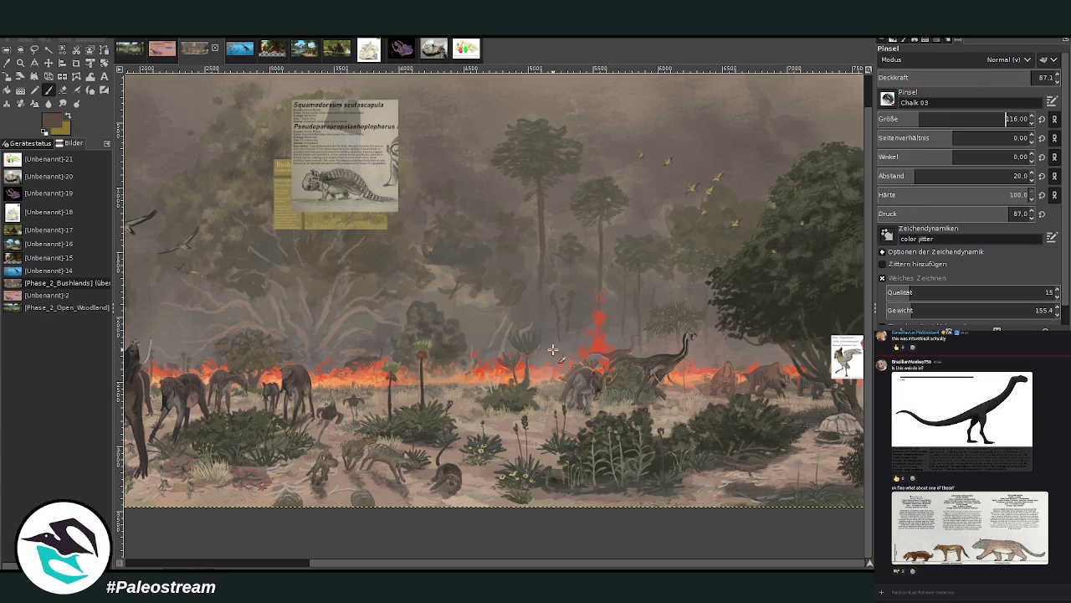
{"action": "mouse_move", "coordinate": [450, 387]}
{"action": "left_mouse_down"}
{"action": "mouse_move", "coordinate": [453, 330]}
{"action": "mouse_move", "coordinate": [464, 393]}
{"action": "mouse_move", "coordinate": [452, 348]}
{"action": "mouse_move", "coordinate": [456, 394]}
{"action": "mouse_move", "coordinate": [443, 402]}
{"action": "mouse_move", "coordinate": [469, 398]}
{"action": "mouse_move", "coordinate": [457, 316]}
{"action": "mouse_move", "coordinate": [437, 389]}
{"action": "left_mouse_up"}
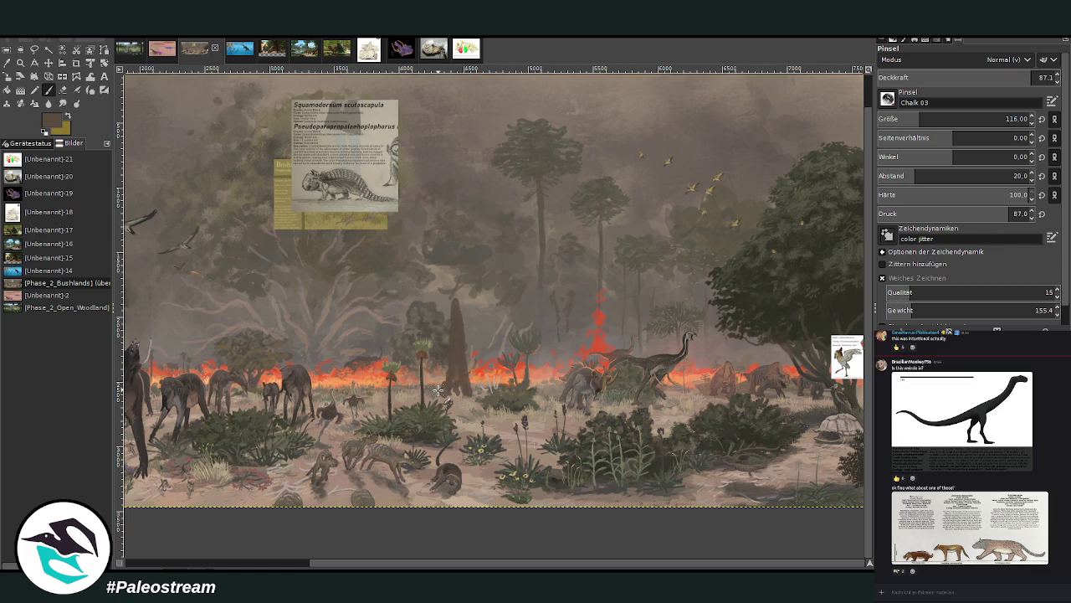
{"action": "key", "text": "ctrl+z"}
{"action": "key", "text": "ctrl+z"}
{"action": "key", "text": "ctrl+z"}
{"action": "key", "text": "ctrl+z"}
{"action": "left_click", "coordinate": [852, 281], "text": "ctrl"}
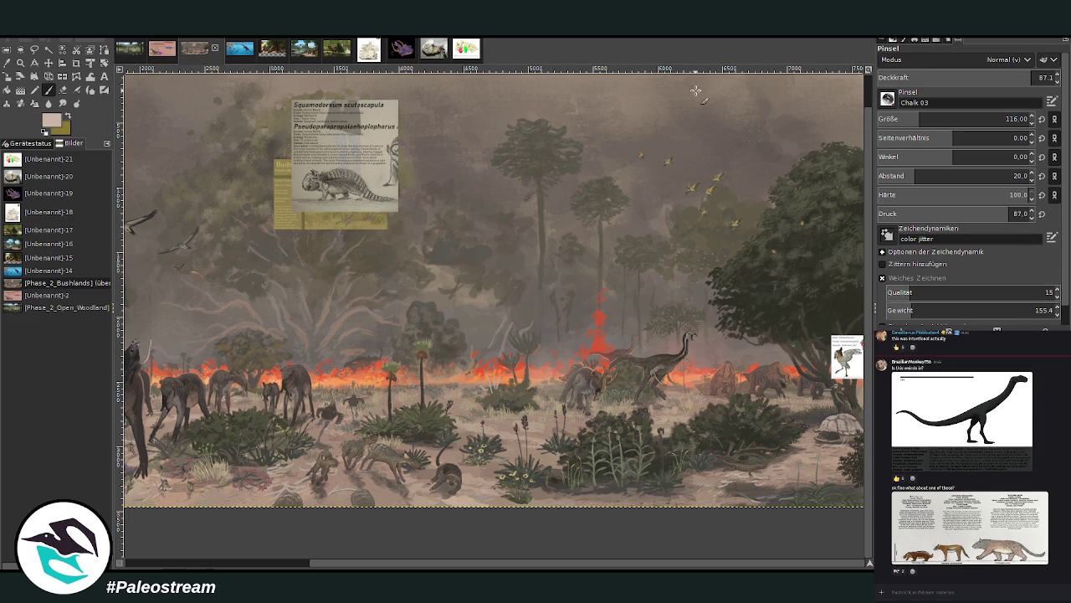
{"action": "mouse_move", "coordinate": [449, 392]}
{"action": "left_mouse_down"}
{"action": "mouse_move", "coordinate": [452, 352]}
{"action": "mouse_move", "coordinate": [453, 389]}
{"action": "mouse_move", "coordinate": [452, 367]}
{"action": "left_mouse_up"}
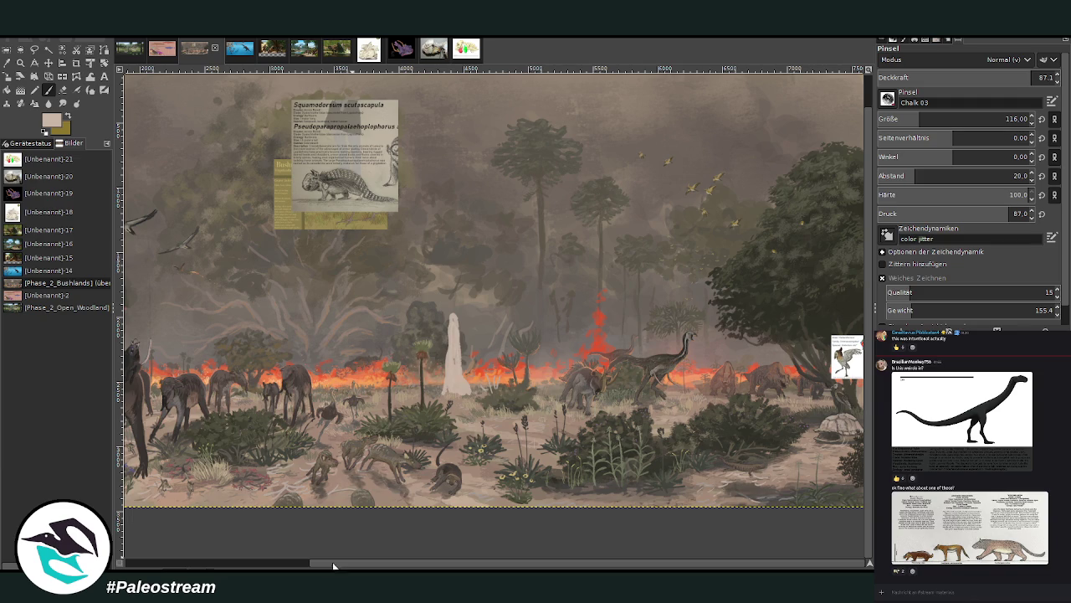
{"action": "scroll", "coordinate": [332, 566], "scroll_direction": "left", "scroll_amount": 5}
Paint pale mounds beside the big animal and near the right-hand dinosaurs, and brighten the middle mound.
{"action": "mouse_move", "coordinate": [216, 396]}
{"action": "left_mouse_down"}
{"action": "mouse_move", "coordinate": [211, 414]}
{"action": "mouse_move", "coordinate": [223, 369]}
{"action": "mouse_move", "coordinate": [243, 431]}
{"action": "mouse_move", "coordinate": [224, 422]}
{"action": "mouse_move", "coordinate": [247, 435]}
{"action": "mouse_move", "coordinate": [226, 334]}
{"action": "mouse_move", "coordinate": [209, 400]}
{"action": "mouse_move", "coordinate": [233, 321]}
{"action": "mouse_move", "coordinate": [232, 399]}
{"action": "mouse_move", "coordinate": [219, 303]}
{"action": "mouse_move", "coordinate": [216, 368]}
{"action": "mouse_move", "coordinate": [219, 288]}
{"action": "mouse_move", "coordinate": [222, 408]}
{"action": "mouse_move", "coordinate": [233, 414]}
{"action": "mouse_move", "coordinate": [248, 400]}
{"action": "mouse_move", "coordinate": [255, 428]}
{"action": "mouse_move", "coordinate": [249, 395]}
{"action": "mouse_move", "coordinate": [239, 423]}
{"action": "left_mouse_up"}
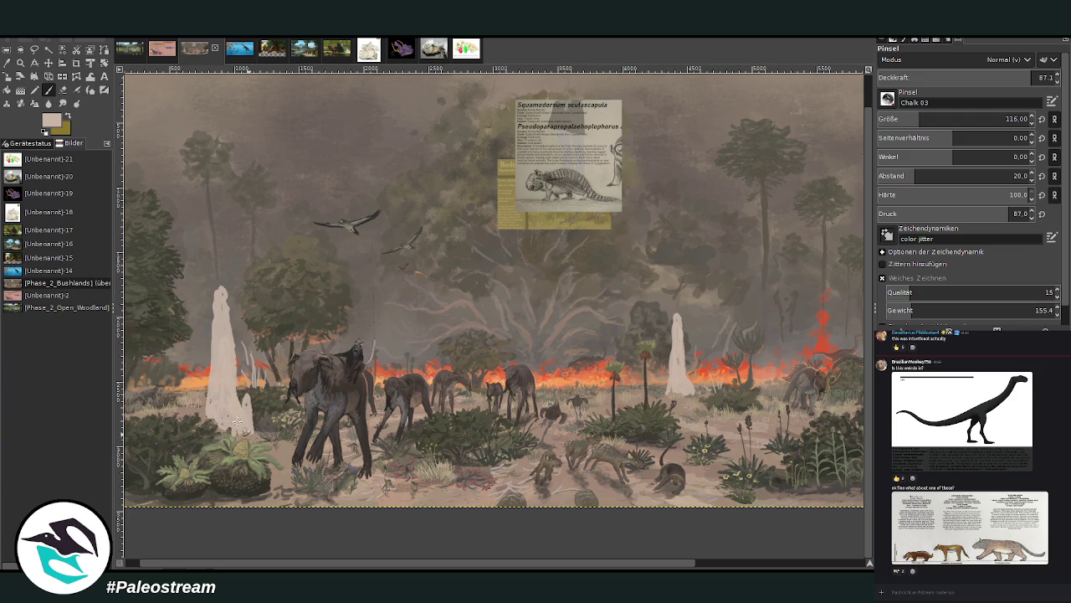
{"action": "left_click_drag", "start_coordinate": [406, 565], "coordinate": [578, 564]}
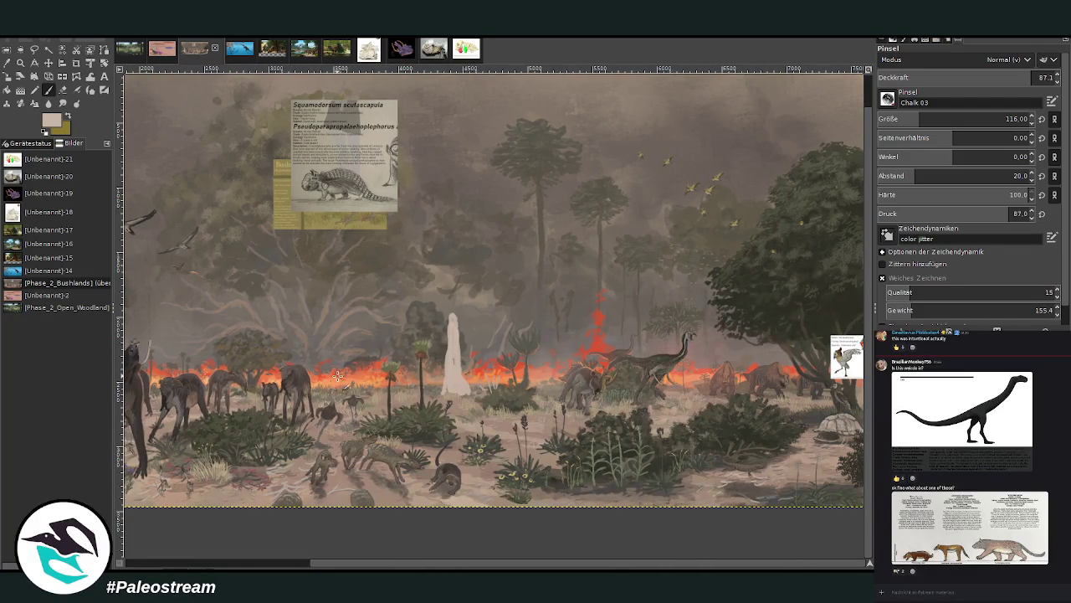
{"action": "mouse_move", "coordinate": [323, 392]}
{"action": "left_mouse_down"}
{"action": "mouse_move", "coordinate": [320, 338]}
{"action": "mouse_move", "coordinate": [329, 391]}
{"action": "left_mouse_up"}
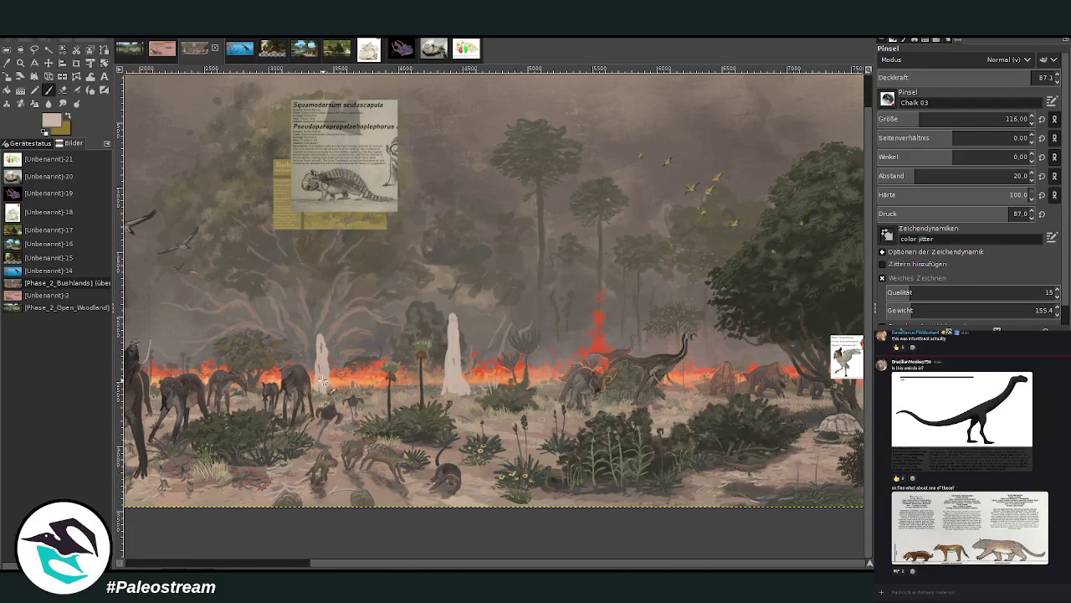
{"action": "key", "text": "ctrl+z"}
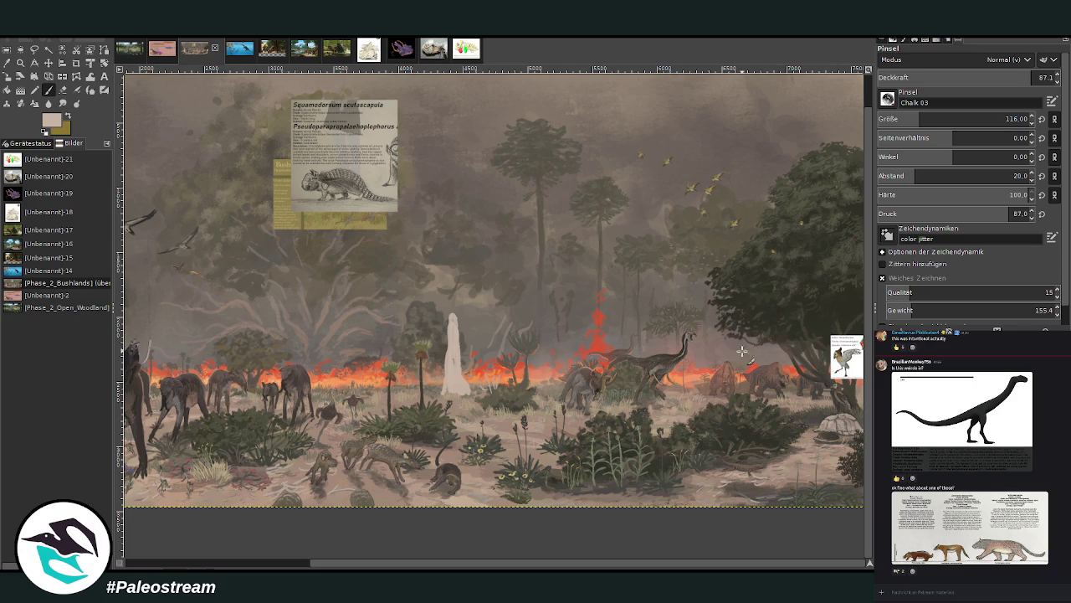
{"action": "mouse_move", "coordinate": [710, 393]}
{"action": "left_mouse_down"}
{"action": "mouse_move", "coordinate": [695, 362]}
{"action": "mouse_move", "coordinate": [697, 393]}
{"action": "left_mouse_up"}
{"action": "left_click_drag", "start_coordinate": [445, 390], "coordinate": [454, 356]}
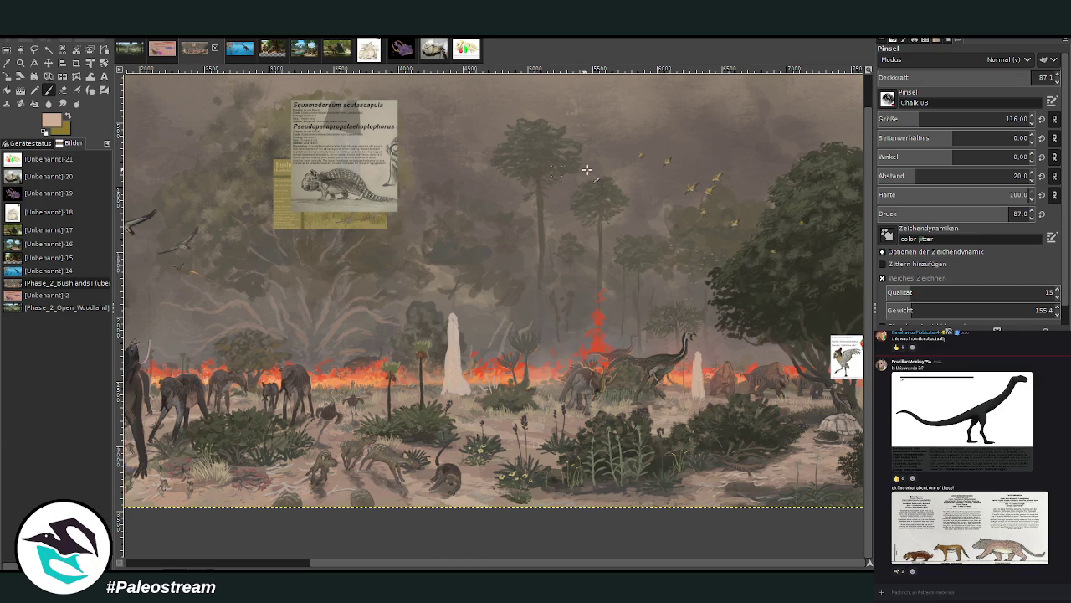
Add a small pale mound behind the elephant, discarding a misplaced lower stroke.
{"action": "scroll", "coordinate": [920, 119], "scroll_direction": "down", "scroll_amount": 1}
{"action": "mouse_move", "coordinate": [578, 497]}
{"action": "left_mouse_down"}
{"action": "mouse_move", "coordinate": [586, 423]}
{"action": "mouse_move", "coordinate": [596, 519]}
{"action": "mouse_move", "coordinate": [579, 469]}
{"action": "mouse_move", "coordinate": [578, 513]}
{"action": "left_mouse_up"}
{"action": "key", "text": "ctrl+z"}
{"action": "scroll", "coordinate": [441, 534], "scroll_direction": "left", "scroll_amount": 4}
{"action": "scroll", "coordinate": [251, 540], "scroll_direction": "left", "scroll_amount": 5}
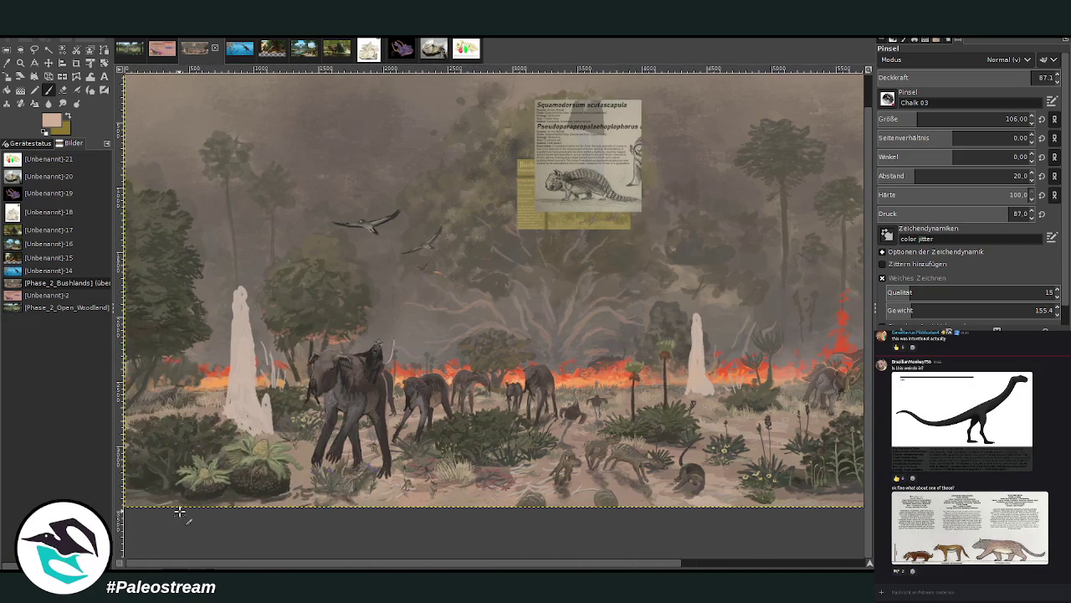
{"action": "mouse_move", "coordinate": [417, 377]}
{"action": "left_mouse_down"}
{"action": "mouse_move", "coordinate": [420, 337]}
{"action": "mouse_move", "coordinate": [428, 381]}
{"action": "mouse_move", "coordinate": [420, 328]}
{"action": "mouse_move", "coordinate": [427, 371]}
{"action": "mouse_move", "coordinate": [413, 340]}
{"action": "left_mouse_up"}
{"action": "left_click", "coordinate": [671, 220], "text": "ctrl"}
Zoom out, then zoom in twice on the termite mounds in the centre of the painting.
{"action": "key", "text": "minus"}
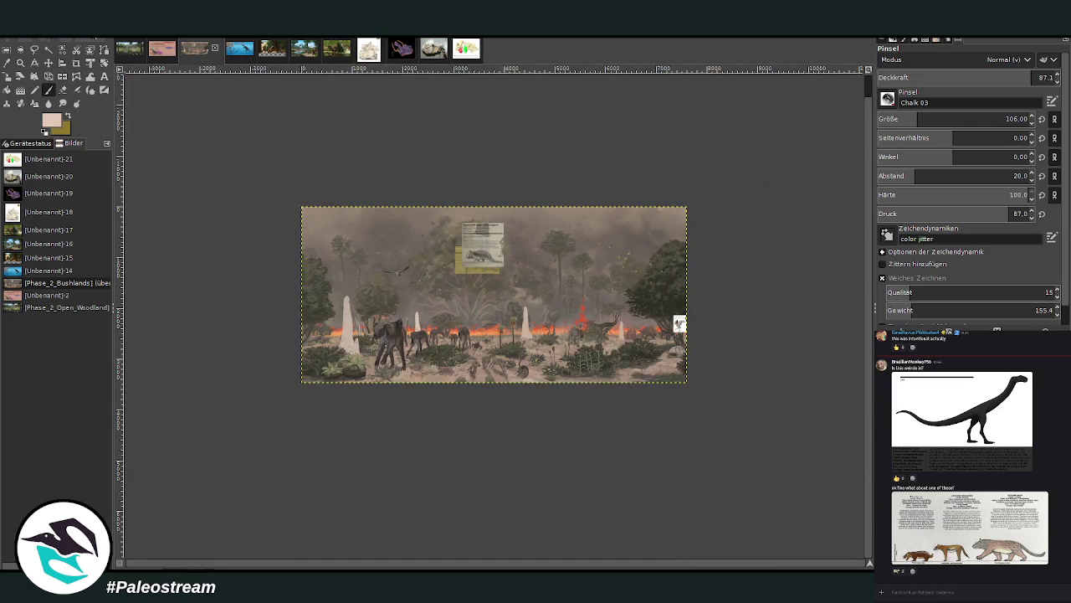
{"action": "left_click", "coordinate": [20, 62]}
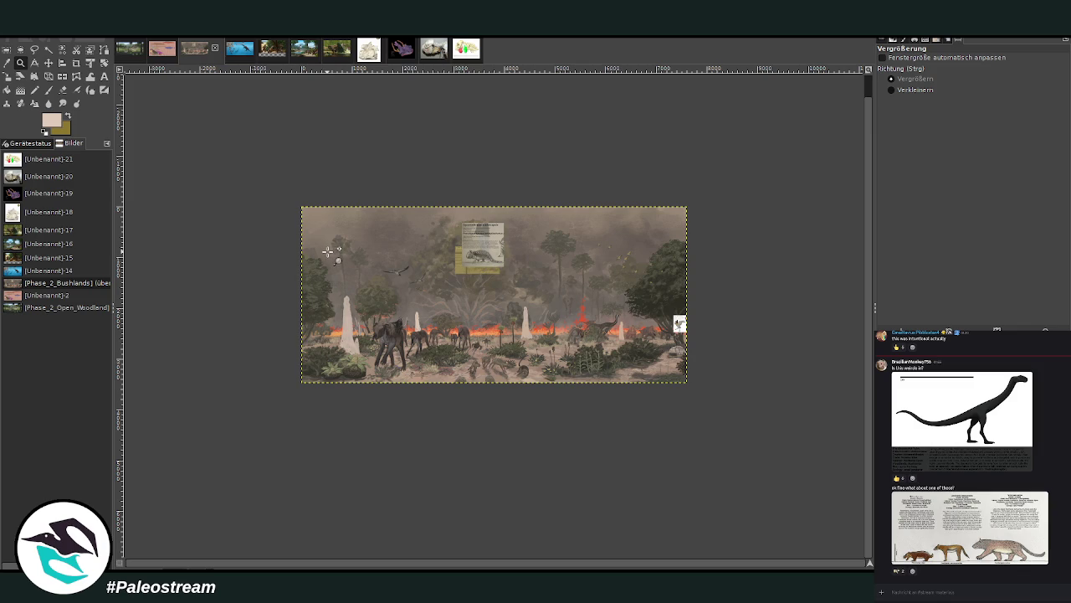
{"action": "left_click_drag", "start_coordinate": [429, 171], "coordinate": [630, 367]}
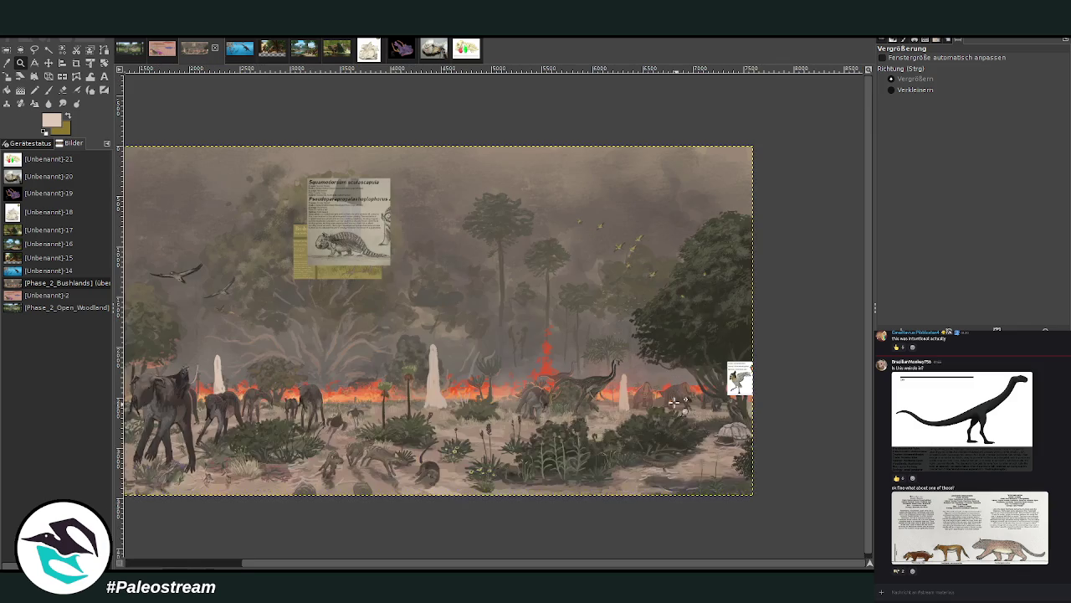
{"action": "left_click_drag", "start_coordinate": [310, 163], "coordinate": [656, 526]}
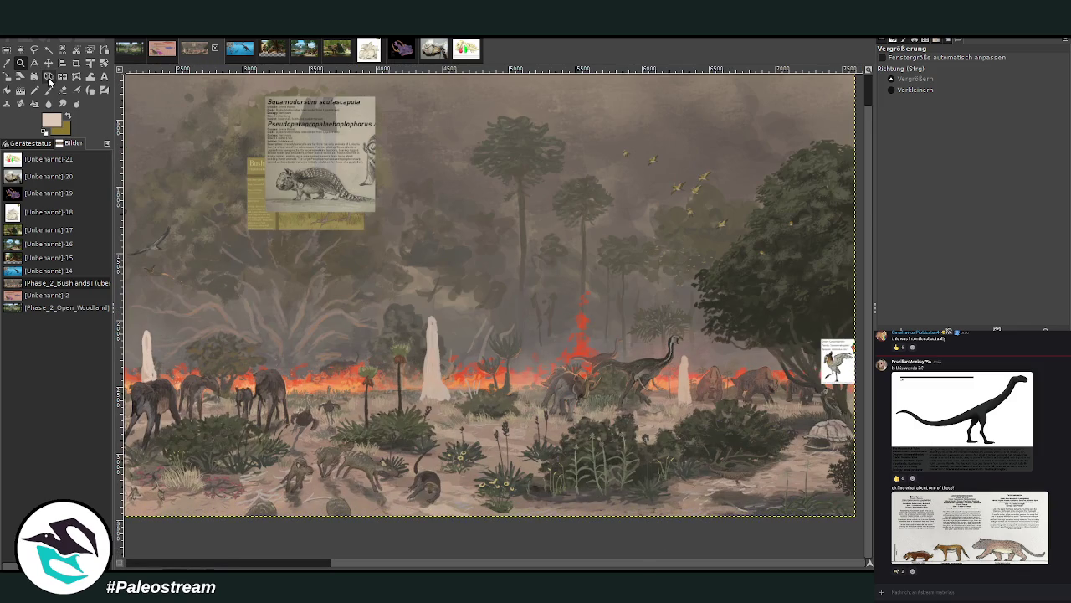
Paint a tall white spire-shaped mound and shade its lower part with greyish beige at 60.9 opacity.
{"action": "left_click", "coordinate": [47, 89]}
{"action": "mouse_move", "coordinate": [514, 417]}
{"action": "left_mouse_down"}
{"action": "mouse_move", "coordinate": [517, 339]}
{"action": "mouse_move", "coordinate": [529, 412]}
{"action": "mouse_move", "coordinate": [535, 402]}
{"action": "mouse_move", "coordinate": [520, 335]}
{"action": "mouse_move", "coordinate": [524, 346]}
{"action": "left_mouse_up"}
{"action": "mouse_move", "coordinate": [517, 411]}
{"action": "left_mouse_down"}
{"action": "mouse_move", "coordinate": [531, 393]}
{"action": "mouse_move", "coordinate": [530, 335]}
{"action": "mouse_move", "coordinate": [539, 406]}
{"action": "mouse_move", "coordinate": [519, 400]}
{"action": "left_mouse_up"}
{"action": "left_click", "coordinate": [849, 283], "text": "ctrl"}
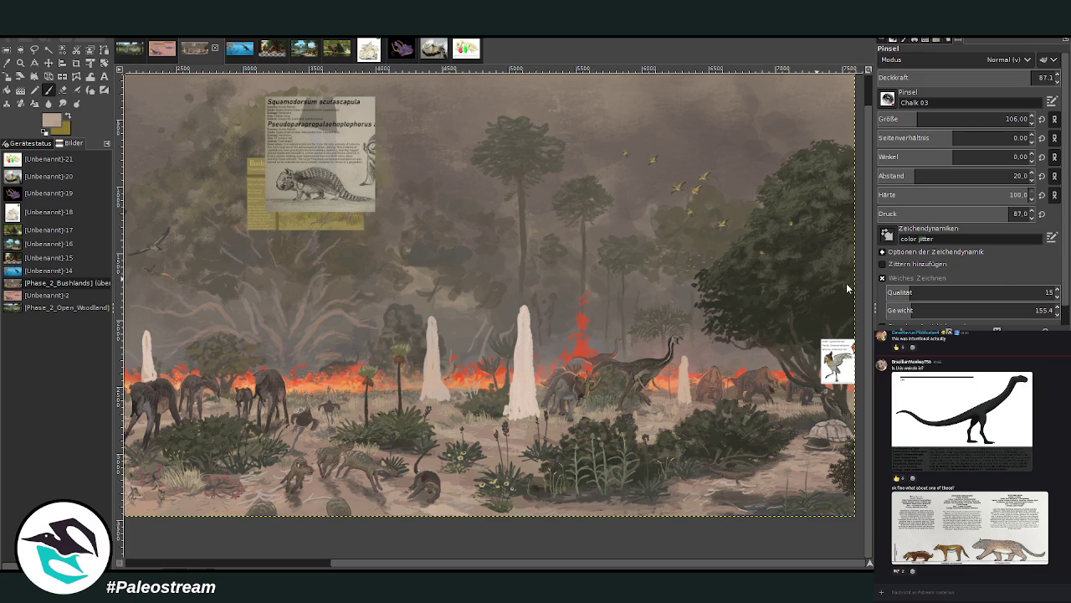
{"action": "left_click", "coordinate": [984, 77]}
{"action": "mouse_move", "coordinate": [533, 412]}
{"action": "left_mouse_down"}
{"action": "mouse_move", "coordinate": [517, 402]}
{"action": "mouse_move", "coordinate": [531, 387]}
{"action": "mouse_move", "coordinate": [532, 418]}
{"action": "mouse_move", "coordinate": [529, 377]}
{"action": "mouse_move", "coordinate": [508, 419]}
{"action": "mouse_move", "coordinate": [523, 367]}
{"action": "left_mouse_up"}
{"action": "left_click", "coordinate": [851, 286], "text": "ctrl"}
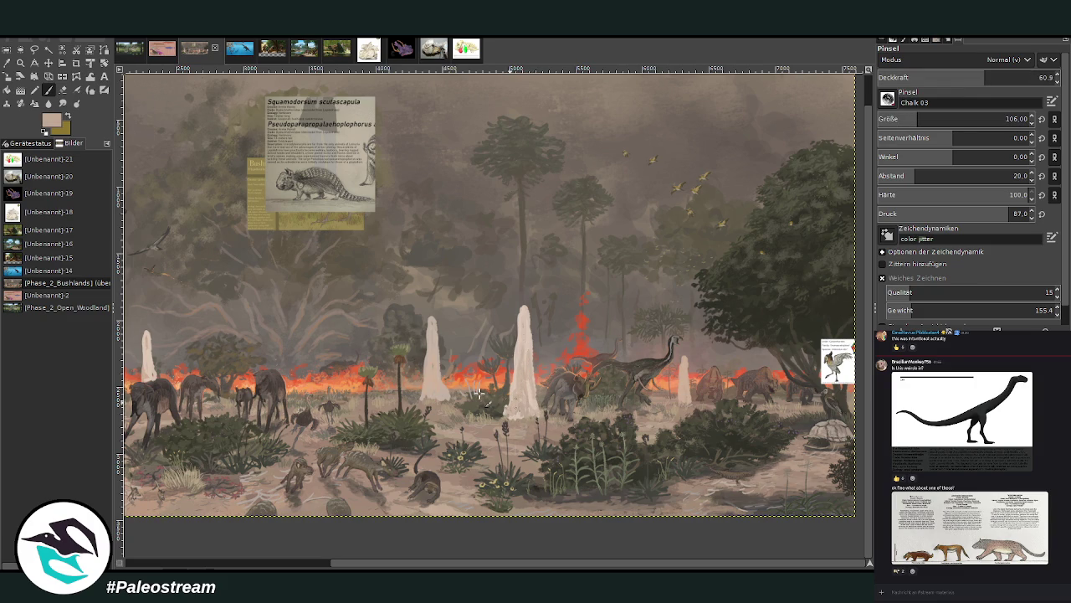
Paint a new termite mound between the elephants, shading it with smoky grey and light beige.
{"action": "key", "text": "minus"}
{"action": "key", "text": "minus"}
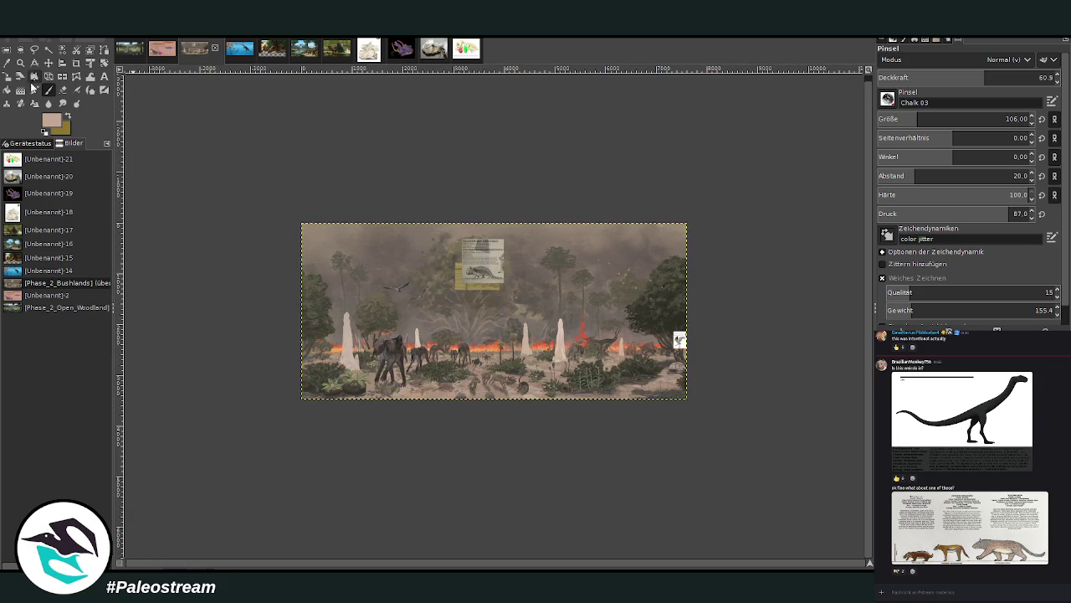
{"action": "left_click", "coordinate": [20, 63]}
{"action": "left_click_drag", "start_coordinate": [416, 269], "coordinate": [519, 442]}
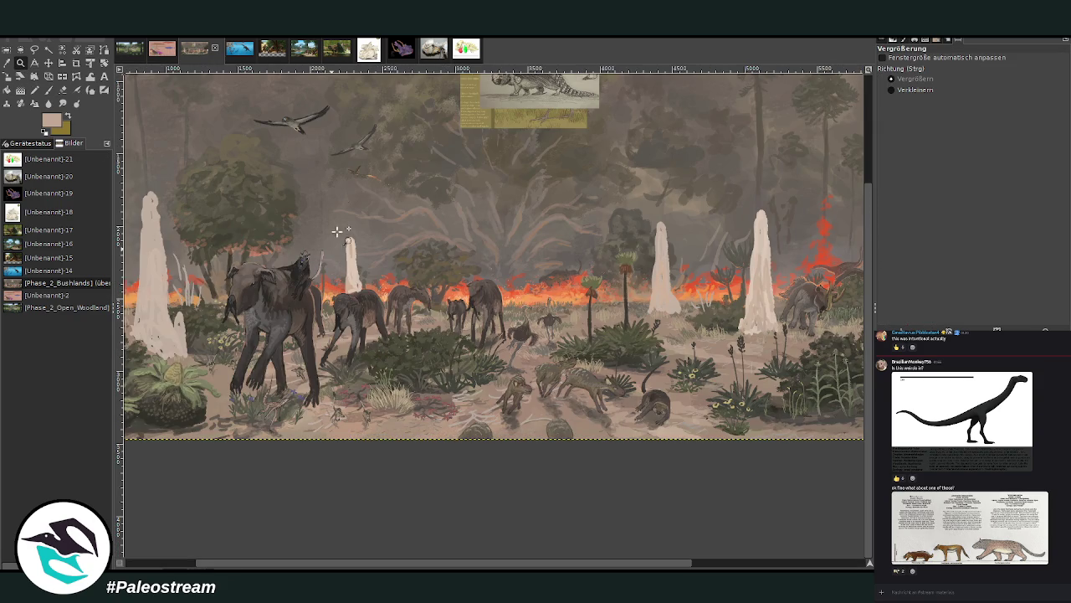
{"action": "left_click", "coordinate": [48, 90]}
{"action": "left_click_drag", "start_coordinate": [395, 335], "coordinate": [393, 240]}
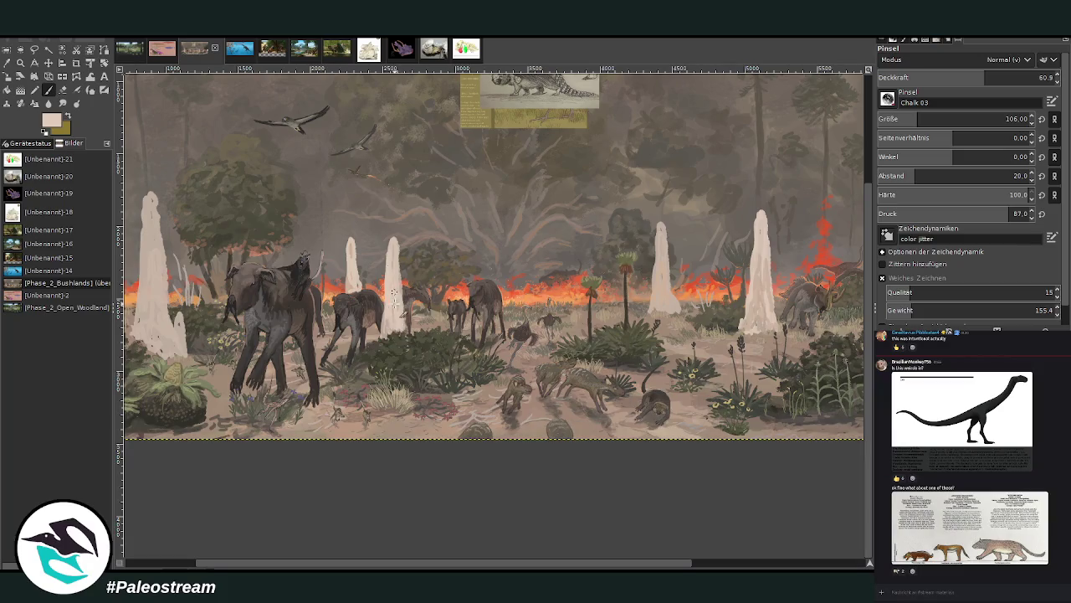
{"action": "left_click", "coordinate": [844, 278], "text": "ctrl"}
{"action": "left_click_drag", "start_coordinate": [381, 323], "coordinate": [390, 323]}
{"action": "left_click", "coordinate": [847, 287], "text": "ctrl"}
{"action": "left_click_drag", "start_coordinate": [398, 299], "coordinate": [407, 324]}
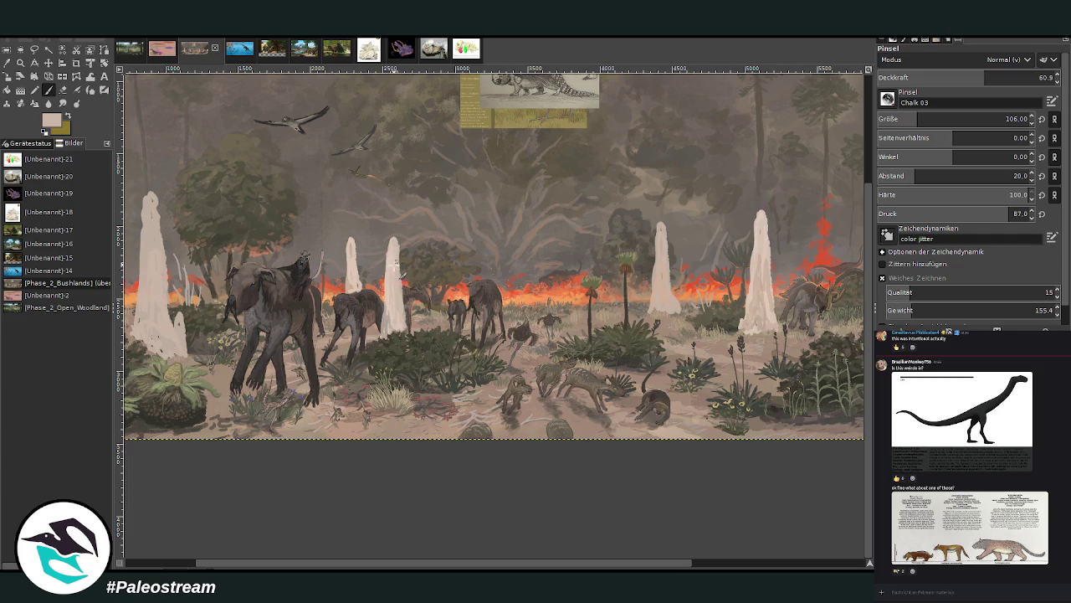
{"action": "left_click_drag", "start_coordinate": [662, 302], "coordinate": [649, 310]}
With brush size 76, shade the lower part of the left termite mound in a darker tone.
{"action": "left_click_drag", "start_coordinate": [617, 561], "coordinate": [715, 561]}
{"action": "left_click", "coordinate": [910, 121]}
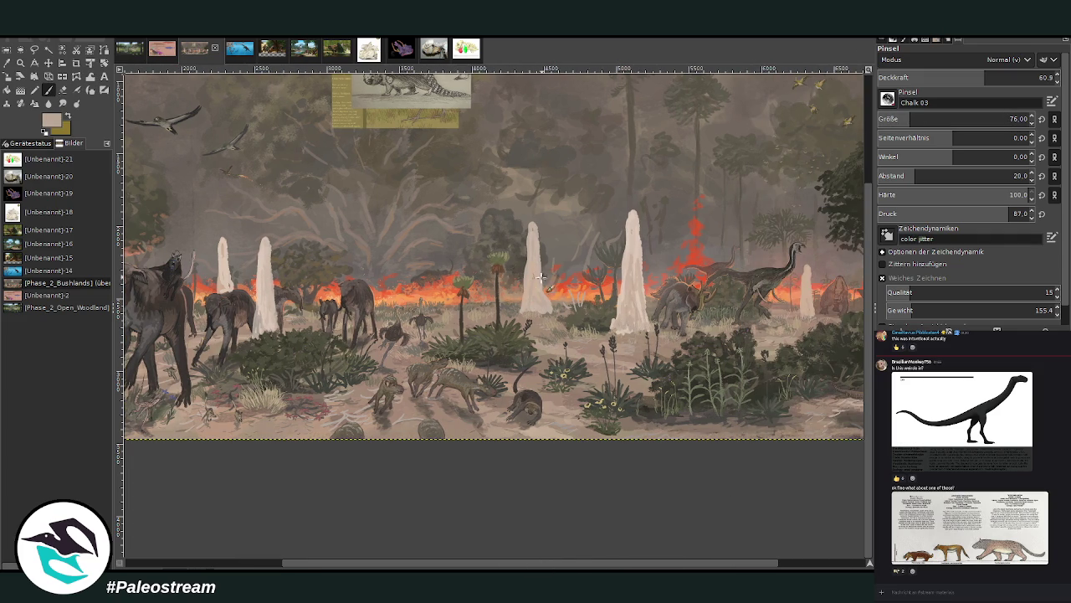
{"action": "left_click", "coordinate": [851, 292], "text": "ctrl"}
{"action": "scroll", "coordinate": [418, 335], "scroll_direction": "left", "scroll_amount": 3}
{"action": "scroll", "coordinate": [307, 174], "scroll_direction": "left", "scroll_amount": 2}
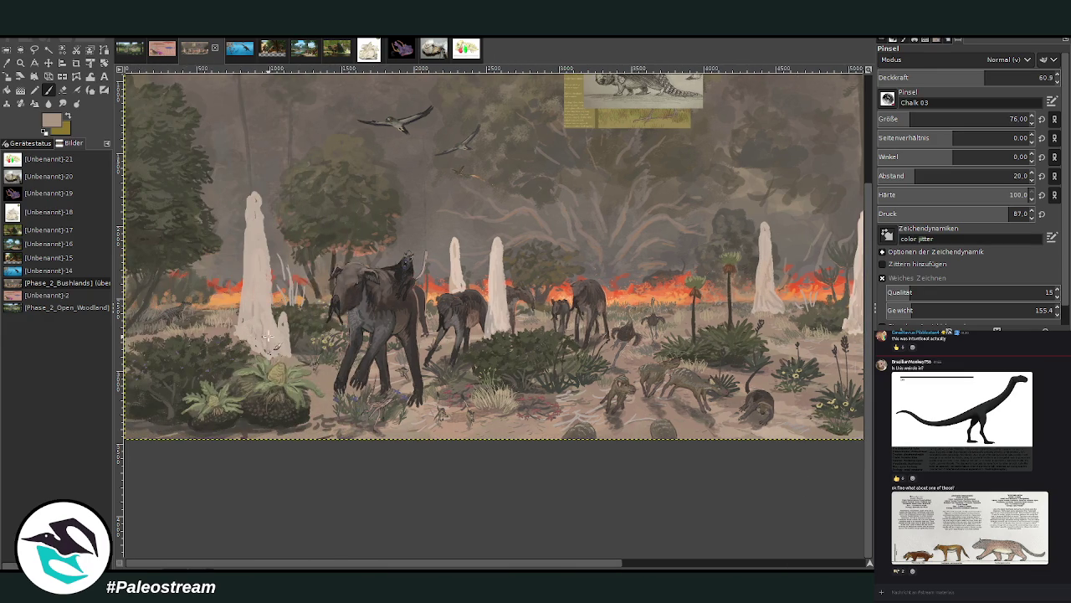
{"action": "left_click_drag", "start_coordinate": [264, 347], "coordinate": [278, 324]}
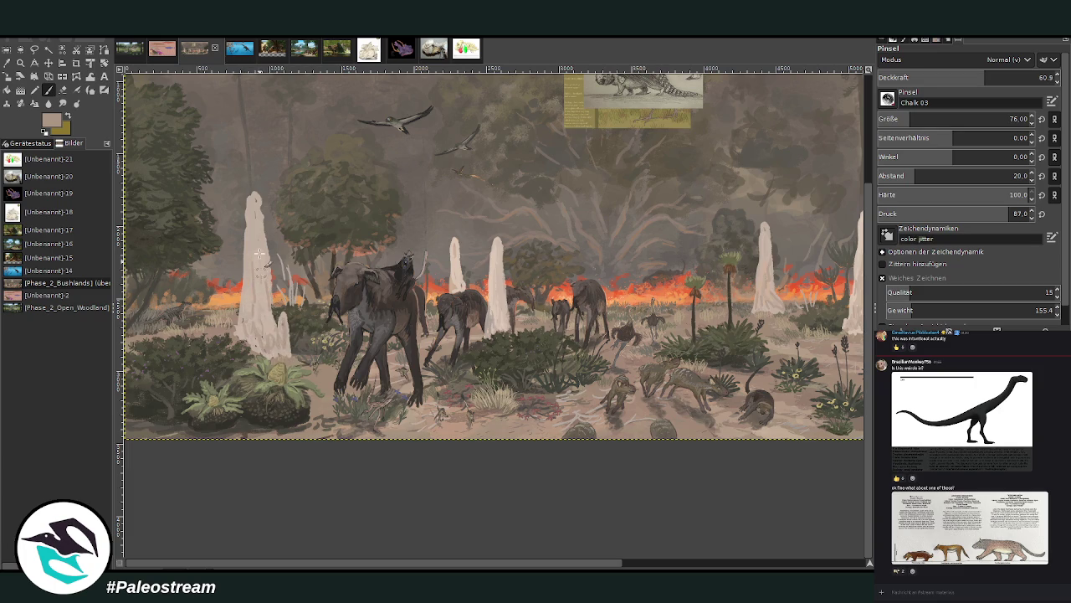
{"action": "left_click", "coordinate": [850, 276], "text": "ctrl"}
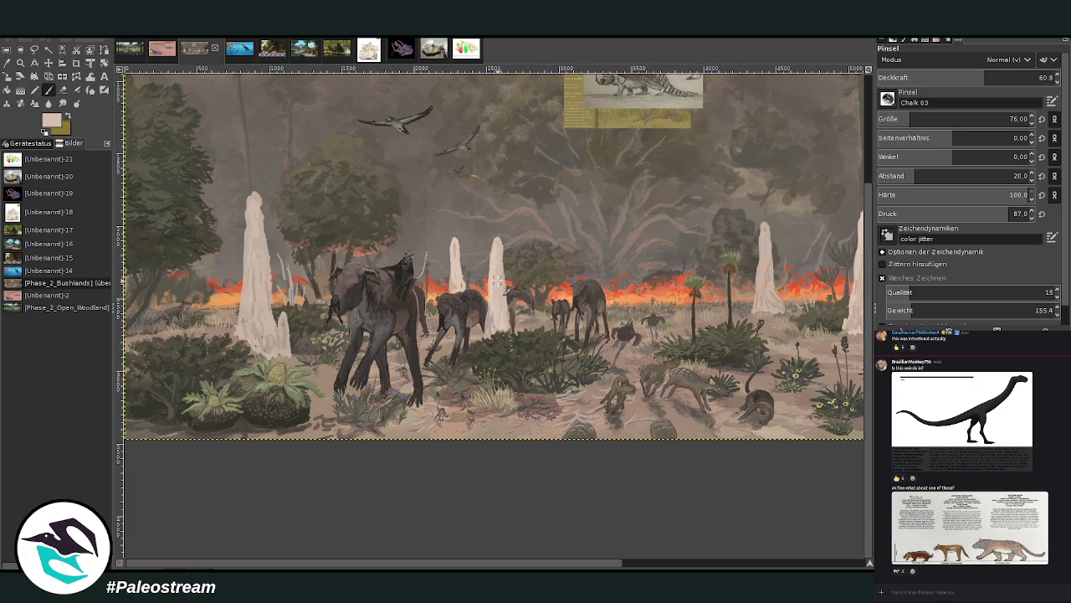
{"action": "scroll", "coordinate": [436, 257], "scroll_direction": "down", "scroll_amount": 3, "text": "ctrl"}
{"action": "scroll", "coordinate": [436, 257], "scroll_direction": "down", "scroll_amount": 1, "text": "ctrl"}
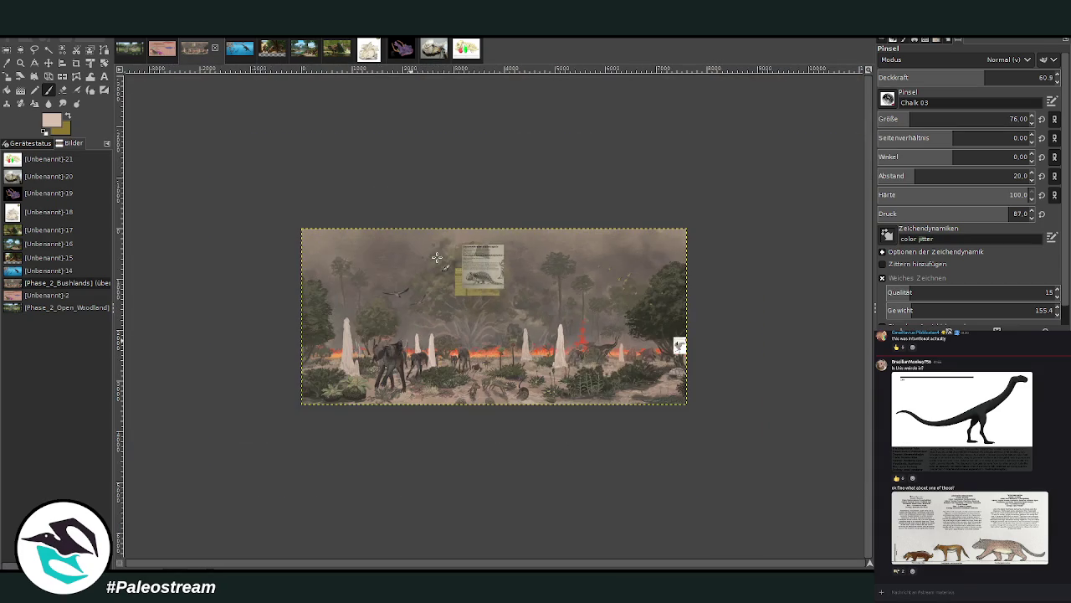
Zoom in closely on the termite mounds behind the elephants.
{"action": "scroll", "coordinate": [436, 257], "scroll_direction": "down", "scroll_amount": 2, "text": "ctrl"}
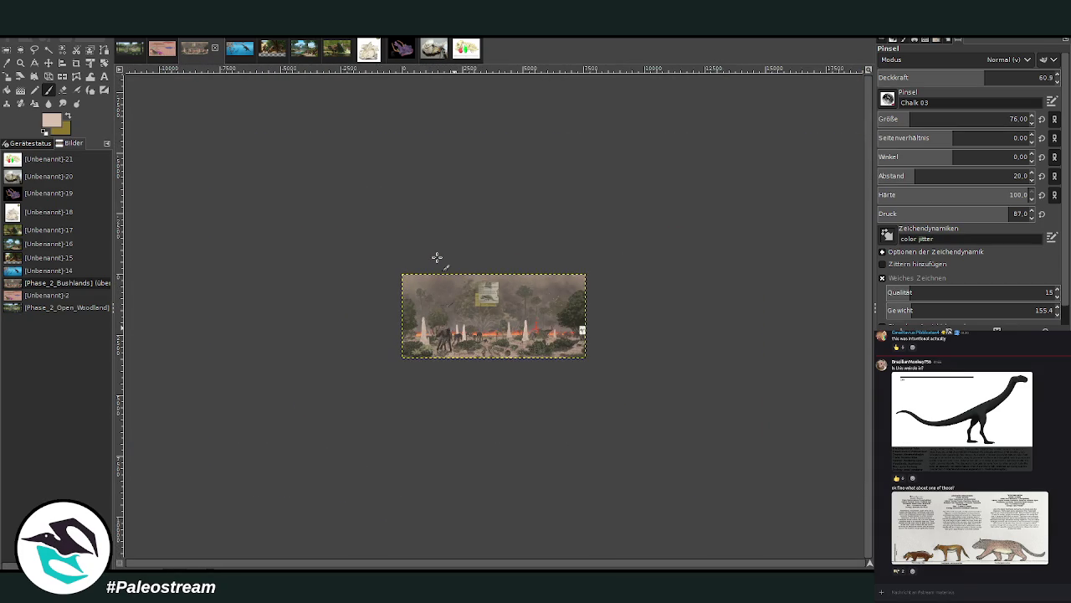
{"action": "left_click", "coordinate": [21, 63]}
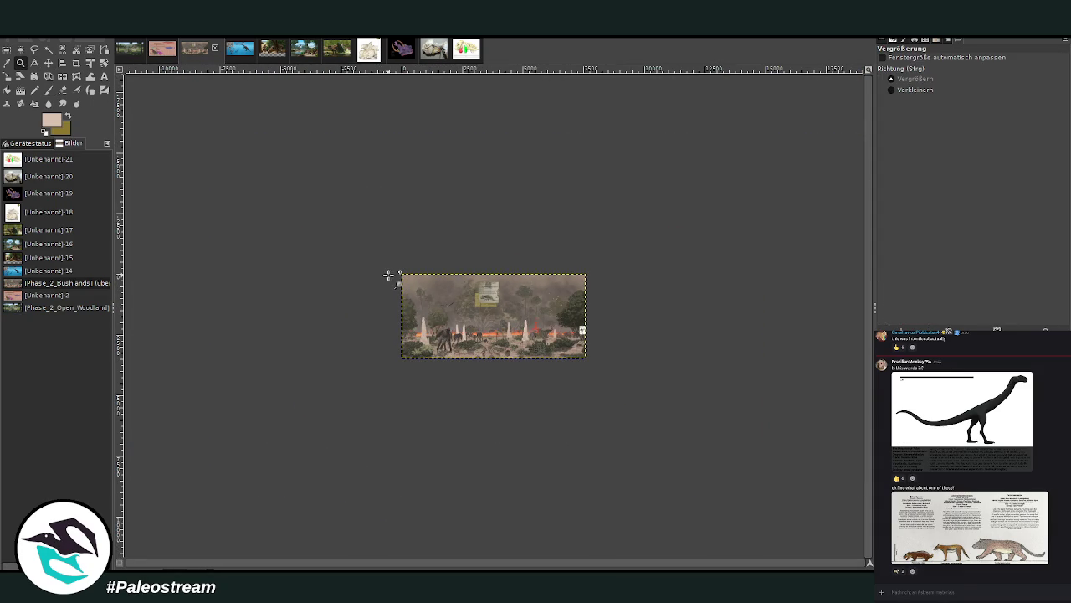
{"action": "left_click_drag", "start_coordinate": [407, 239], "coordinate": [527, 390]}
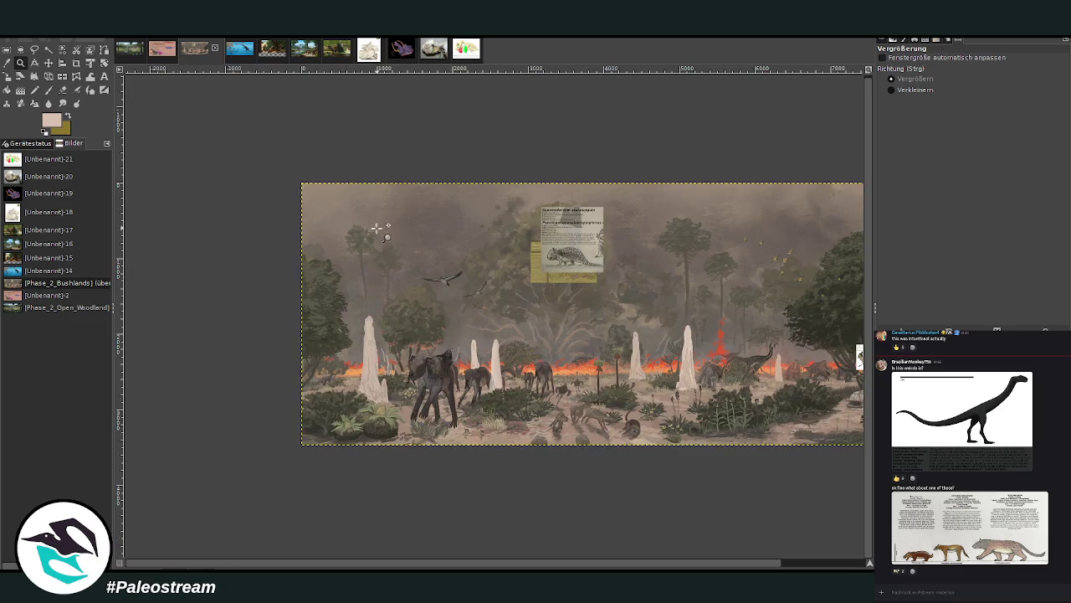
{"action": "left_click_drag", "start_coordinate": [353, 179], "coordinate": [630, 452]}
{"action": "left_click_drag", "start_coordinate": [236, 185], "coordinate": [285, 225]}
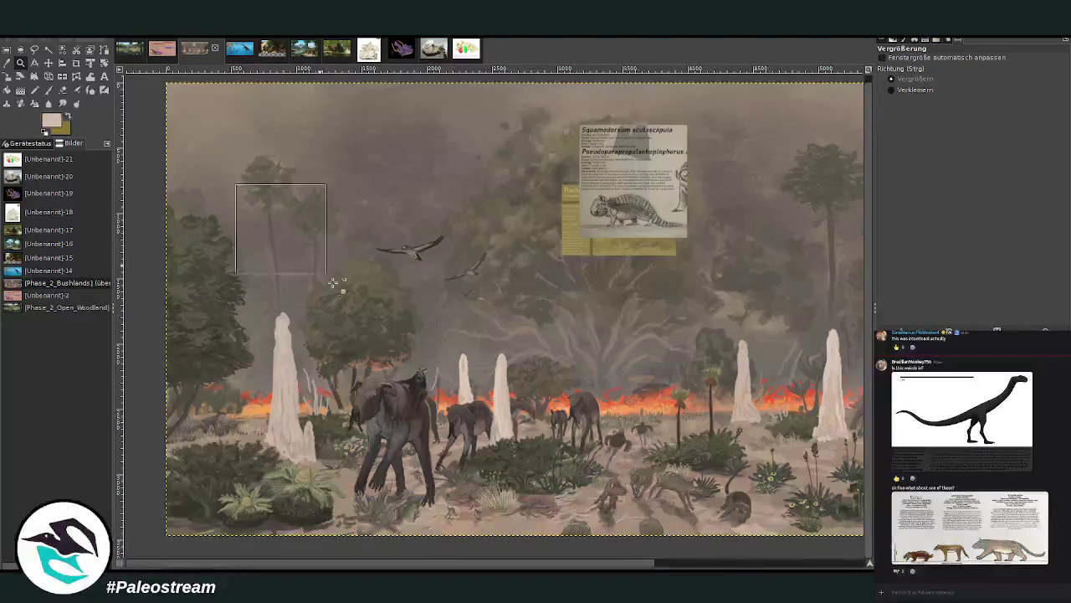
{"action": "key", "text": "p"}
Extend the mound to a pointier tip, widen its pale base, and lower opacity to 34.1.
{"action": "mouse_move", "coordinate": [378, 285]}
{"action": "left_mouse_down"}
{"action": "mouse_move", "coordinate": [381, 261]}
{"action": "mouse_move", "coordinate": [392, 273]}
{"action": "mouse_move", "coordinate": [382, 265]}
{"action": "mouse_move", "coordinate": [373, 332]}
{"action": "mouse_move", "coordinate": [382, 390]}
{"action": "left_mouse_up"}
{"action": "left_click_drag", "start_coordinate": [364, 450], "coordinate": [370, 475]}
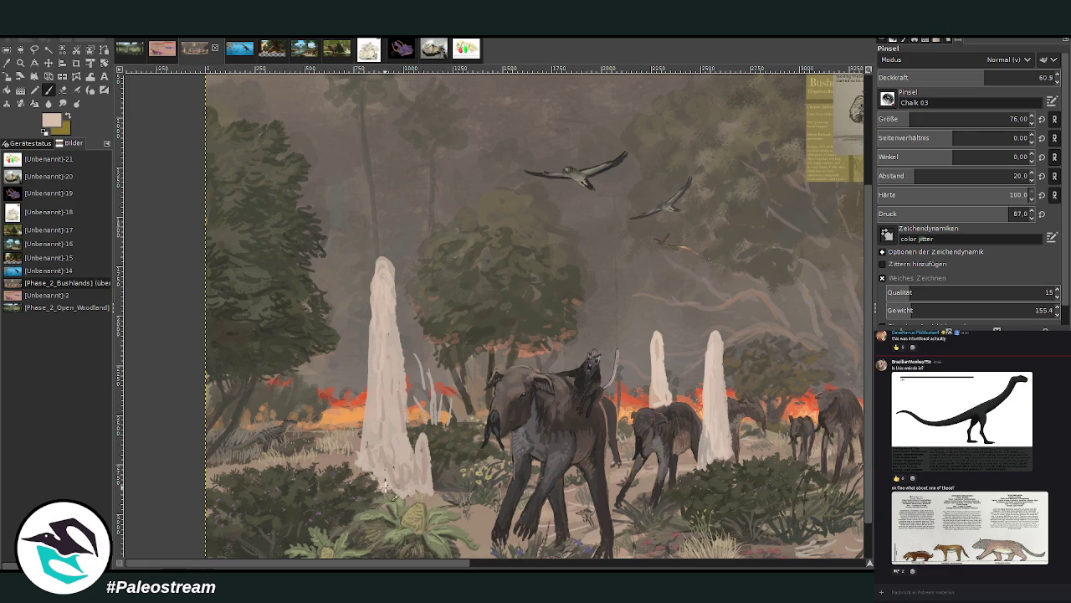
{"action": "left_click", "coordinate": [62, 92]}
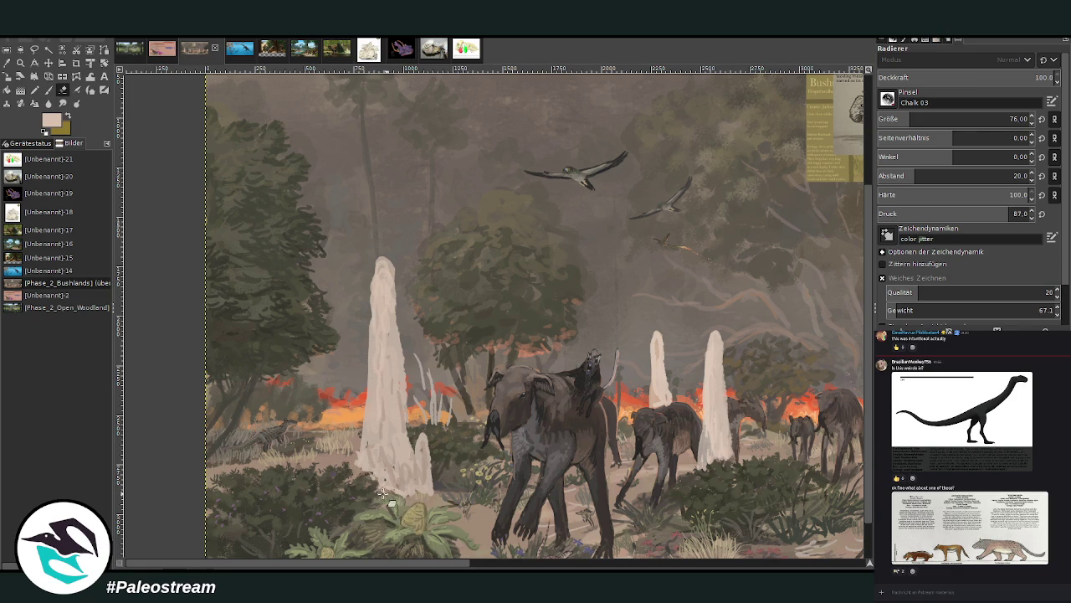
{"action": "key", "text": "p"}
{"action": "mouse_move", "coordinate": [410, 498]}
{"action": "left_mouse_down"}
{"action": "mouse_move", "coordinate": [437, 496]}
{"action": "mouse_move", "coordinate": [435, 481]}
{"action": "left_mouse_up"}
{"action": "left_click", "coordinate": [938, 75]}
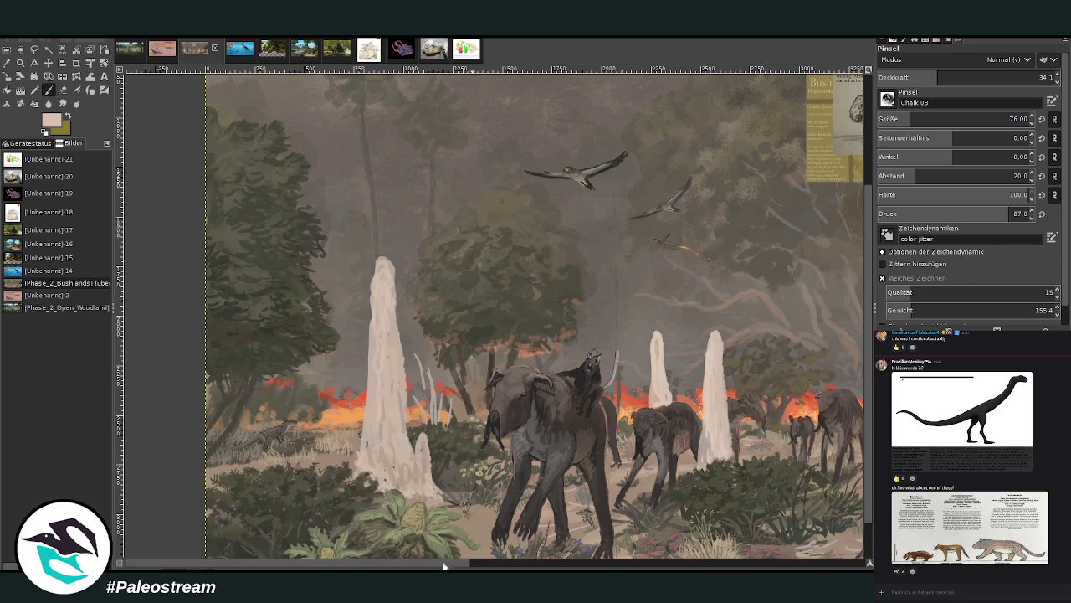
{"action": "scroll", "coordinate": [442, 566], "scroll_direction": "right", "scroll_amount": 5}
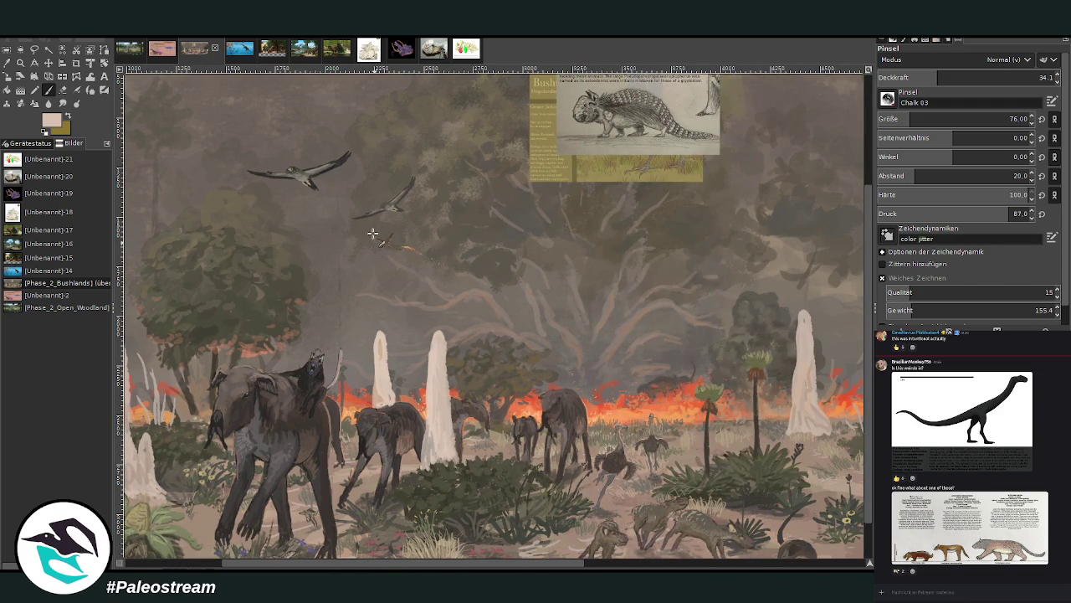
{"action": "left_click", "coordinate": [20, 63]}
{"action": "left_click_drag", "start_coordinate": [344, 285], "coordinate": [515, 517]}
Set the brush to size 30 at opacity 53.9 and lighten the left and right mounds.
{"action": "key", "text": "shift+e"}
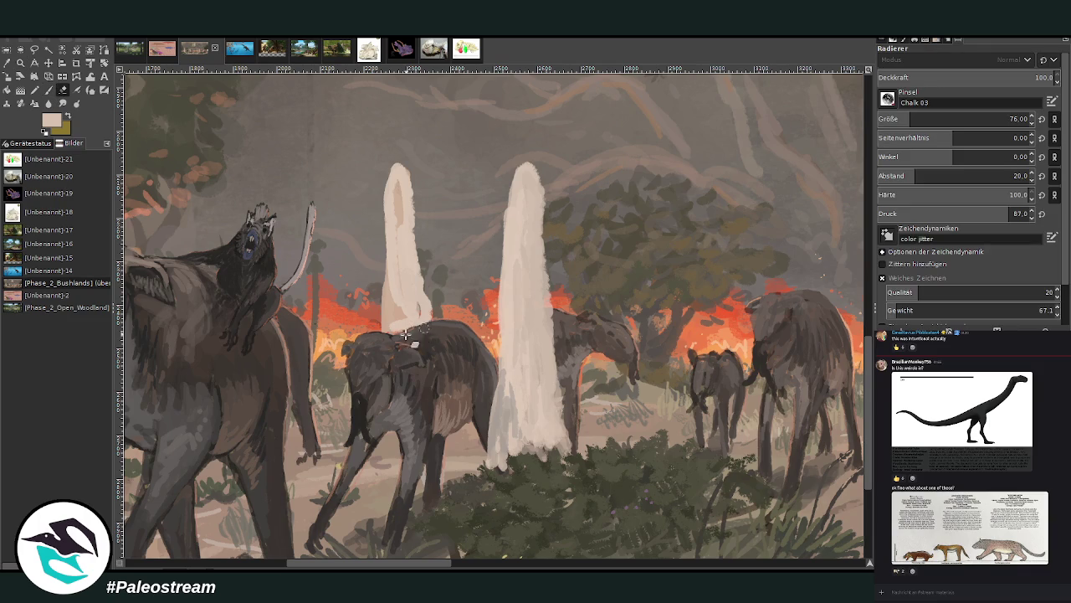
{"action": "left_click", "coordinate": [48, 90]}
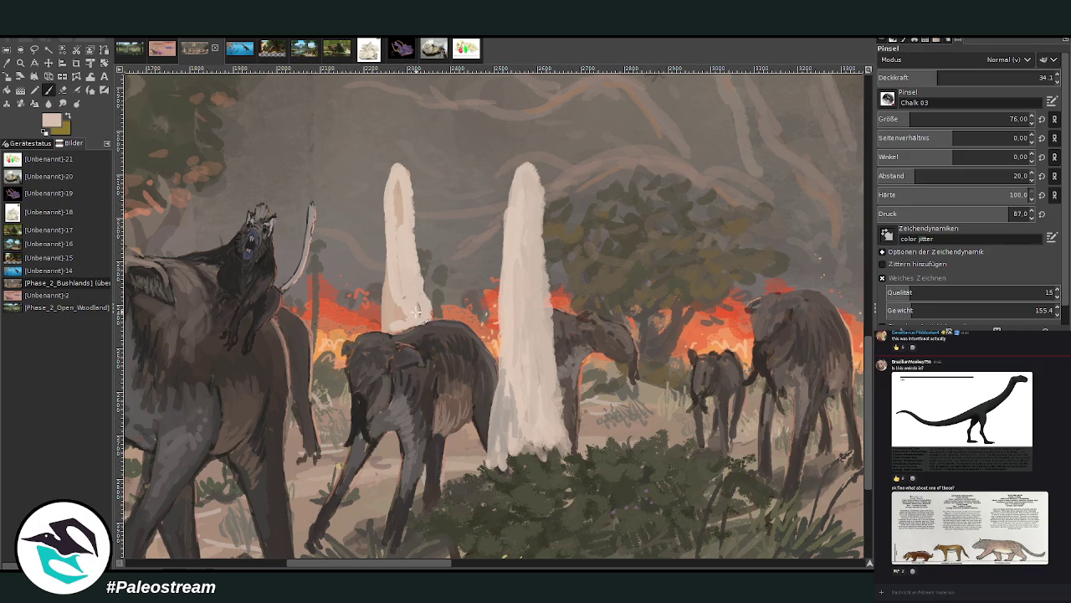
{"action": "left_click_drag", "start_coordinate": [1008, 119], "coordinate": [962, 119]}
{"action": "left_click_drag", "start_coordinate": [937, 77], "coordinate": [972, 77]}
{"action": "left_click_drag", "start_coordinate": [529, 341], "coordinate": [530, 428]}
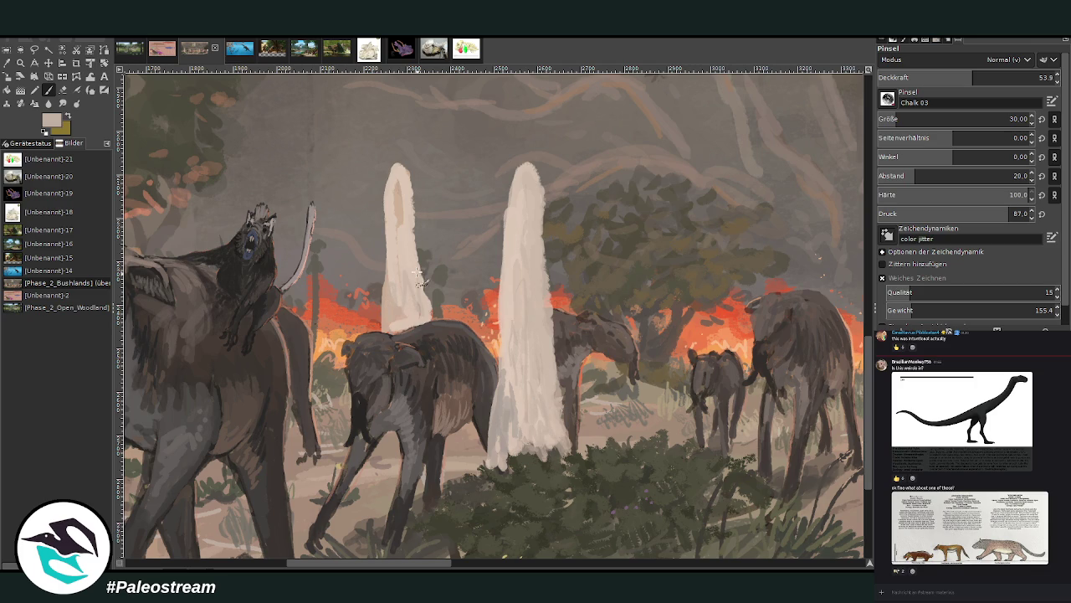
{"action": "left_click_drag", "start_coordinate": [399, 272], "coordinate": [400, 194]}
Fill in the right mound's base, then pick a darker grey-beige at 68.5 opacity.
{"action": "left_click_drag", "start_coordinate": [368, 559], "coordinate": [558, 561]}
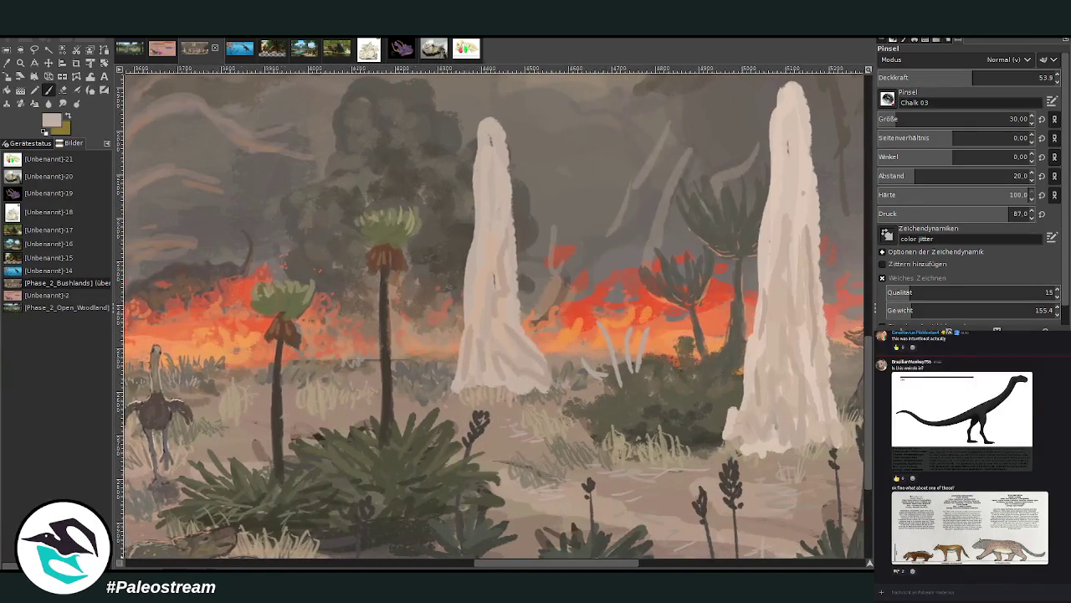
{"action": "left_click_drag", "start_coordinate": [461, 387], "coordinate": [556, 388]}
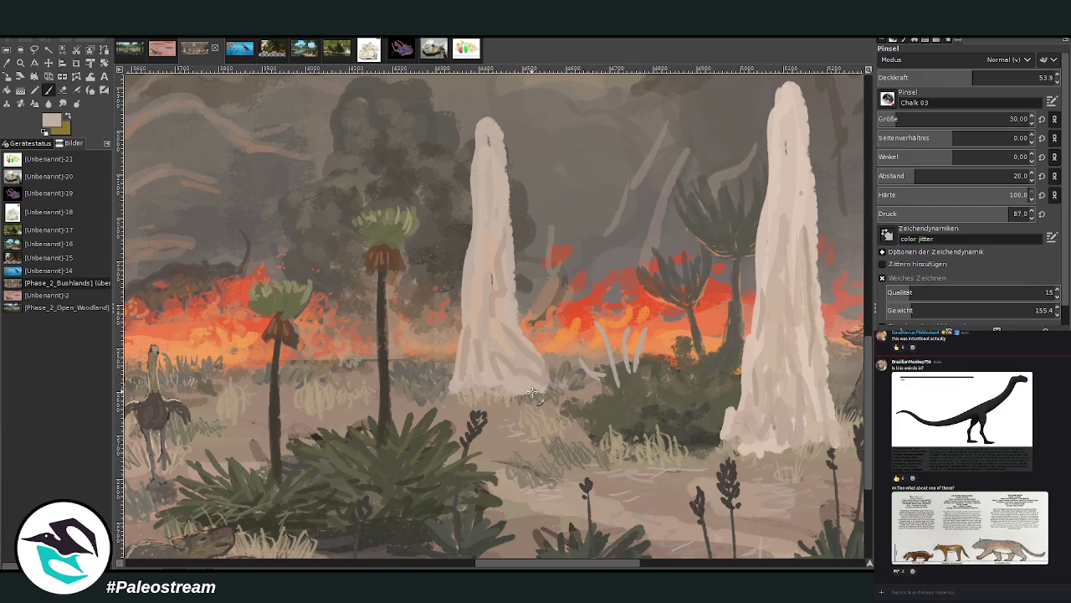
{"action": "left_click_drag", "start_coordinate": [578, 563], "coordinate": [639, 563]}
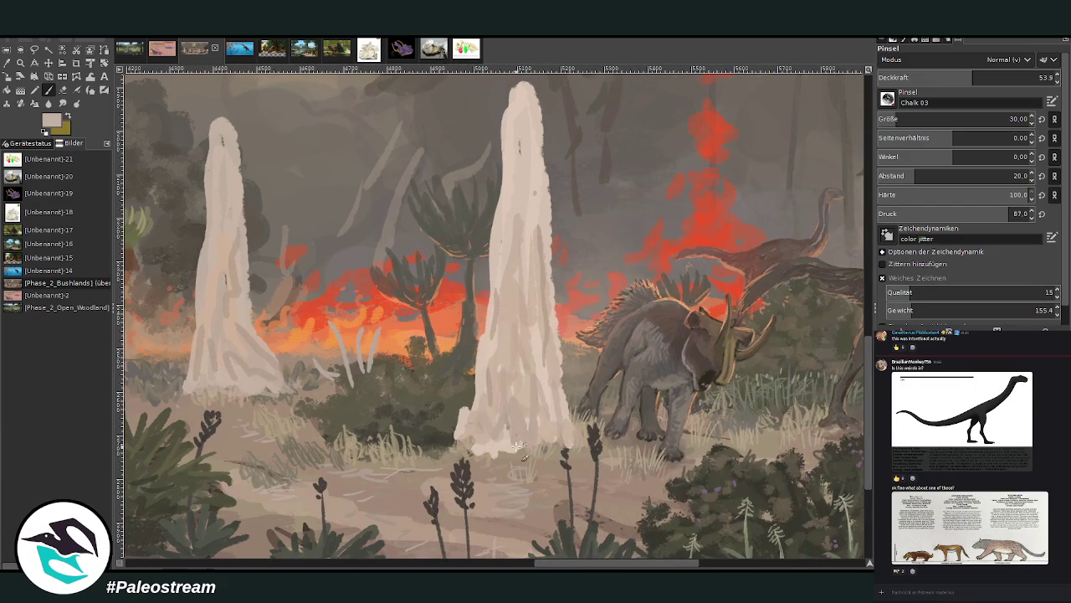
{"action": "mouse_move", "coordinate": [457, 449]}
{"action": "left_mouse_down"}
{"action": "mouse_move", "coordinate": [511, 455]}
{"action": "mouse_move", "coordinate": [551, 434]}
{"action": "left_mouse_up"}
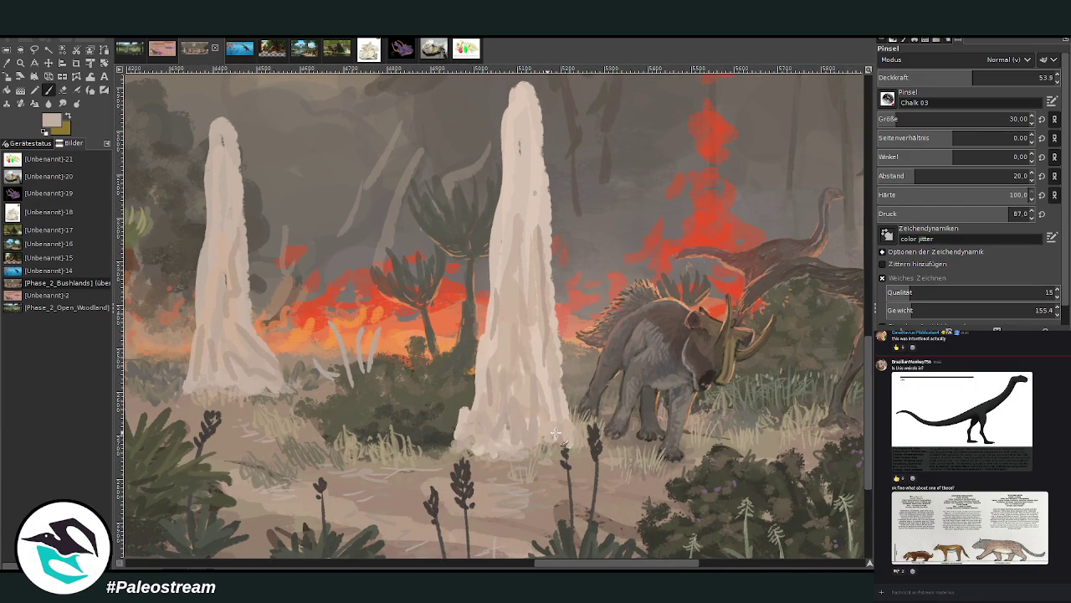
{"action": "left_click", "coordinate": [63, 89]}
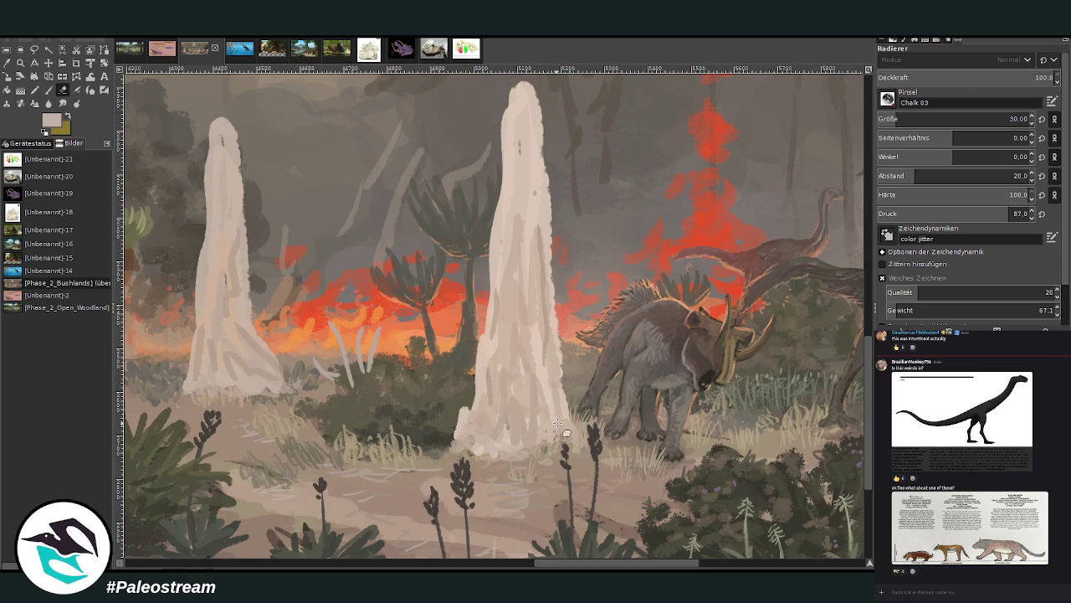
{"action": "key", "text": "p"}
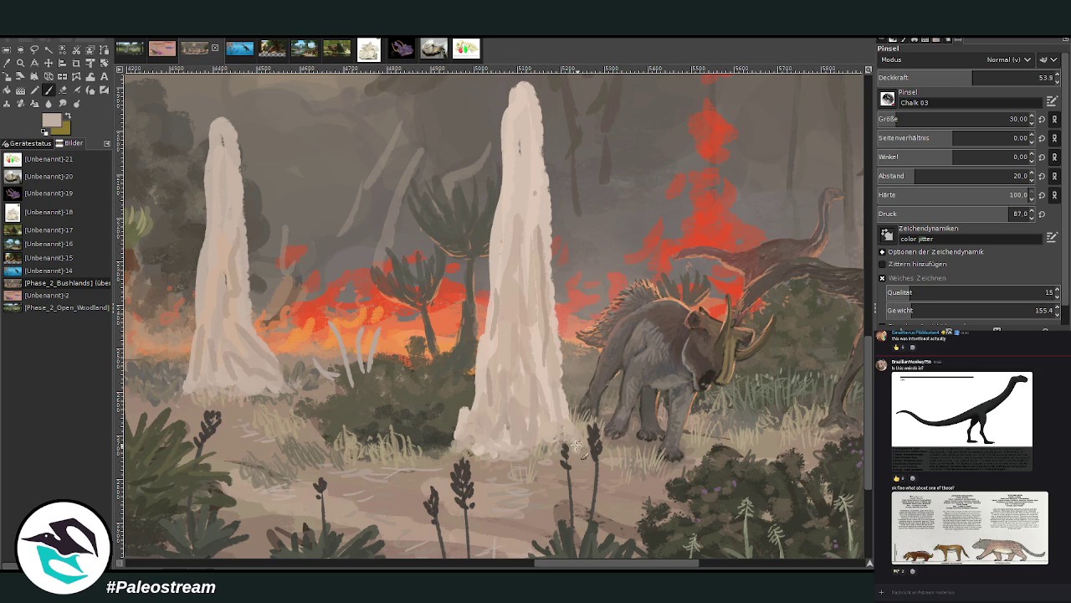
{"action": "left_click", "coordinate": [845, 287], "text": "ctrl"}
{"action": "left_click_drag", "start_coordinate": [971, 81], "coordinate": [996, 81]}
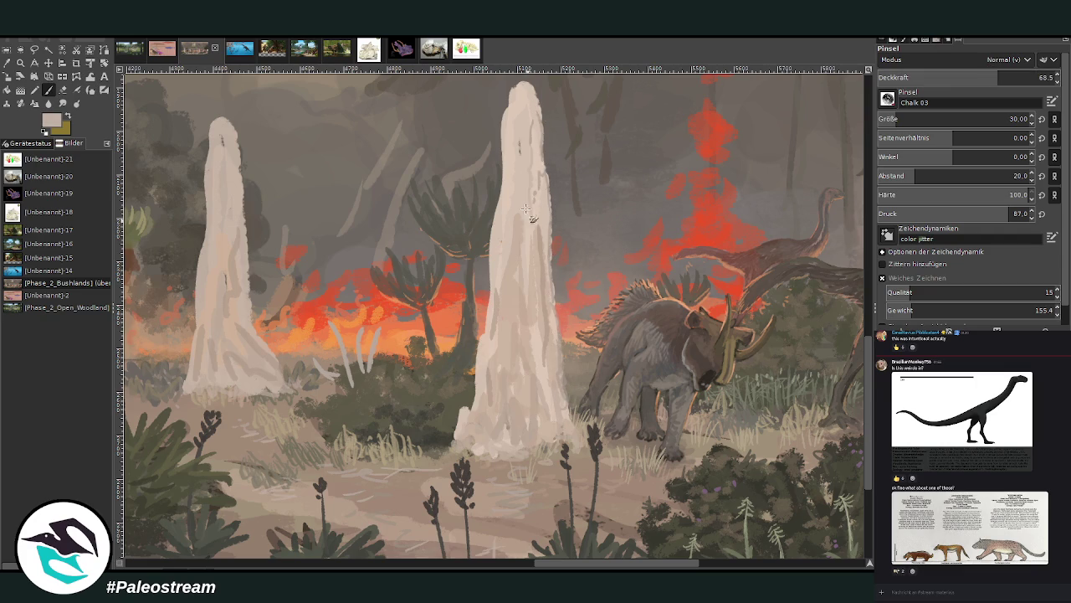
{"action": "scroll", "coordinate": [818, 261], "scroll_direction": "up", "scroll_amount": 2}
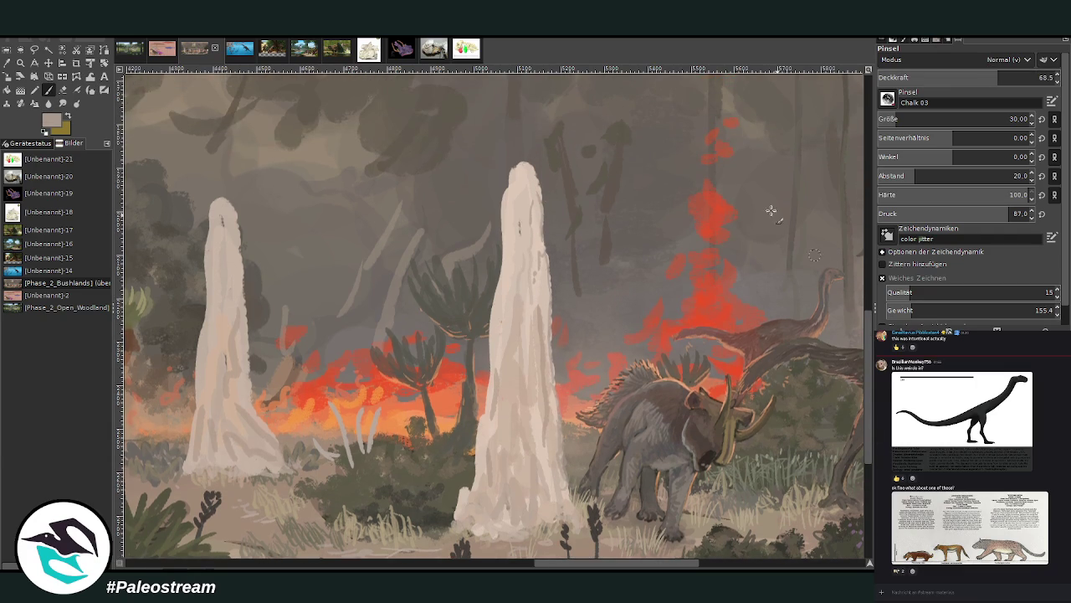
Add grey chalk streaks to the right mound's left side and faint dark marks along its base.
{"action": "left_click", "coordinate": [845, 280], "text": "ctrl"}
{"action": "mouse_move", "coordinate": [497, 386]}
{"action": "left_mouse_down"}
{"action": "mouse_move", "coordinate": [520, 201]}
{"action": "mouse_move", "coordinate": [525, 249]}
{"action": "left_mouse_up"}
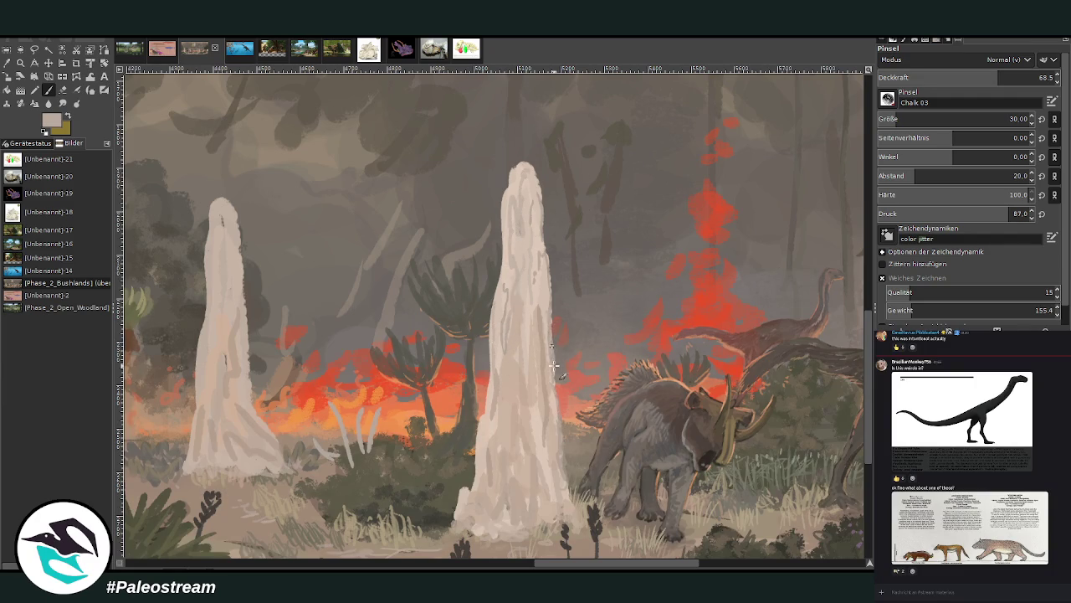
{"action": "left_click", "coordinate": [847, 288], "text": "ctrl"}
{"action": "mouse_move", "coordinate": [482, 471]}
{"action": "left_mouse_down"}
{"action": "mouse_move", "coordinate": [499, 531]}
{"action": "mouse_move", "coordinate": [452, 535]}
{"action": "left_mouse_up"}
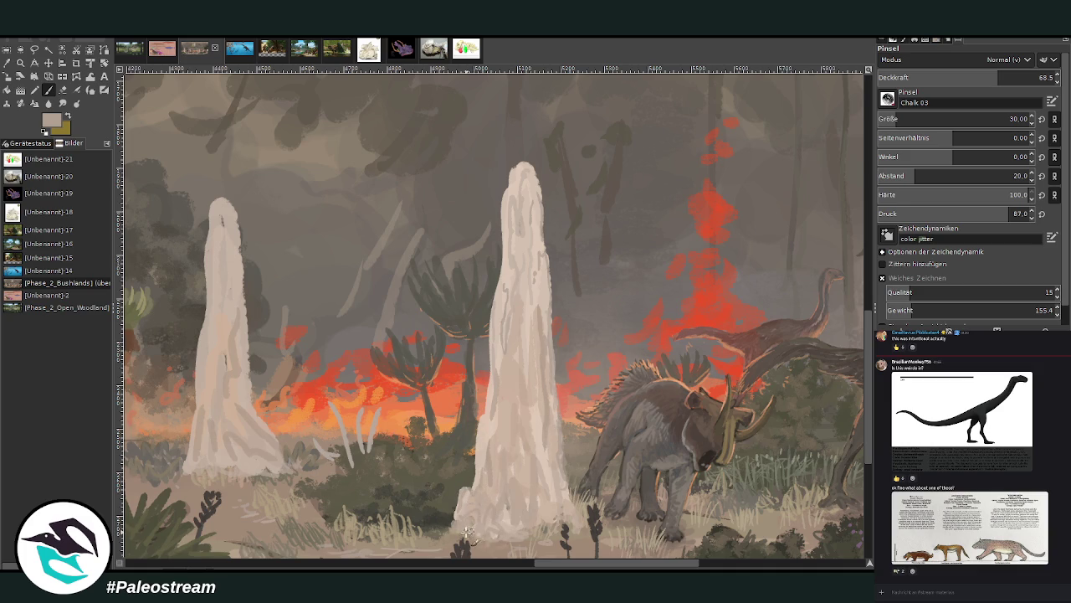
{"action": "left_click", "coordinate": [847, 290], "text": "ctrl"}
{"action": "scroll", "coordinate": [963, 119], "scroll_direction": "up", "scroll_amount": 3}
With brush size 36, shade the mound's right side, middle and lower right base.
{"action": "left_click_drag", "start_coordinate": [999, 77], "coordinate": [974, 77]}
{"action": "mouse_move", "coordinate": [501, 512]}
{"action": "left_mouse_down"}
{"action": "mouse_move", "coordinate": [497, 475]}
{"action": "mouse_move", "coordinate": [530, 496]}
{"action": "mouse_move", "coordinate": [523, 423]}
{"action": "mouse_move", "coordinate": [551, 529]}
{"action": "mouse_move", "coordinate": [535, 398]}
{"action": "left_mouse_up"}
{"action": "left_click", "coordinate": [526, 565]}
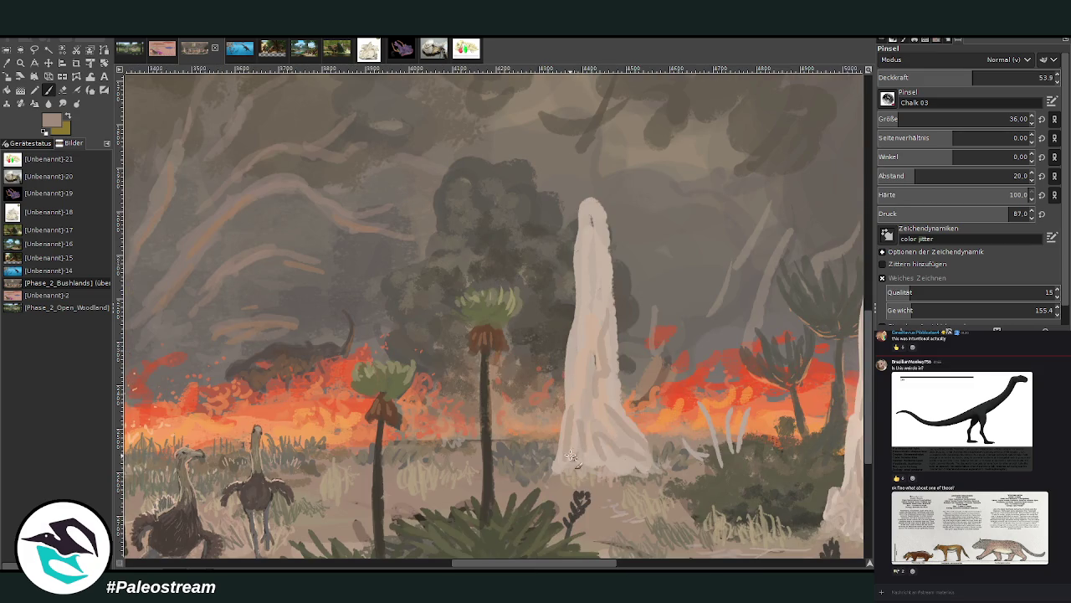
{"action": "mouse_move", "coordinate": [596, 431]}
{"action": "left_mouse_down"}
{"action": "mouse_move", "coordinate": [638, 462]}
{"action": "mouse_move", "coordinate": [616, 338]}
{"action": "left_mouse_up"}
{"action": "mouse_move", "coordinate": [617, 416]}
{"action": "left_mouse_down"}
{"action": "mouse_move", "coordinate": [587, 314]}
{"action": "mouse_move", "coordinate": [576, 362]}
{"action": "mouse_move", "coordinate": [606, 382]}
{"action": "mouse_move", "coordinate": [586, 428]}
{"action": "mouse_move", "coordinate": [600, 310]}
{"action": "mouse_move", "coordinate": [587, 248]}
{"action": "left_mouse_up"}
{"action": "left_click_drag", "start_coordinate": [597, 422], "coordinate": [619, 436]}
{"action": "scroll", "coordinate": [619, 436], "scroll_direction": "down", "scroll_amount": 3}
{"action": "scroll", "coordinate": [620, 435], "scroll_direction": "down", "scroll_amount": 1}
{"action": "scroll", "coordinate": [619, 436], "scroll_direction": "down", "scroll_amount": 1}
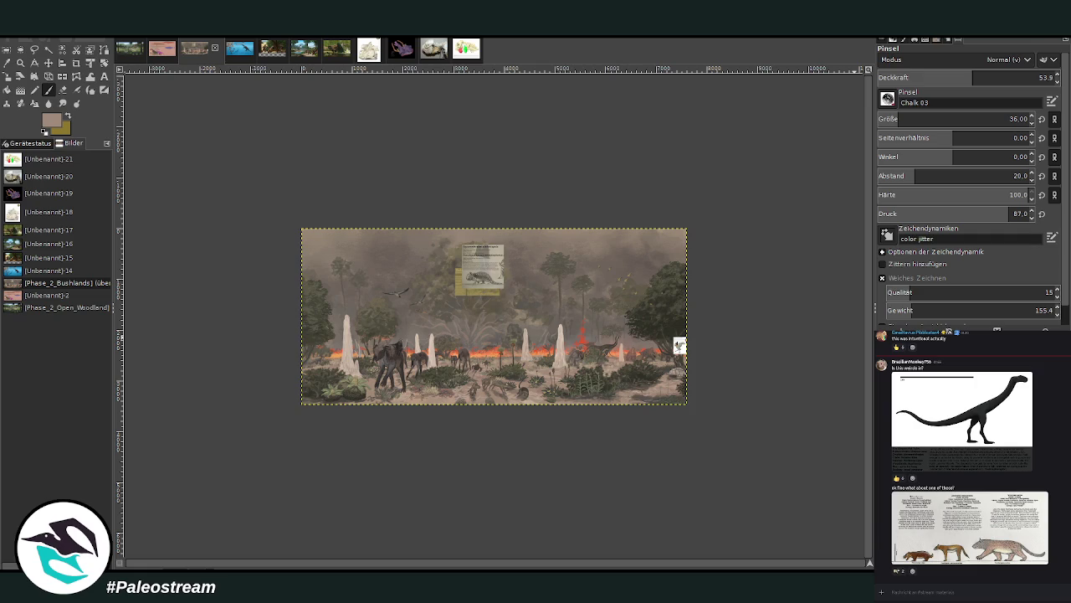
Zoom in closely on the lower foreground animal group.
{"action": "left_click", "coordinate": [20, 62]}
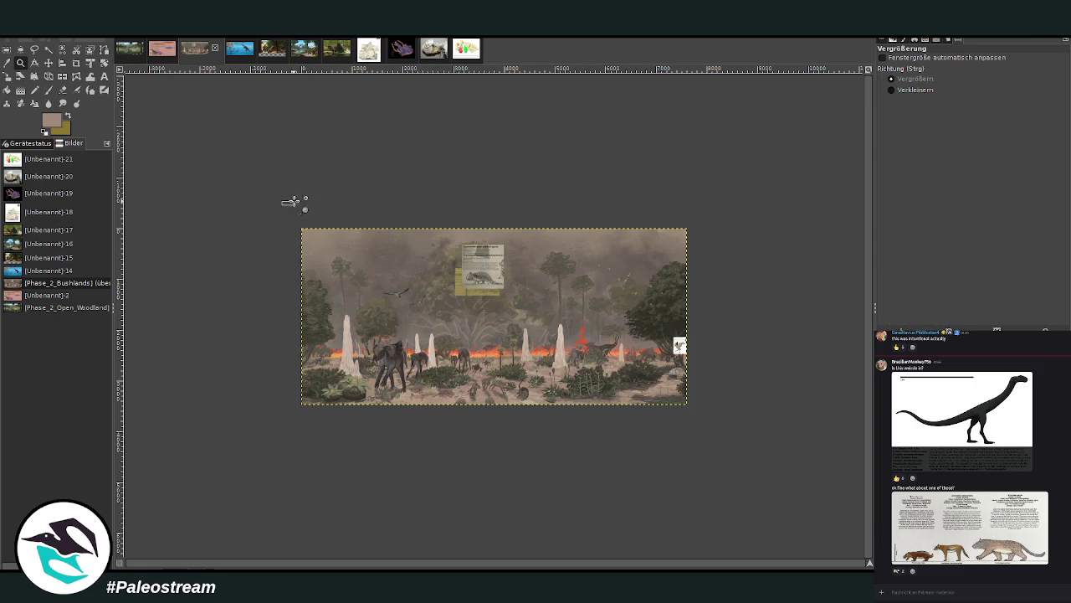
{"action": "left_click_drag", "start_coordinate": [284, 203], "coordinate": [662, 394]}
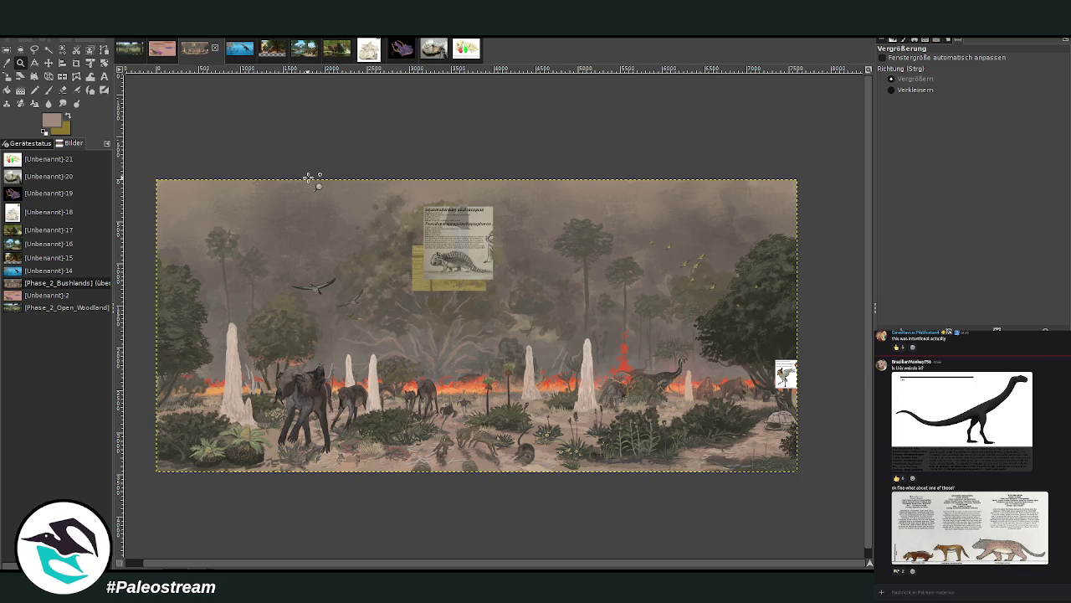
{"action": "left_click_drag", "start_coordinate": [353, 352], "coordinate": [530, 516]}
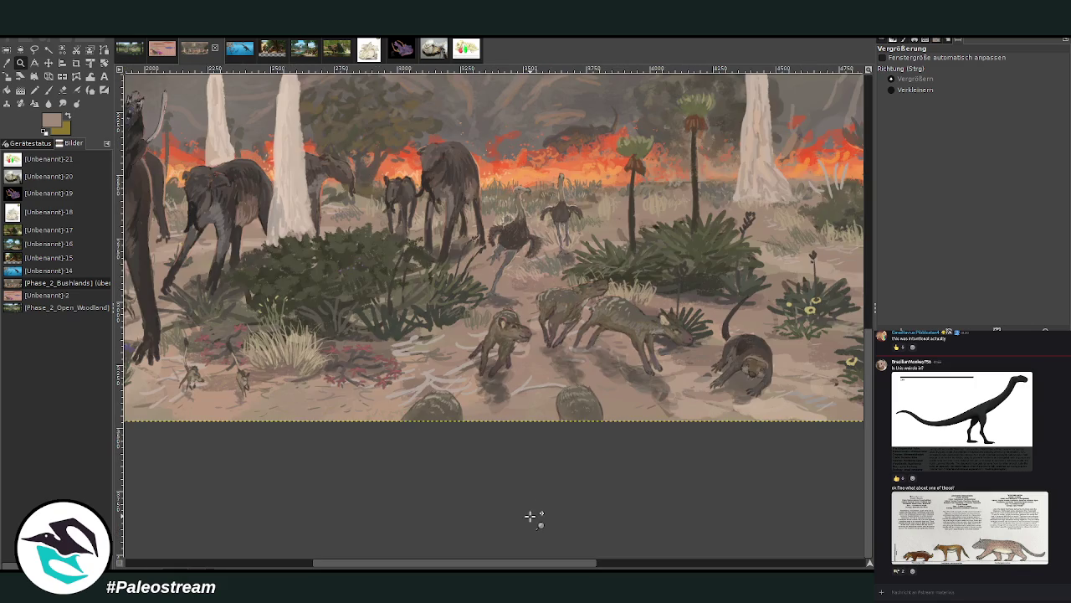
{"action": "left_click", "coordinate": [48, 65]}
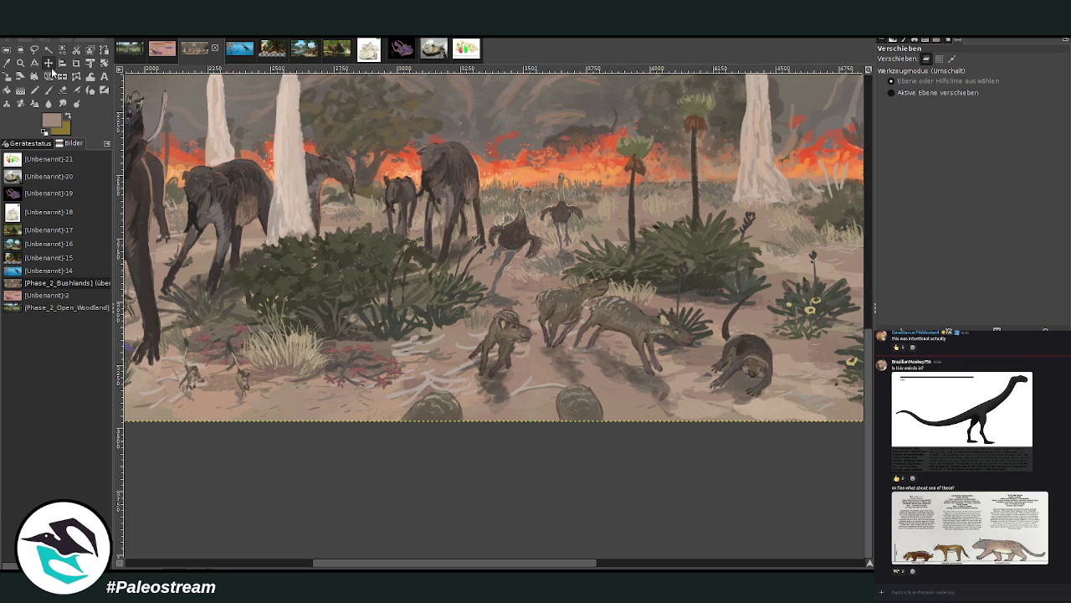
{"action": "left_click_drag", "start_coordinate": [425, 565], "coordinate": [465, 565]}
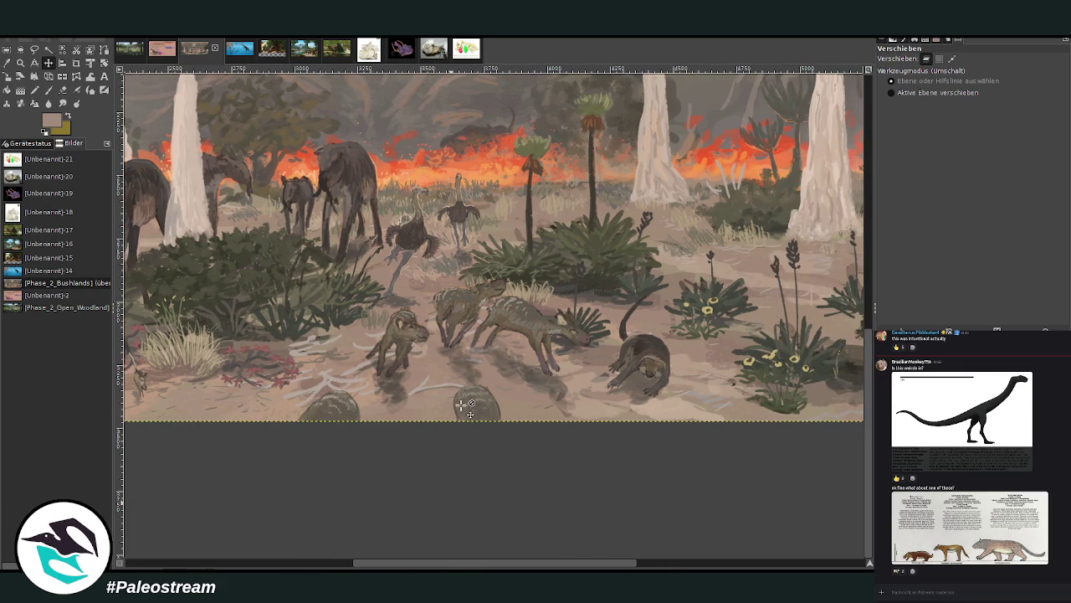
{"action": "key", "text": "z"}
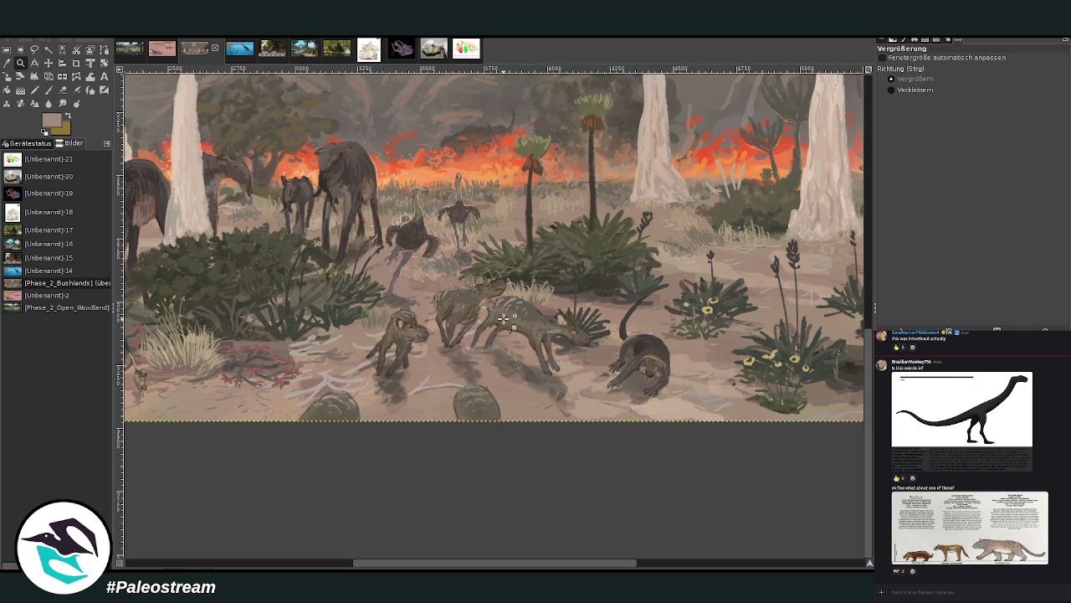
{"action": "left_click", "coordinate": [503, 319]}
{"action": "left_click", "coordinate": [525, 297]}
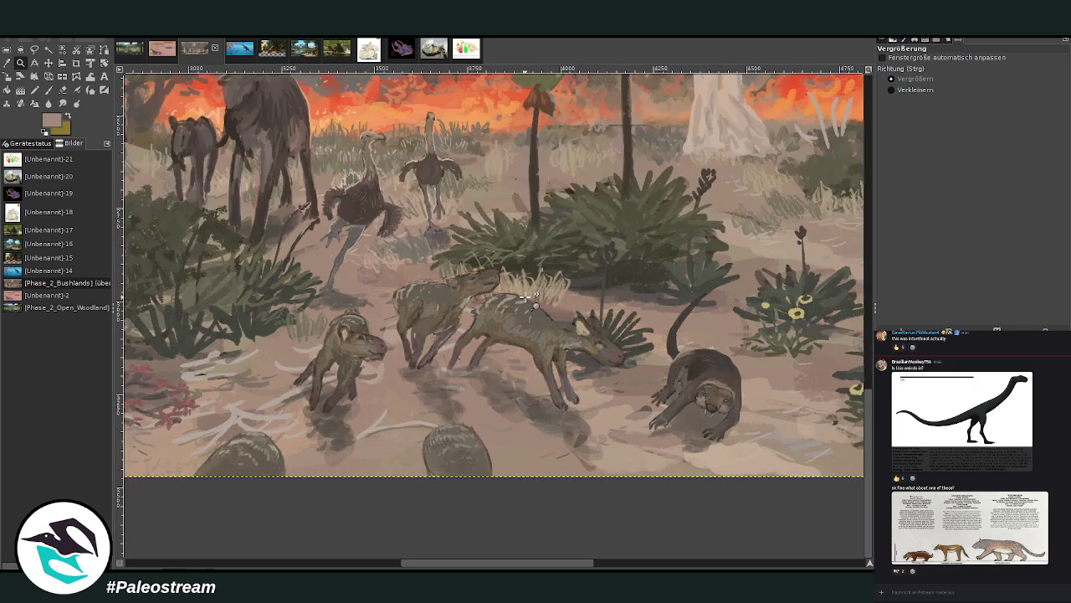
Toggle undo and redo on the crouching animal's face detail, ending on the earlier version.
{"action": "left_click", "coordinate": [49, 63]}
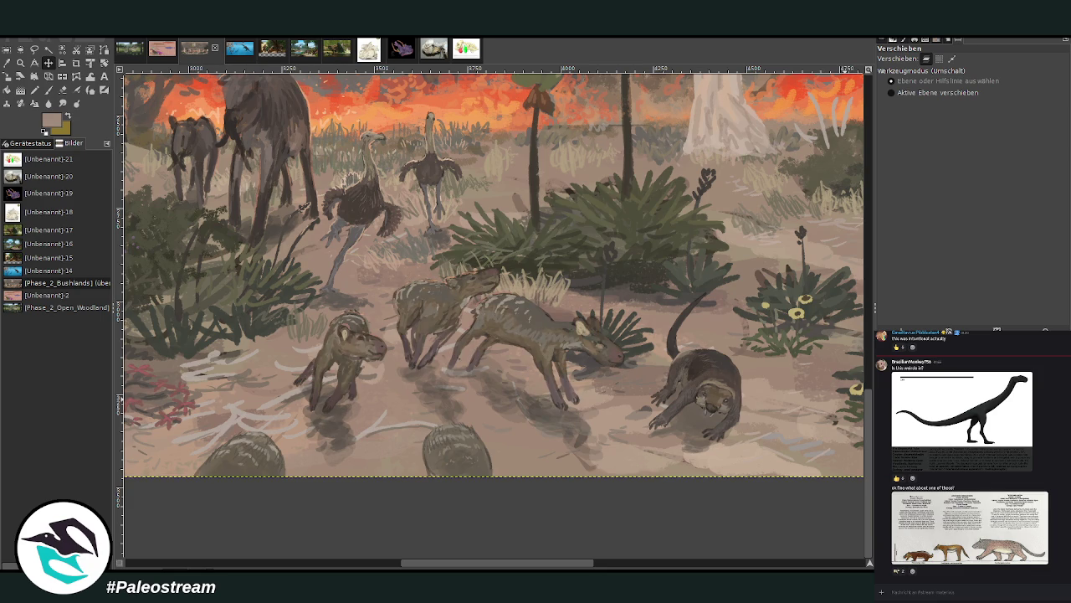
{"action": "key", "text": "ctrl+z"}
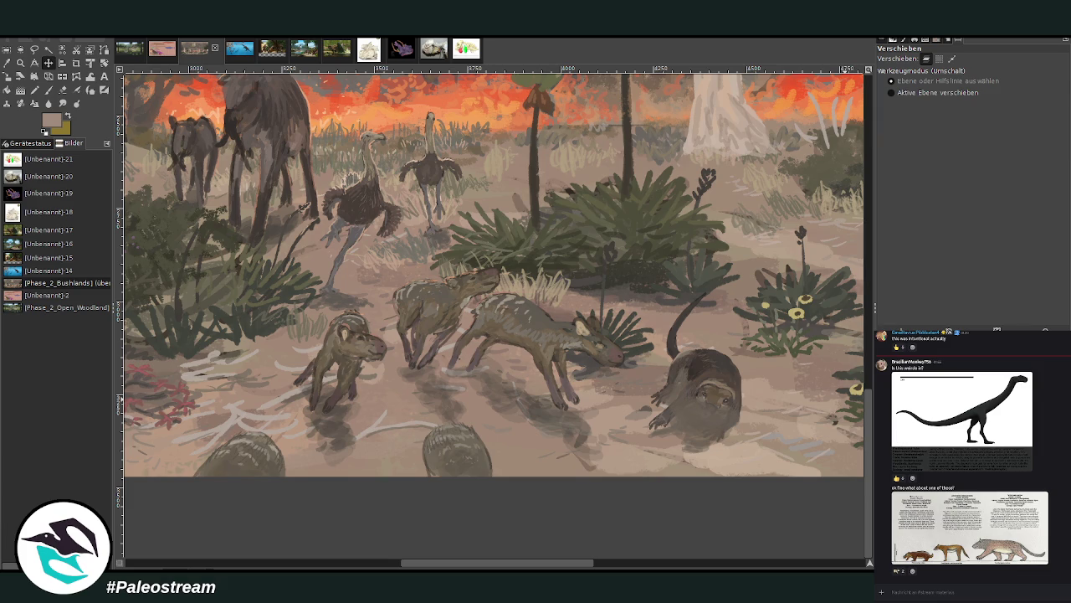
{"action": "key", "text": "ctrl+y"}
{"action": "key", "text": "ctrl+y"}
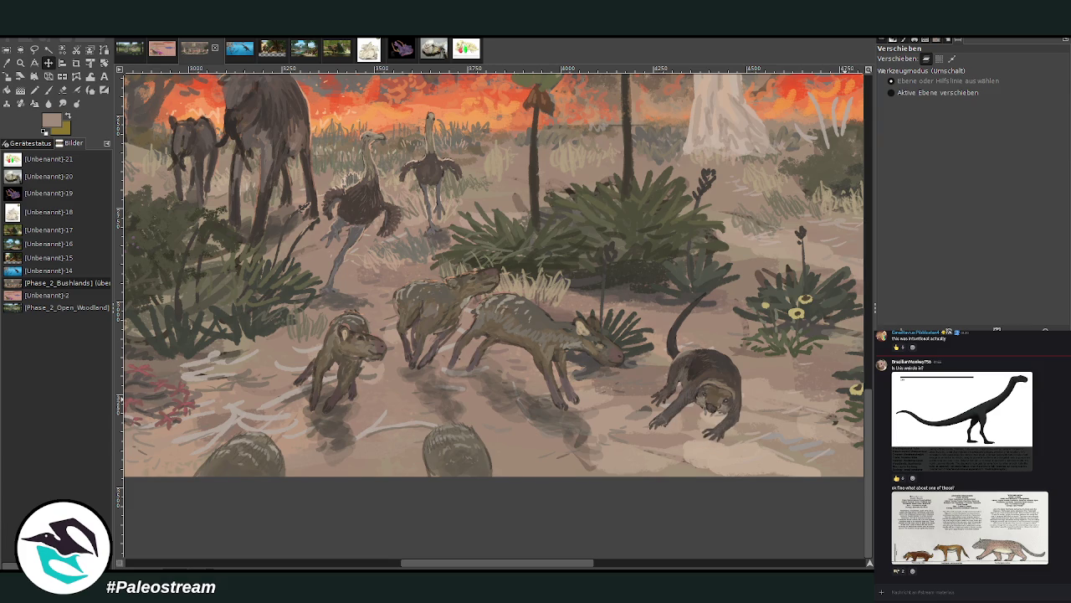
{"action": "key", "text": "ctrl+z"}
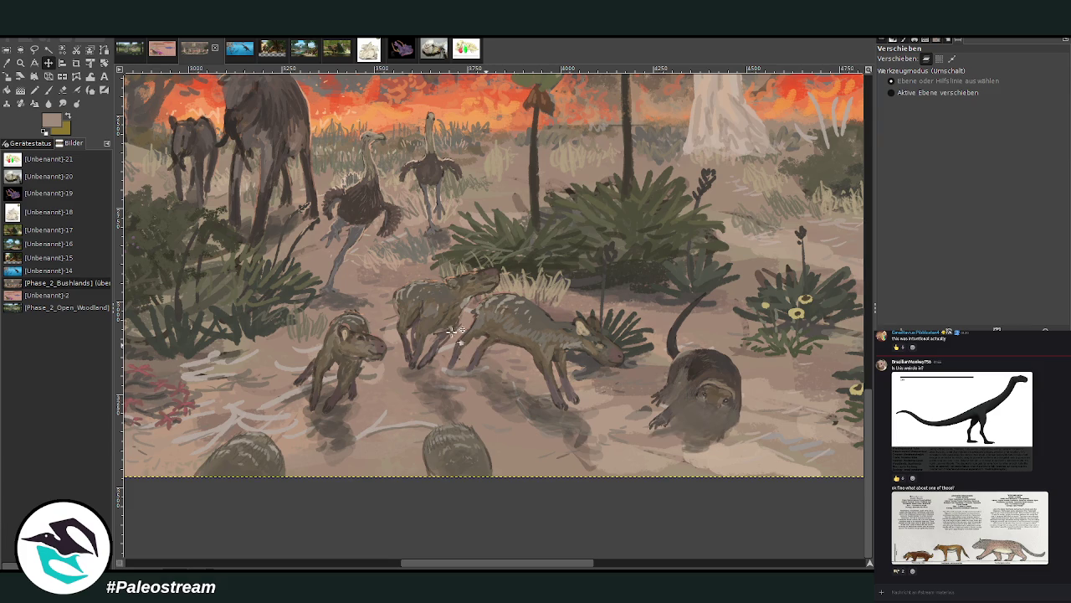
Select the crouching animal and restore its detailed face and front legs, then clear the selection.
{"action": "left_click", "coordinate": [6, 50]}
{"action": "left_click_drag", "start_coordinate": [628, 356], "coordinate": [771, 465]}
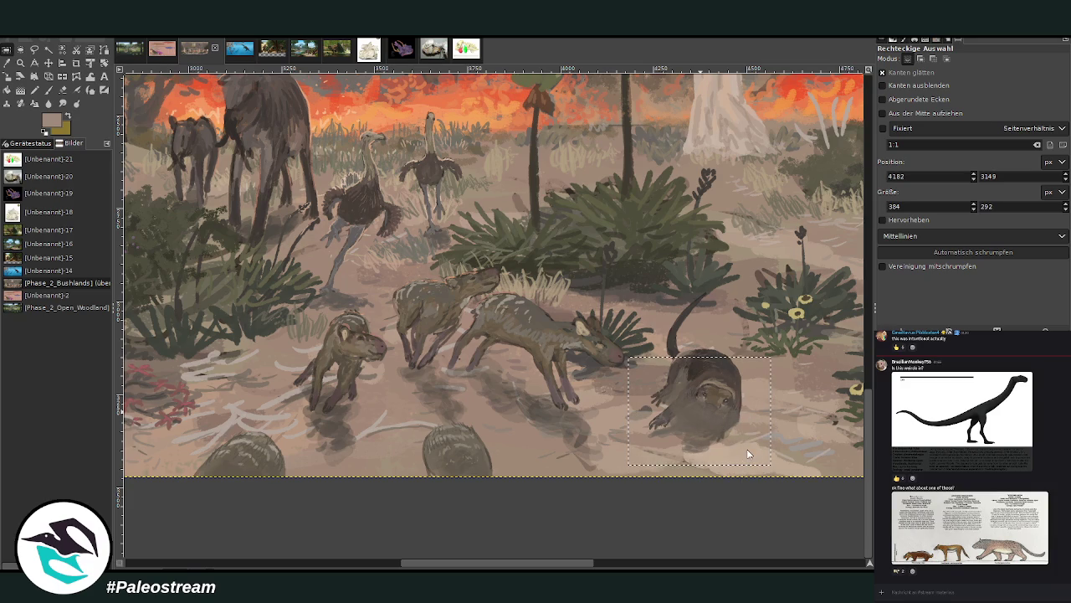
{"action": "key", "text": "ctrl+v"}
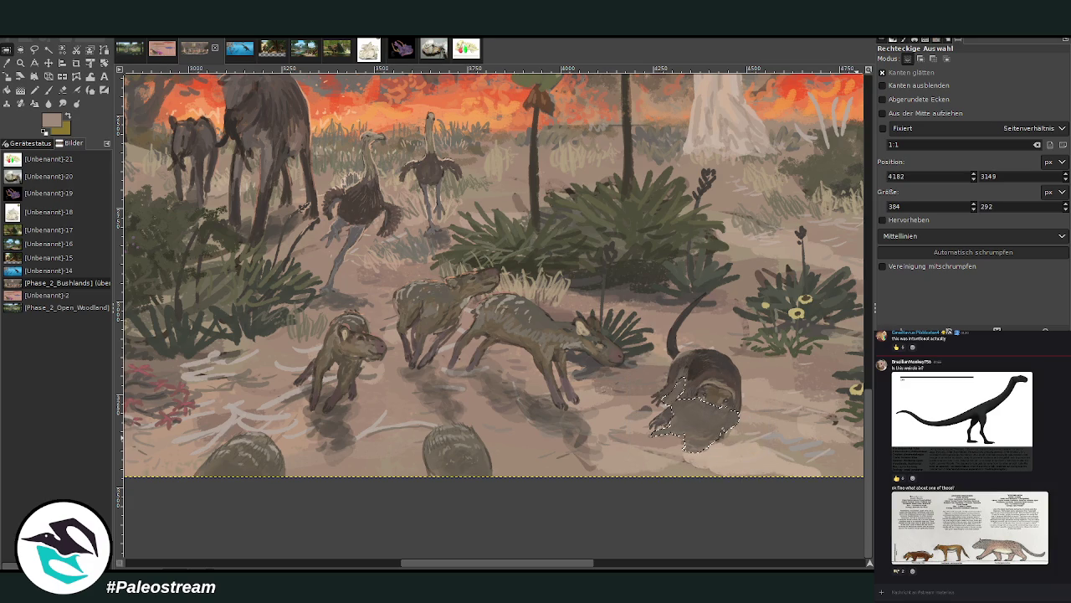
{"action": "key", "text": "ctrl+z"}
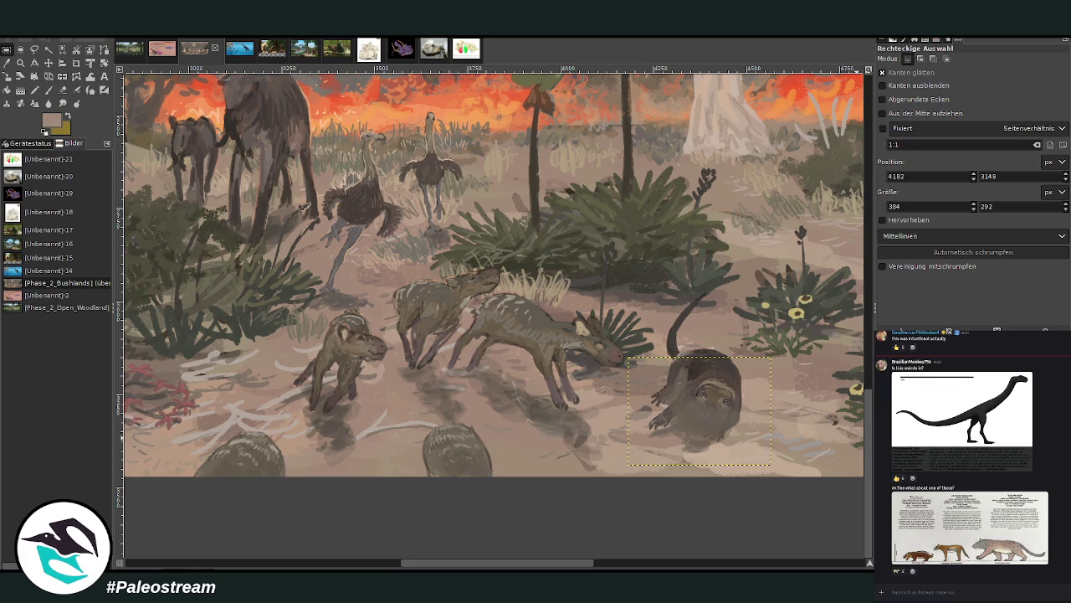
{"action": "key", "text": "ctrl+z"}
{"action": "key", "text": "ctrl+a"}
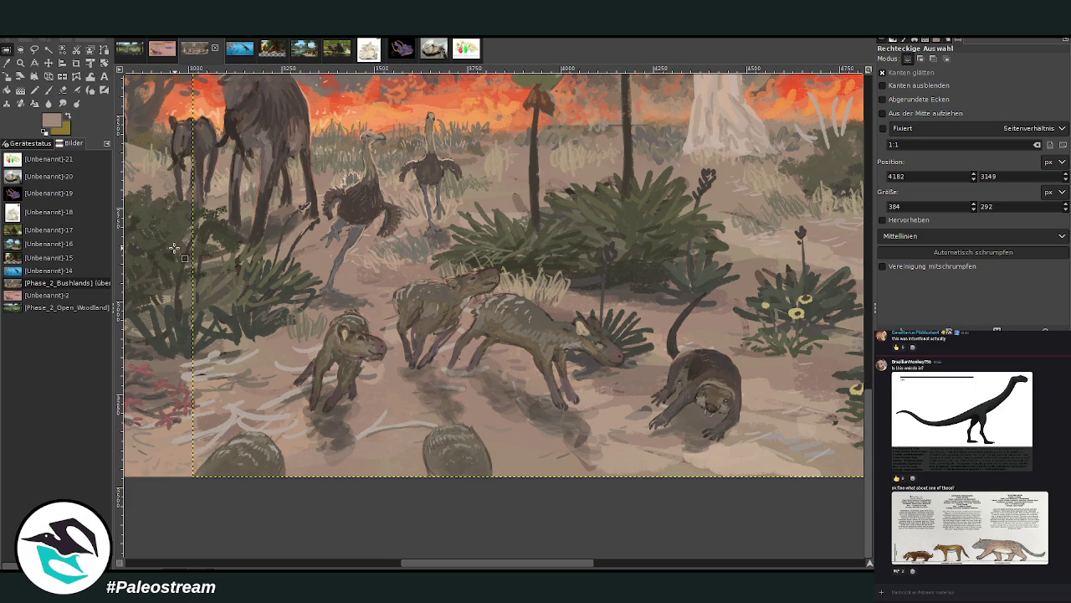
Pan around the painting to review the foreground, then undo one step.
{"action": "scroll", "coordinate": [326, 293], "scroll_direction": "up", "scroll_amount": 5}
{"action": "scroll", "coordinate": [351, 293], "scroll_direction": "down", "scroll_amount": 3}
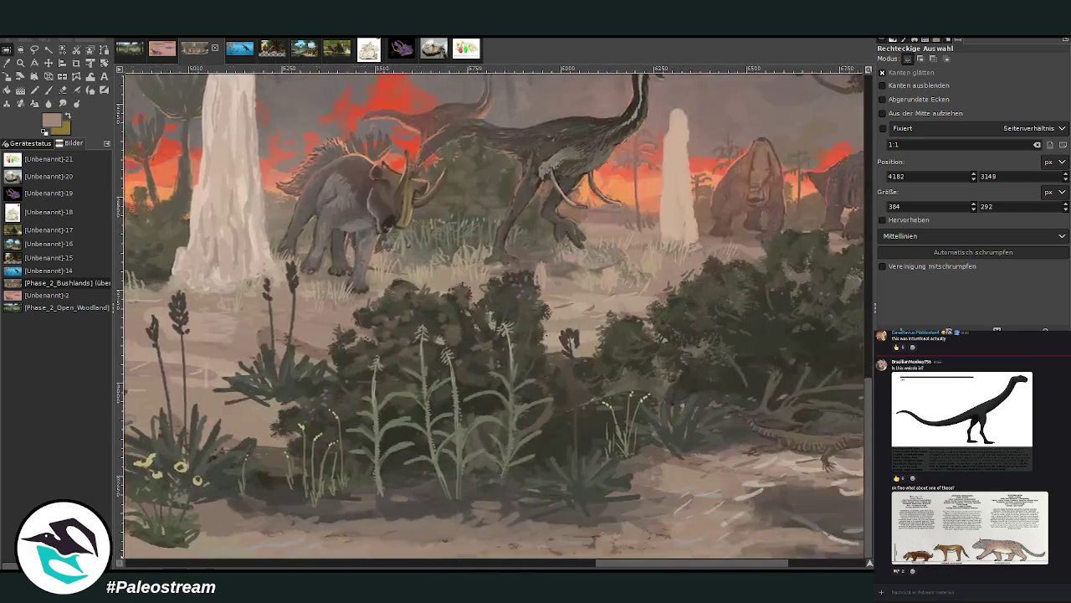
{"action": "left_click_drag", "start_coordinate": [486, 564], "coordinate": [519, 469]}
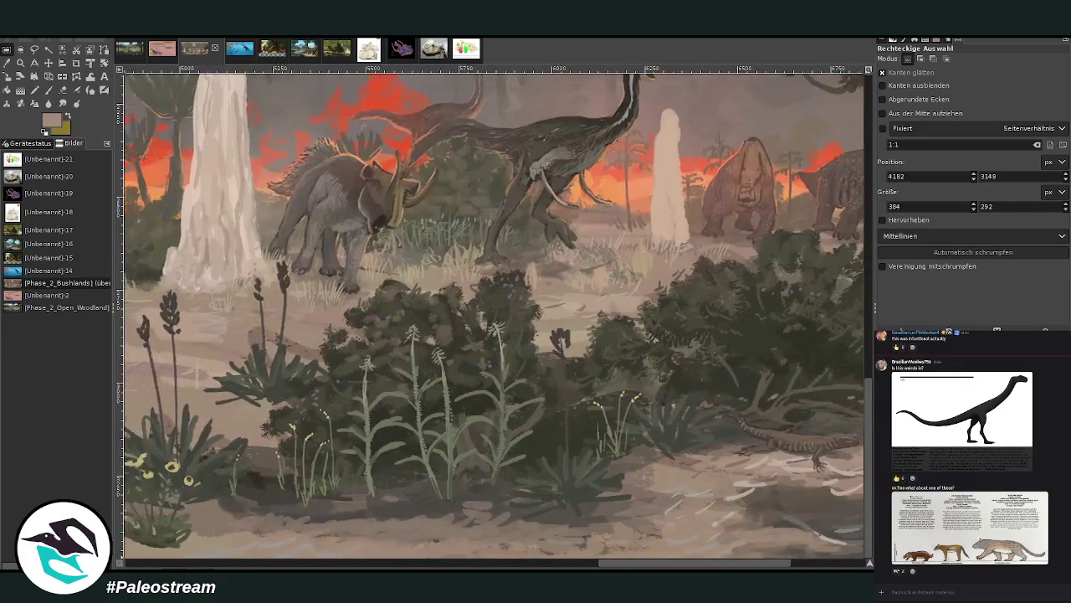
{"action": "scroll", "coordinate": [519, 469], "scroll_direction": "up", "scroll_amount": 2}
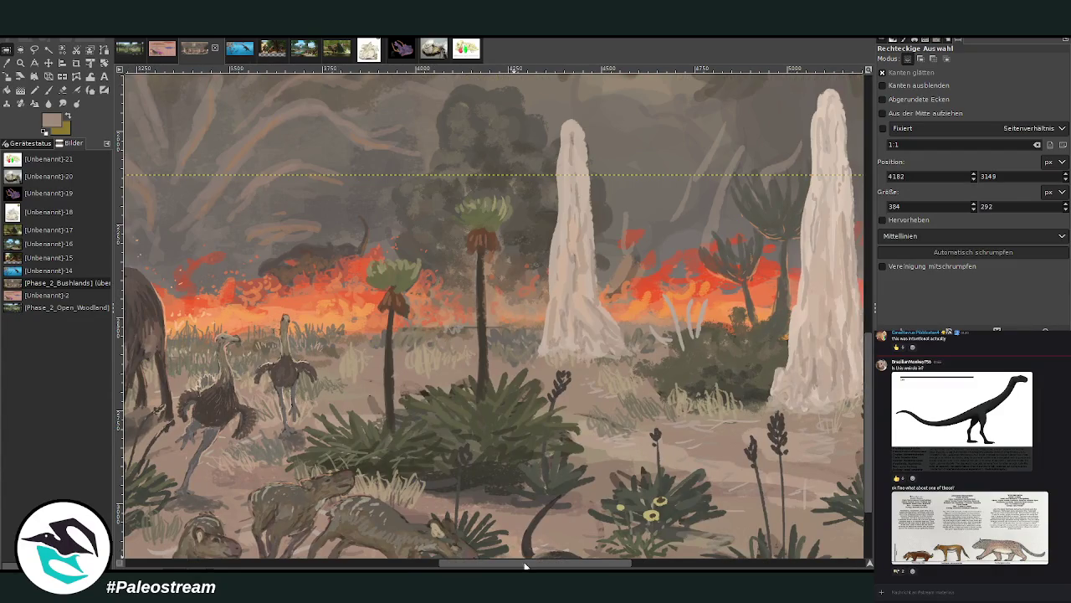
{"action": "left_click_drag", "start_coordinate": [525, 567], "coordinate": [567, 567]}
{"action": "scroll", "coordinate": [572, 493], "scroll_direction": "down", "scroll_amount": 3}
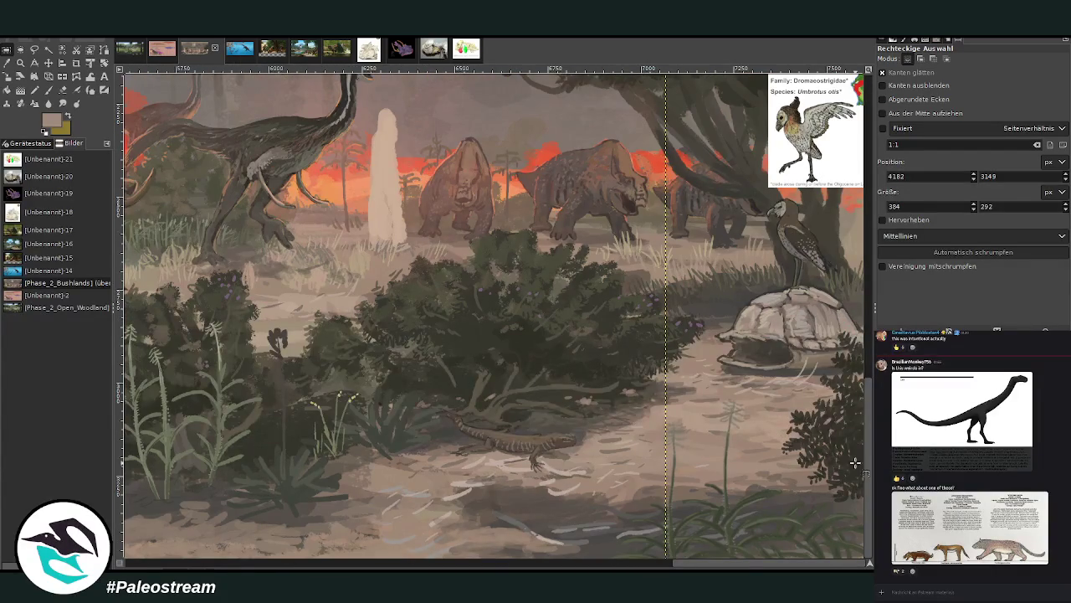
{"action": "key", "text": "ctrl+z"}
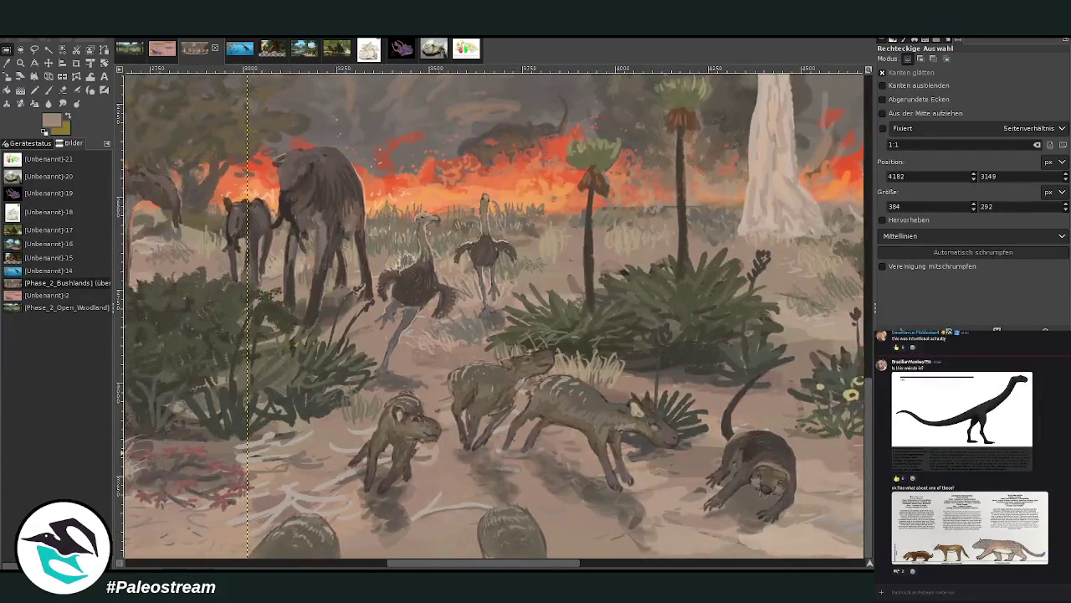
{"action": "left_click_drag", "start_coordinate": [712, 566], "coordinate": [456, 566]}
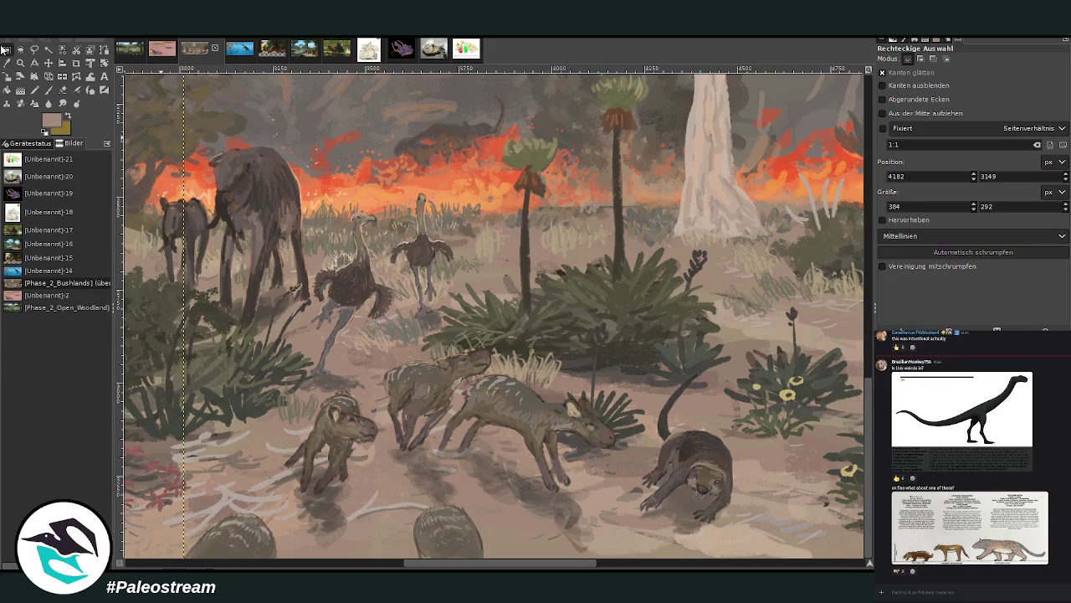
{"action": "left_click_drag", "start_coordinate": [183, 322], "coordinate": [741, 596]}
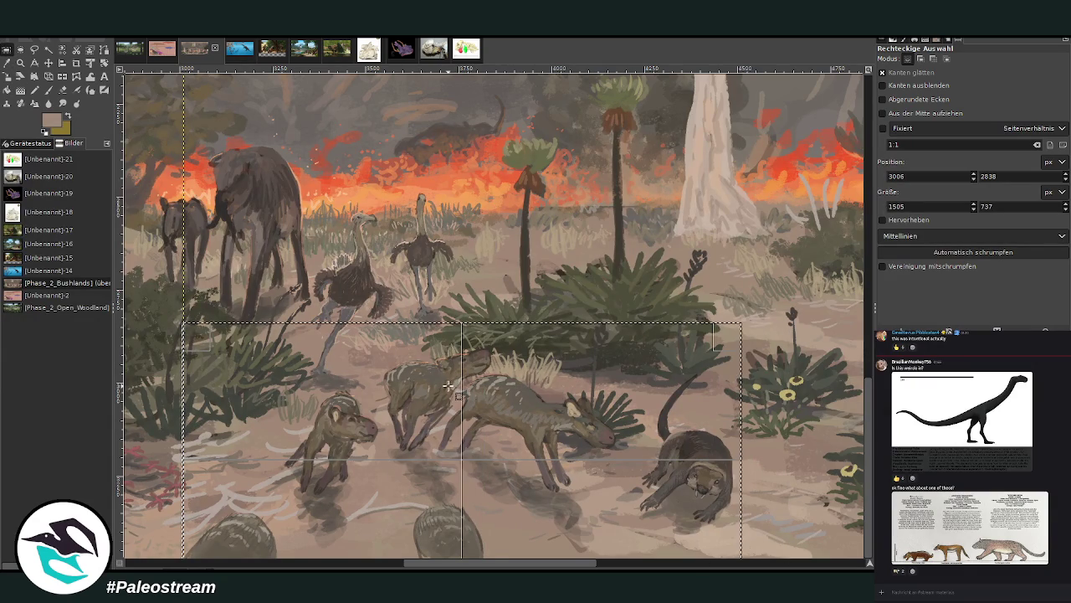
{"action": "left_click_drag", "start_coordinate": [206, 345], "coordinate": [187, 343]}
{"action": "key", "text": "Return"}
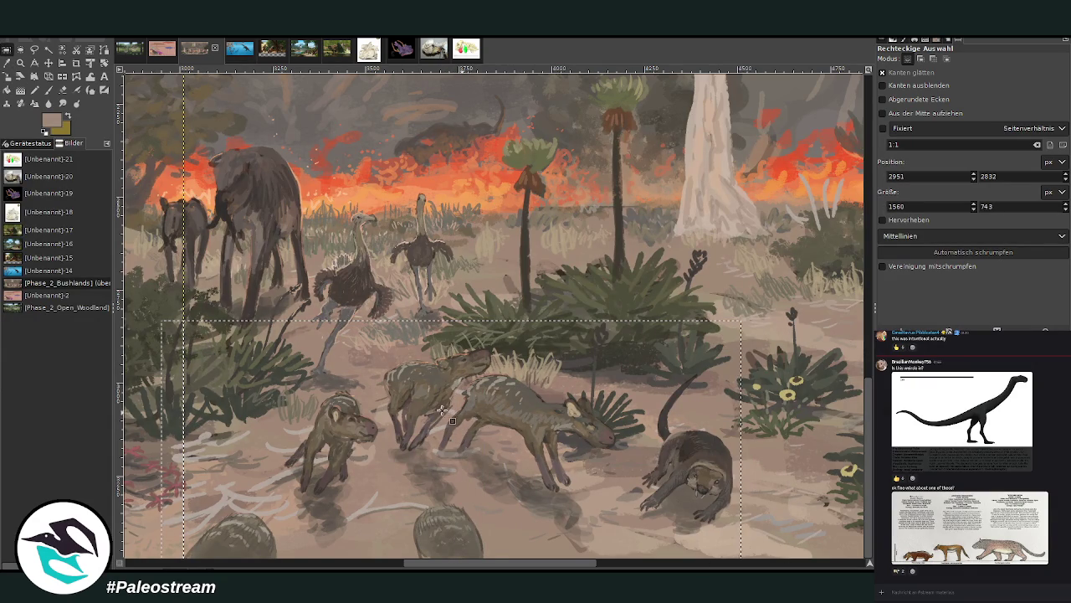
{"action": "key", "text": "Delete"}
{"action": "key", "text": "ctrl+z"}
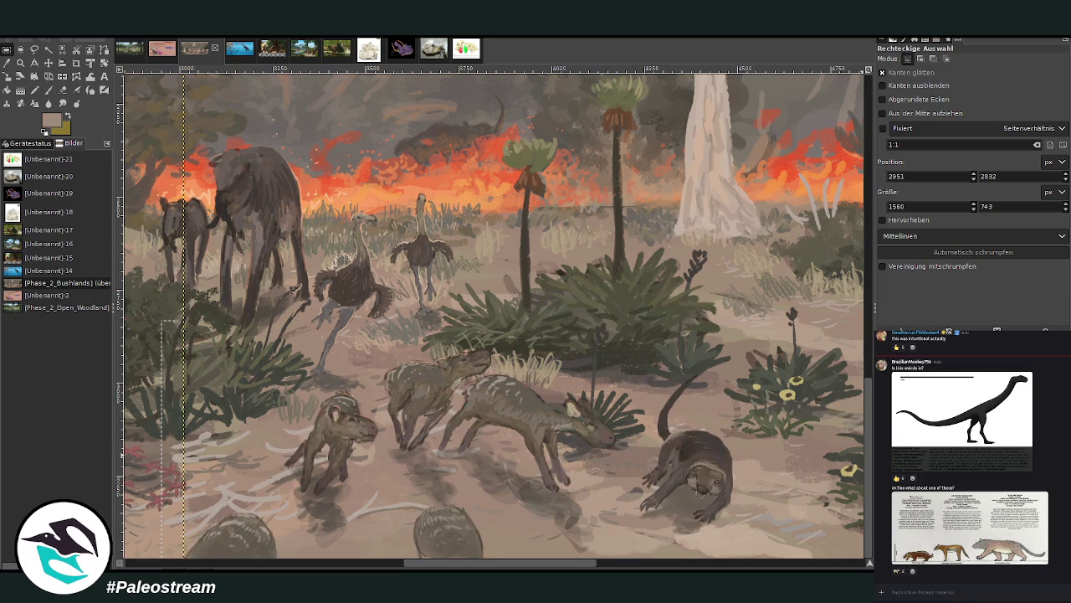
{"action": "key", "text": "ctrl+y"}
{"action": "key", "text": "ctrl+z"}
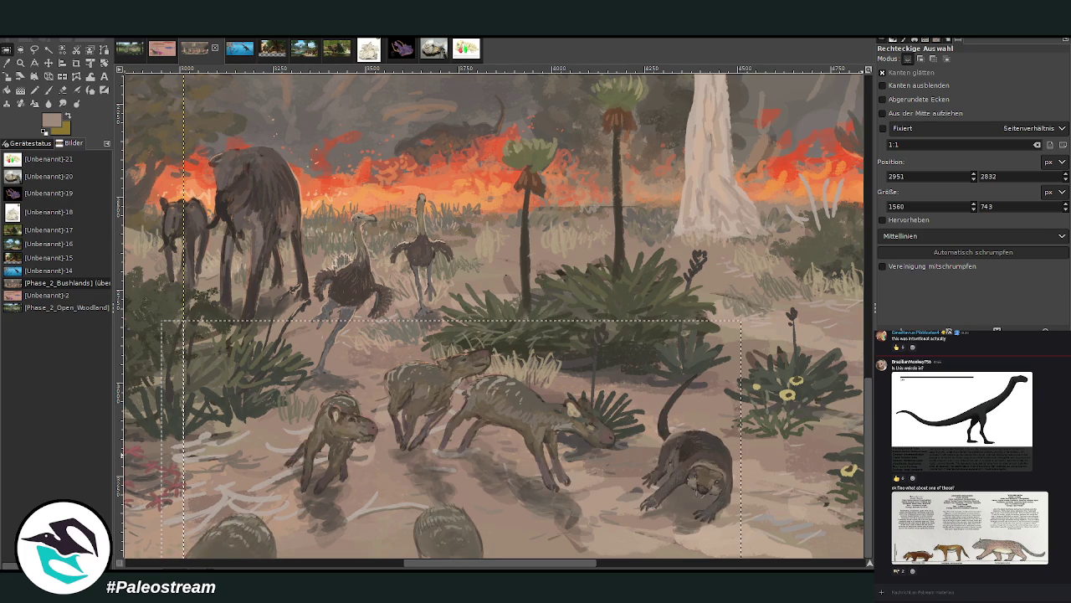
{"action": "left_click_drag", "start_coordinate": [174, 360], "coordinate": [731, 556]}
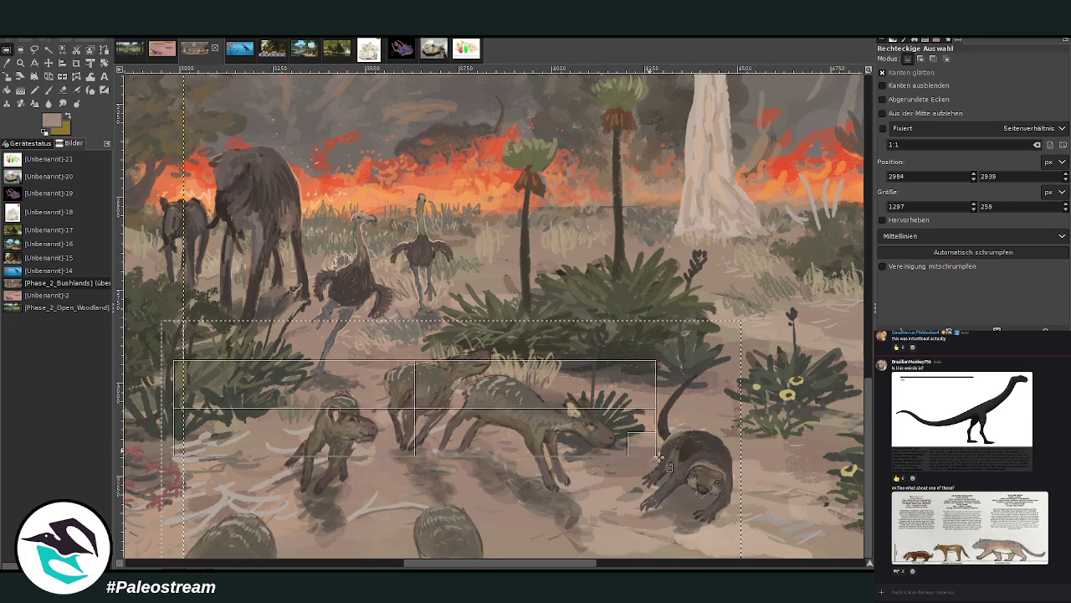
{"action": "left_click_drag", "start_coordinate": [483, 388], "coordinate": [483, 369]}
{"action": "key", "text": "Return"}
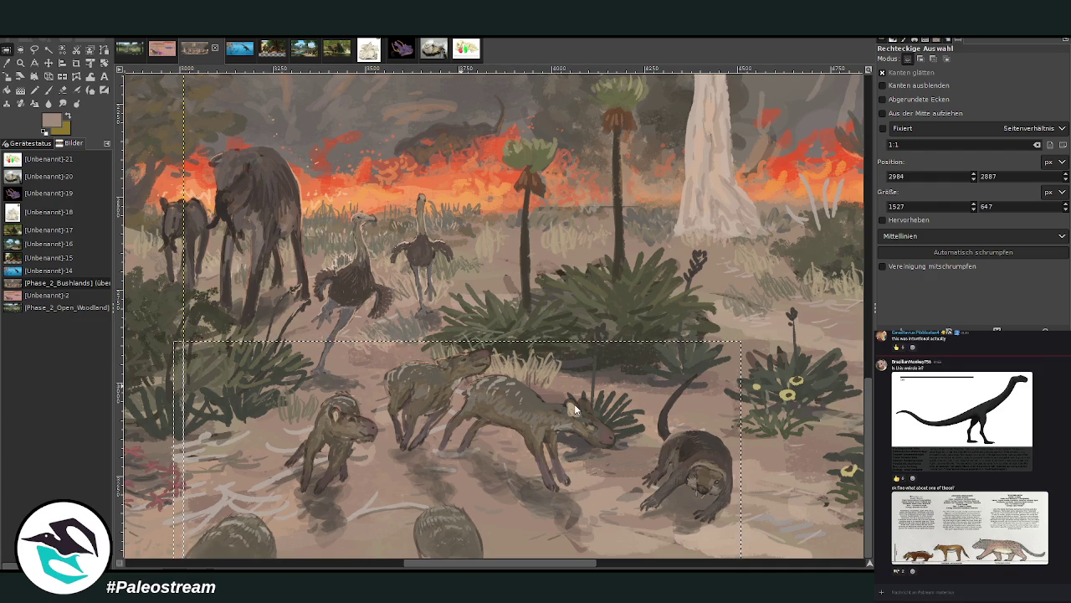
{"action": "key", "text": "ctrl+z"}
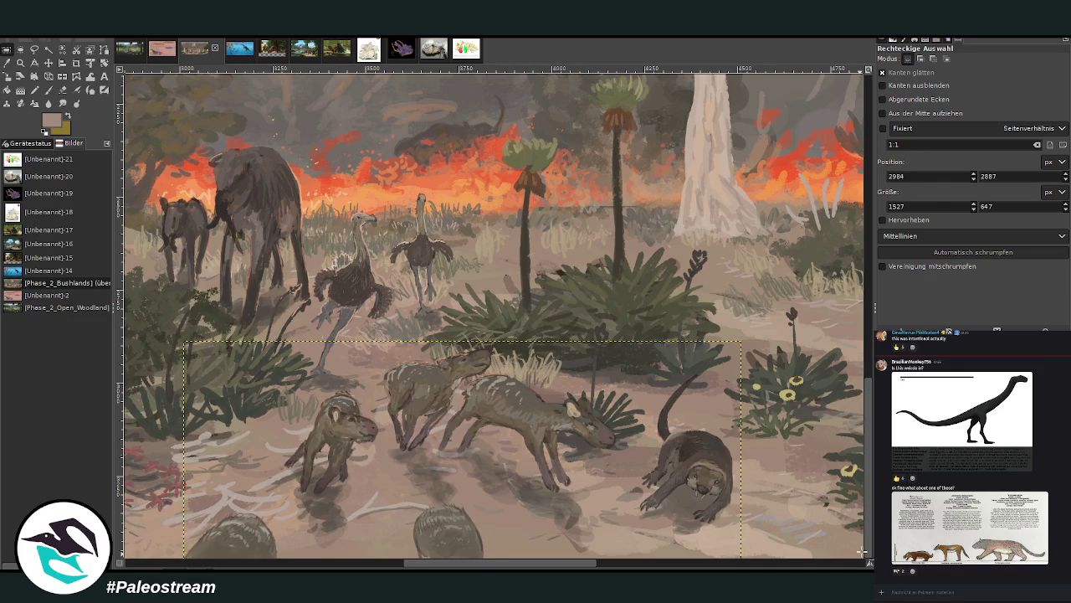
{"action": "left_click", "coordinate": [61, 63]}
{"action": "left_click_drag", "start_coordinate": [425, 404], "coordinate": [361, 399]}
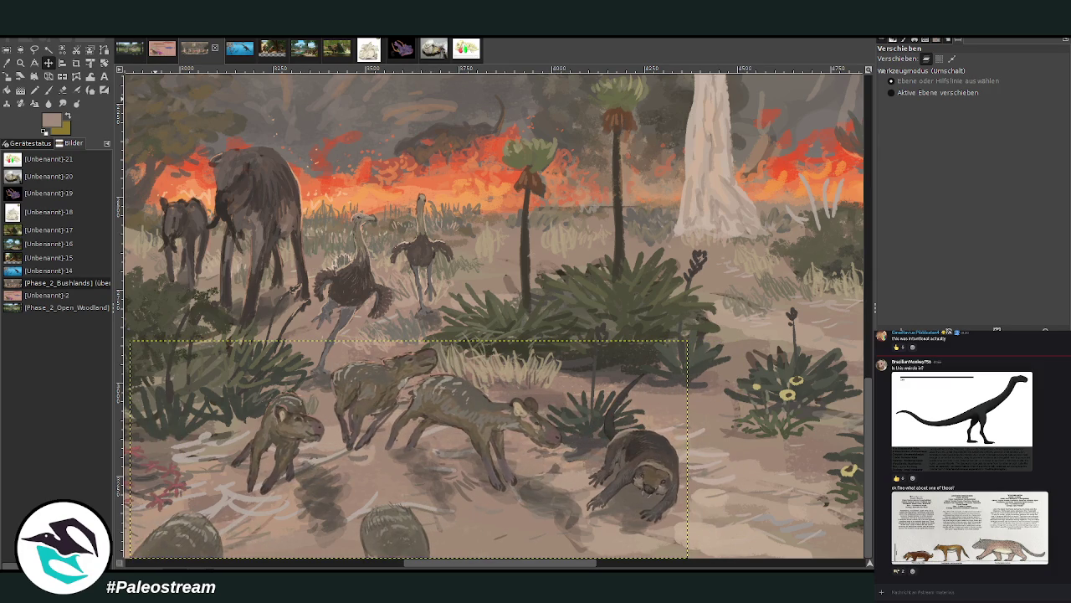
{"action": "key", "text": "ctrl+z"}
{"action": "key", "text": "ctrl+z"}
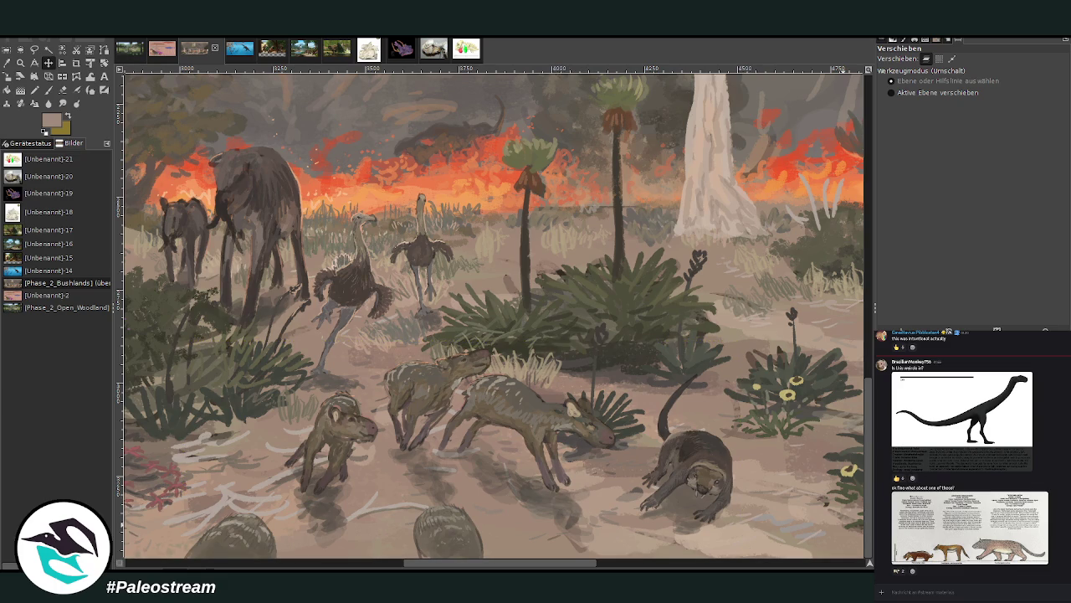
{"action": "left_click", "coordinate": [7, 50]}
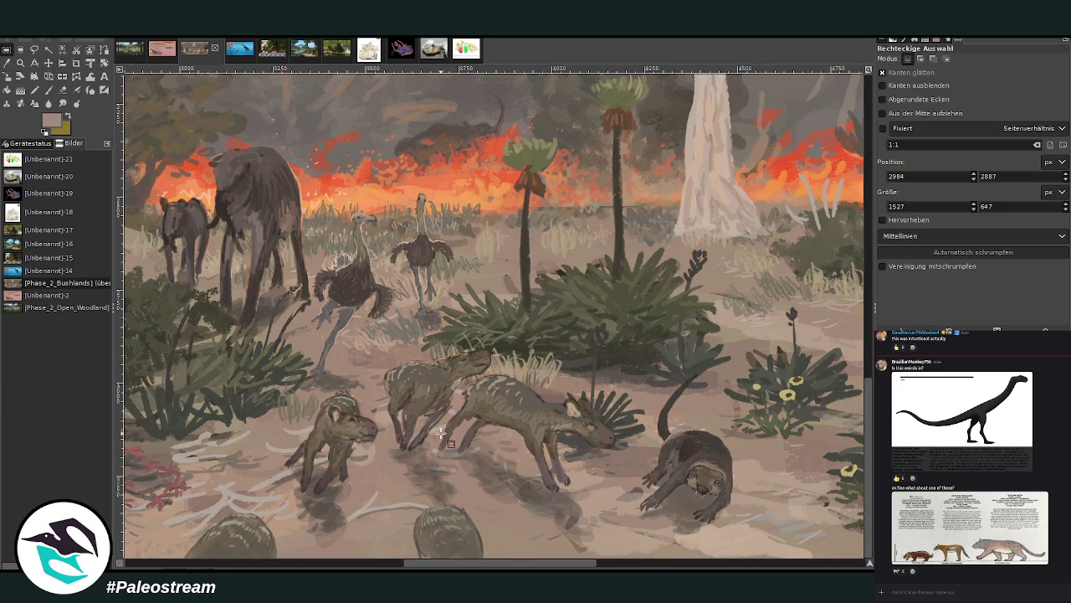
Select the whole foreground animal group with its shadows, then copy and paste it as a floating piece.
{"action": "left_click_drag", "start_coordinate": [477, 442], "coordinate": [603, 539]}
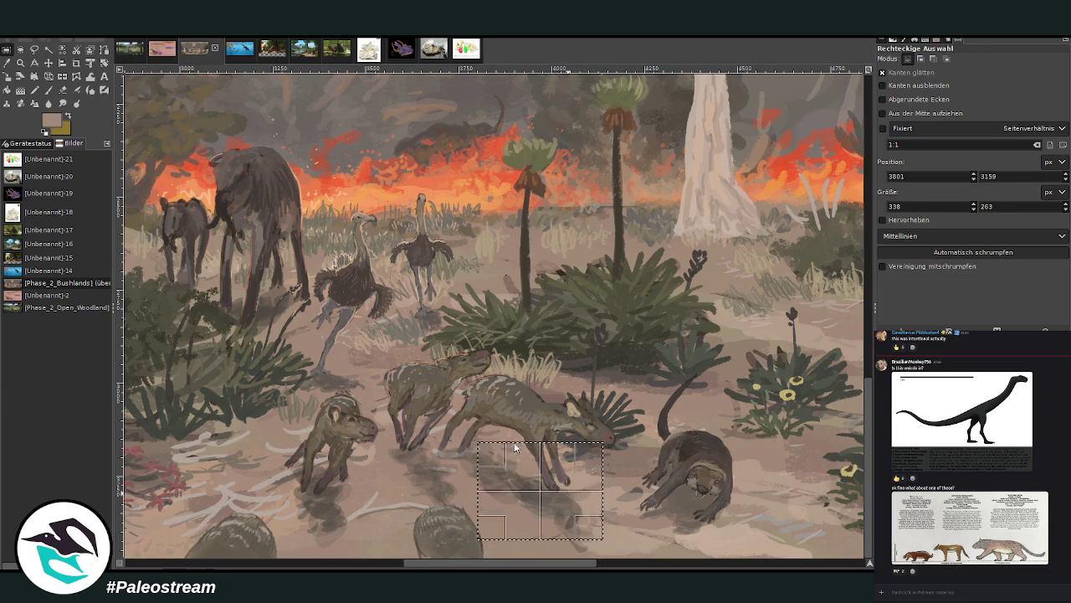
{"action": "key", "text": "ctrl+z"}
{"action": "left_click", "coordinate": [671, 457]}
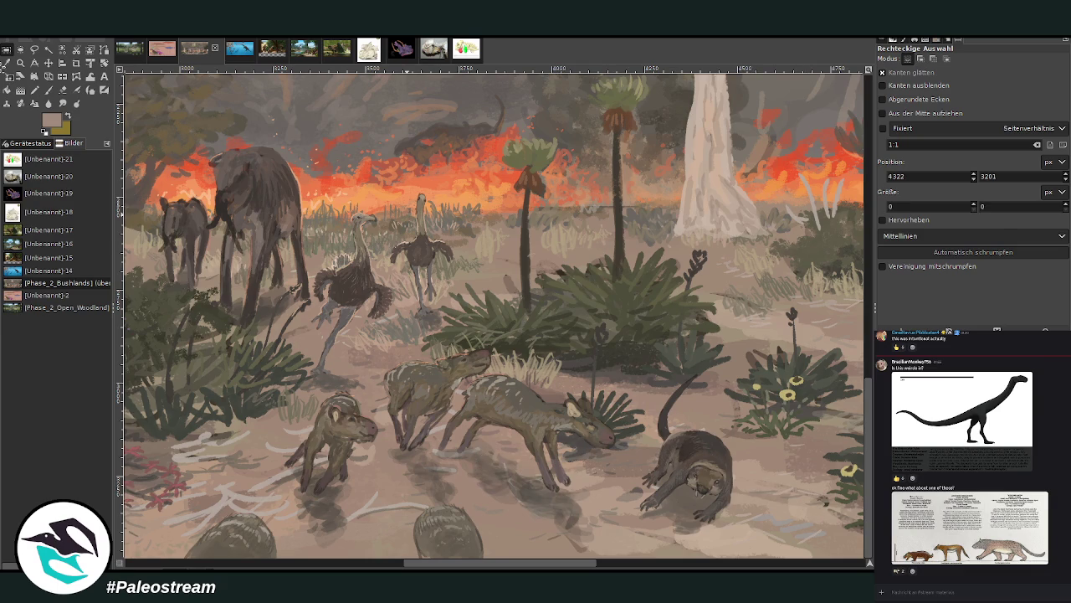
{"action": "left_click_drag", "start_coordinate": [420, 420], "coordinate": [620, 540]}
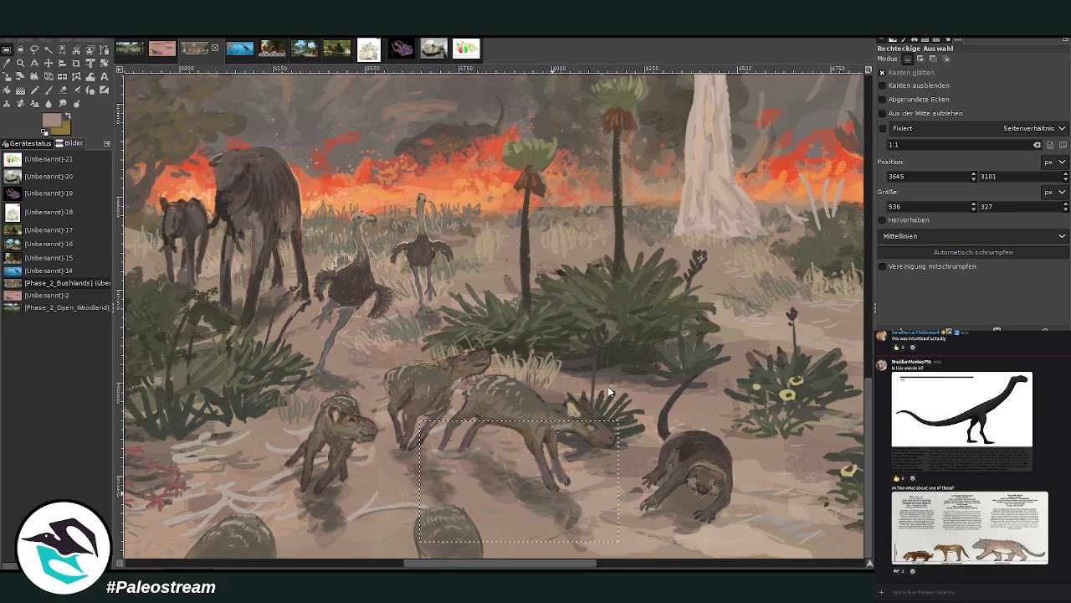
{"action": "left_click_drag", "start_coordinate": [423, 452], "coordinate": [502, 482]}
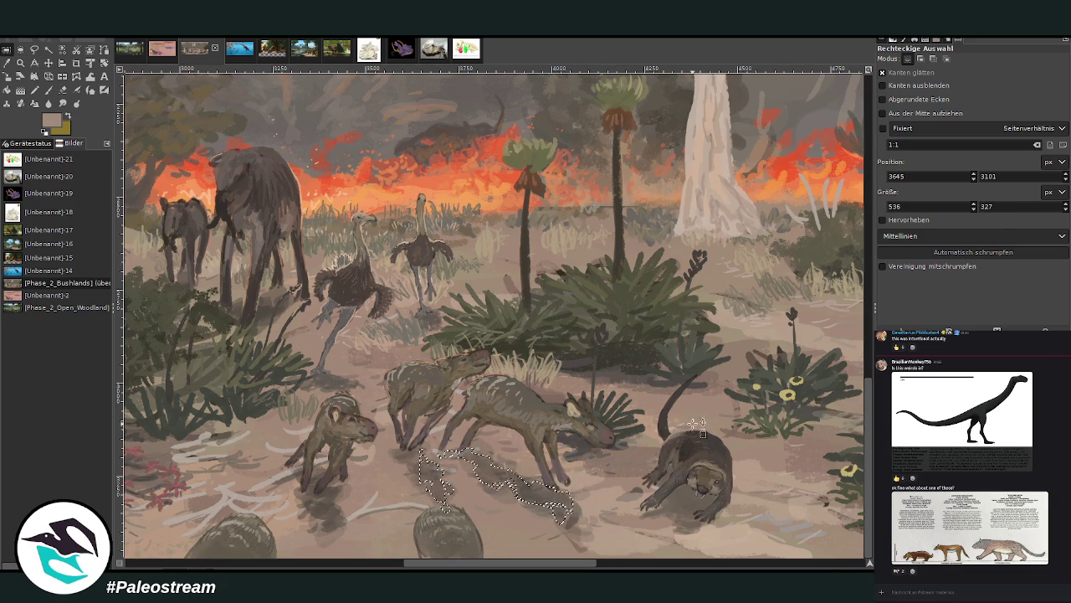
{"action": "left_click", "coordinate": [711, 467]}
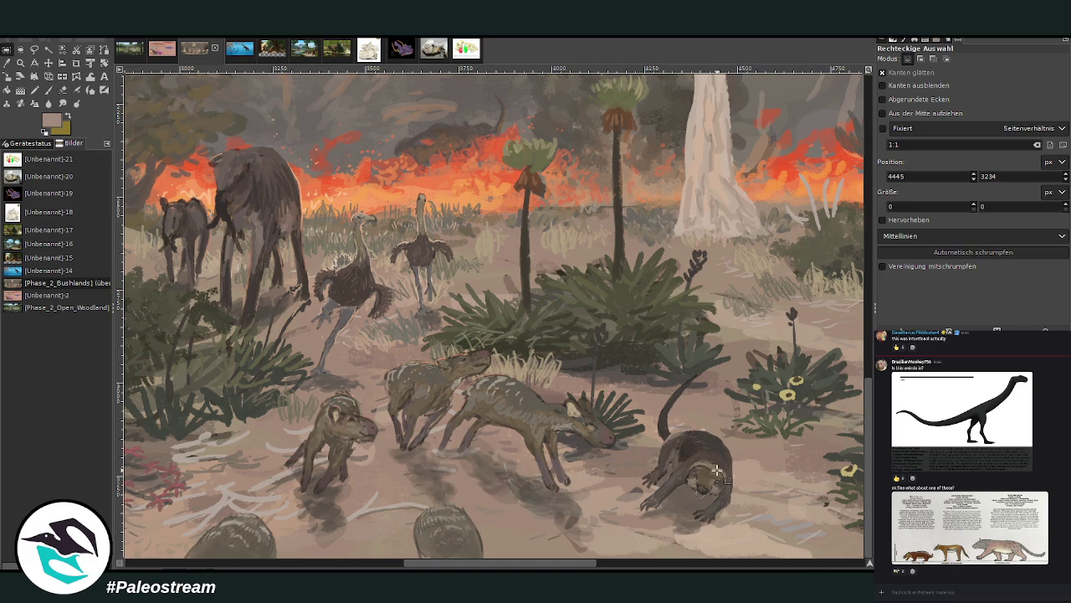
{"action": "left_click_drag", "start_coordinate": [184, 403], "coordinate": [654, 559]}
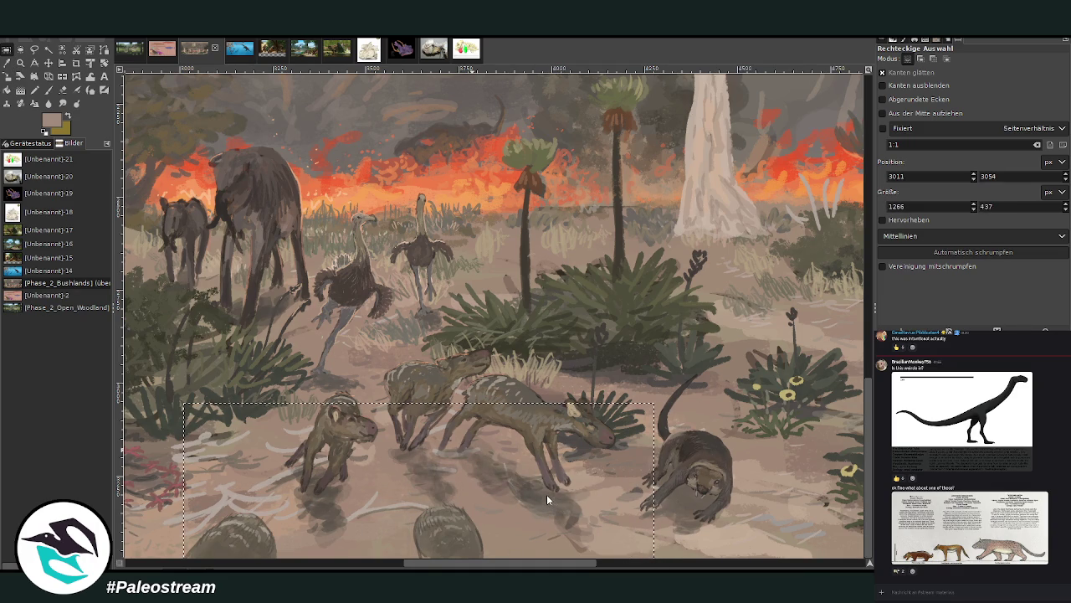
{"action": "key", "text": "ctrl+c"}
{"action": "key", "text": "ctrl+v"}
Move the pasted animal group left and slightly up, then nudge it into its final position.
{"action": "left_click_drag", "start_coordinate": [651, 421], "coordinate": [737, 357]}
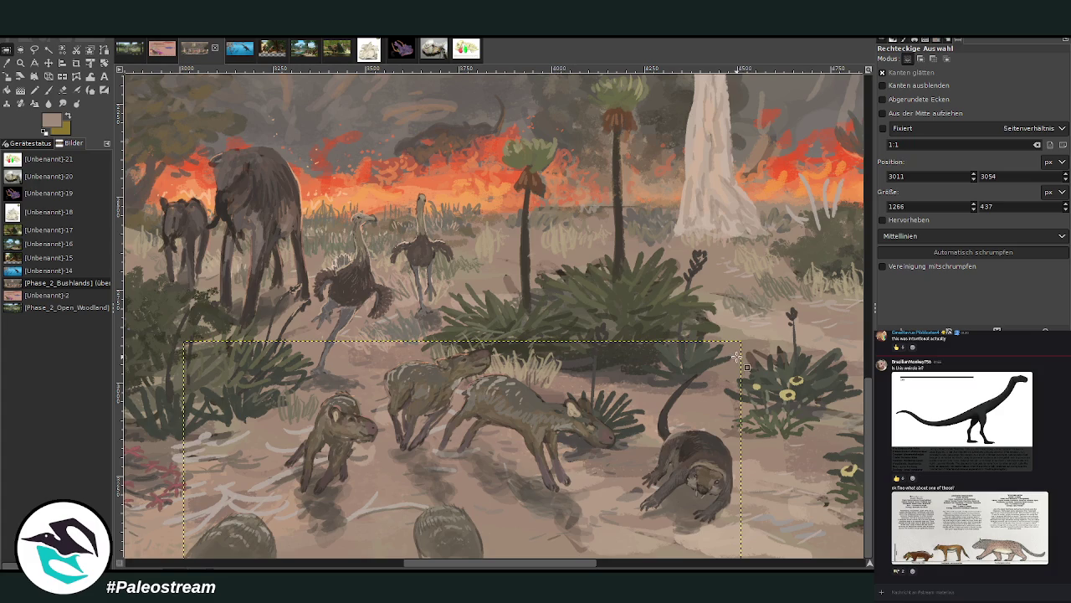
{"action": "left_click_drag", "start_coordinate": [496, 562], "coordinate": [460, 566]}
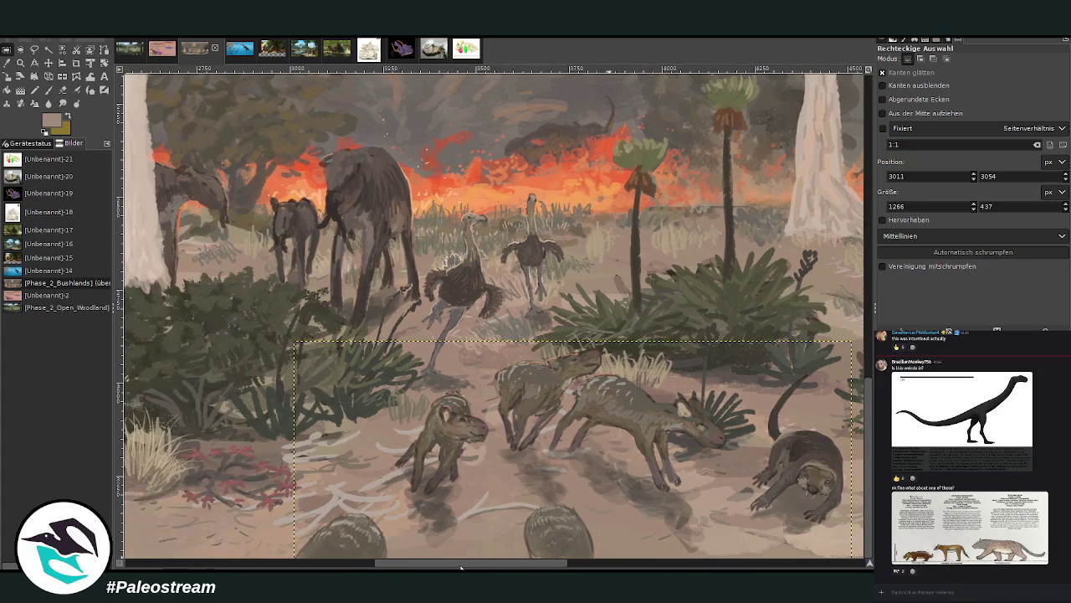
{"action": "left_click", "coordinate": [48, 63]}
{"action": "left_click_drag", "start_coordinate": [532, 421], "coordinate": [414, 405]}
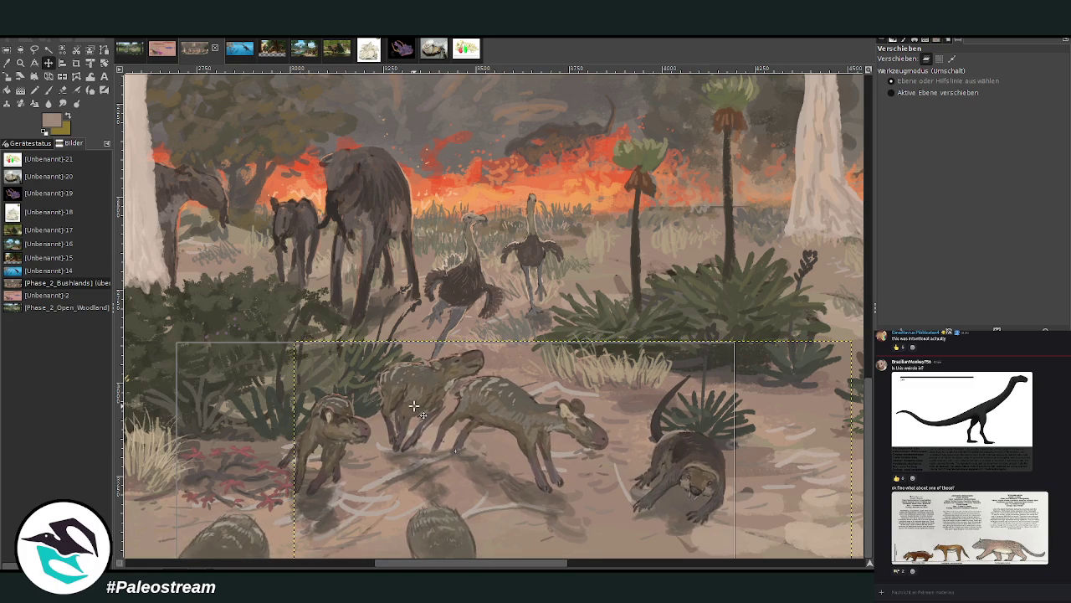
{"action": "left_click", "coordinate": [416, 406]}
{"action": "left_click_drag", "start_coordinate": [416, 406], "coordinate": [419, 406]}
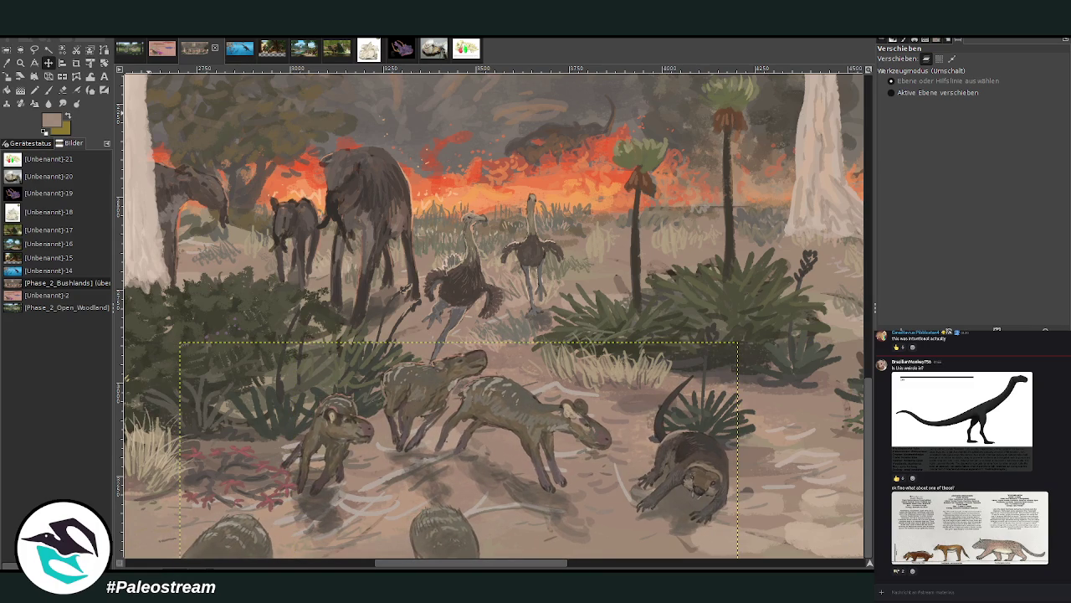
{"action": "left_click", "coordinate": [20, 63]}
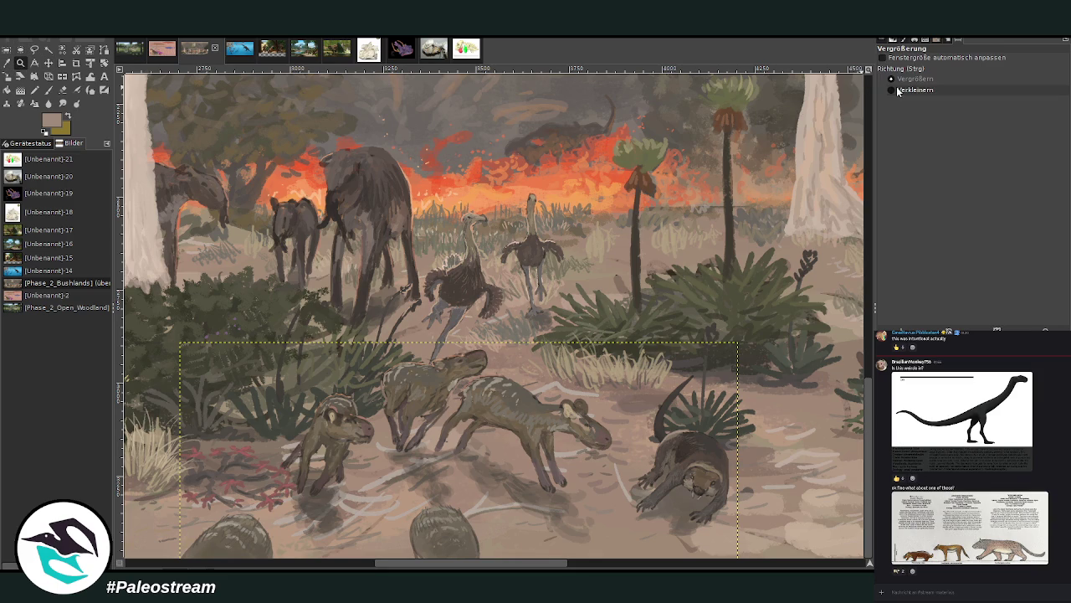
Zoom out to see the whole painting and step through its layers with Page Up/Page Down.
{"action": "left_click", "coordinate": [536, 207], "text": "ctrl"}
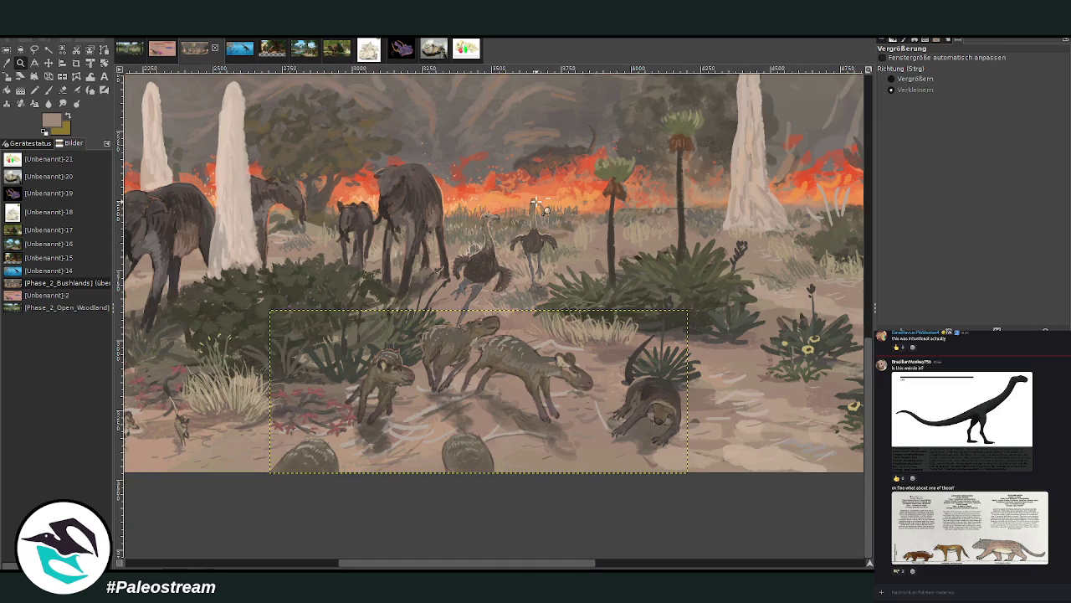
{"action": "left_click", "coordinate": [588, 383]}
{"action": "left_click", "coordinate": [588, 383]}
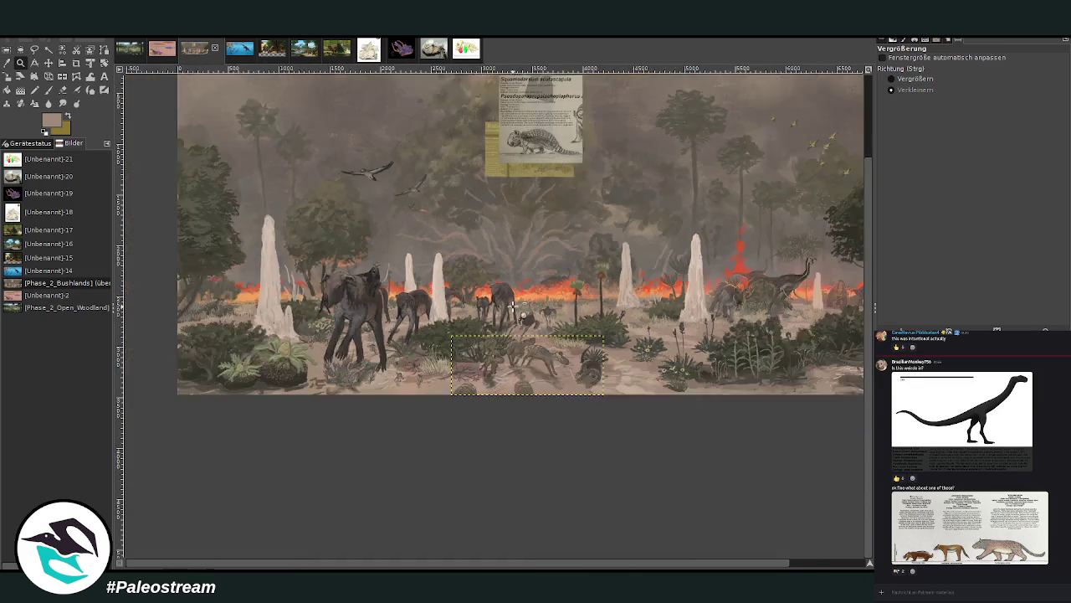
{"action": "left_click", "coordinate": [513, 307]}
{"action": "key", "text": "Page_Up"}
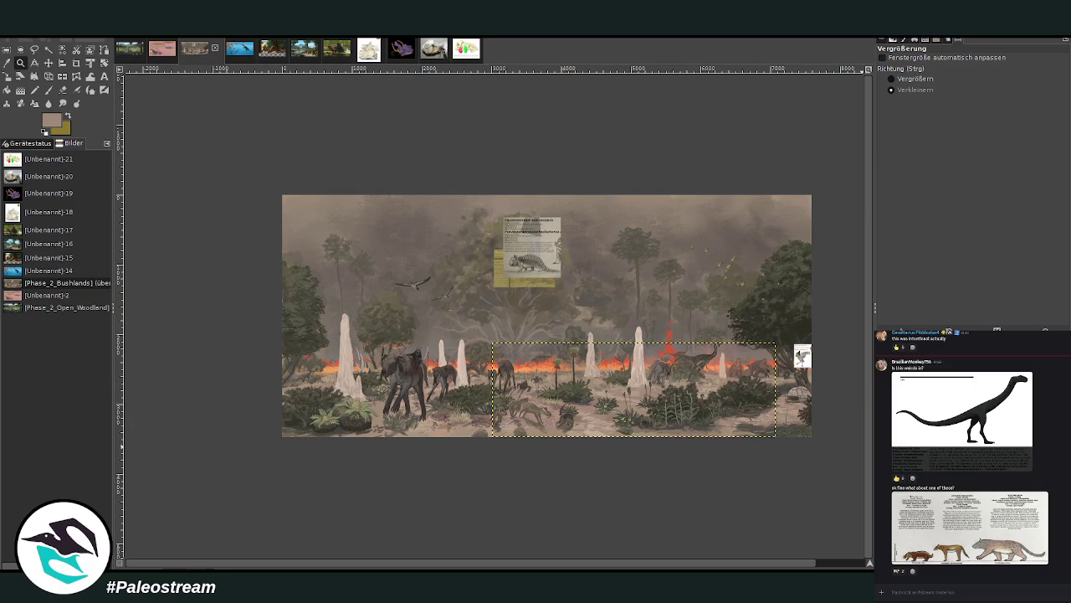
{"action": "key", "text": "Page_Up"}
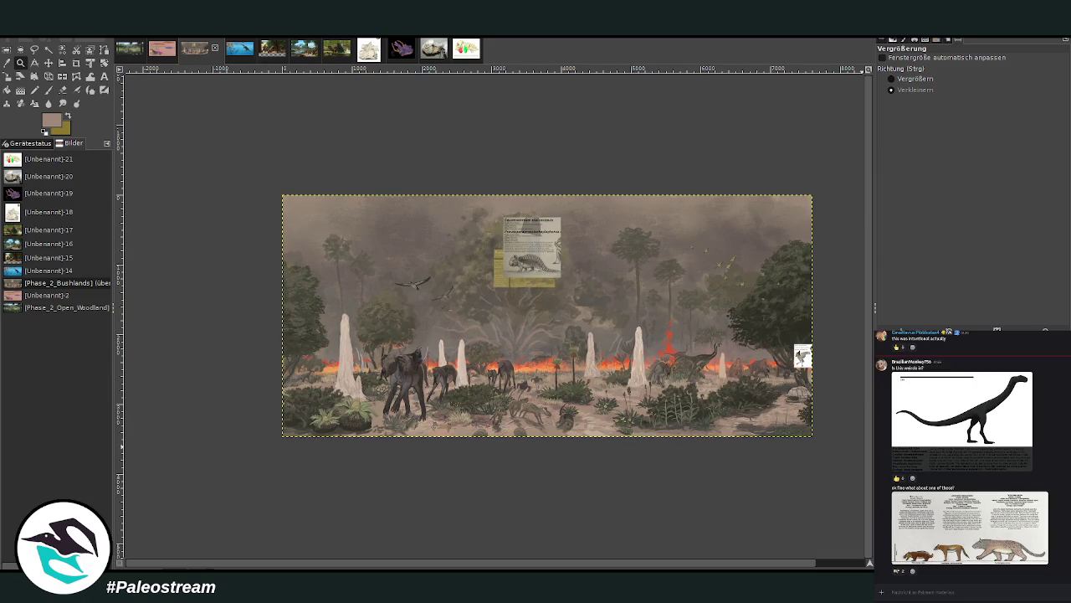
{"action": "key", "text": "Page_Down"}
Zoom in on the painting, make the small sketch card layer active and delete it.
{"action": "left_click", "coordinate": [892, 79]}
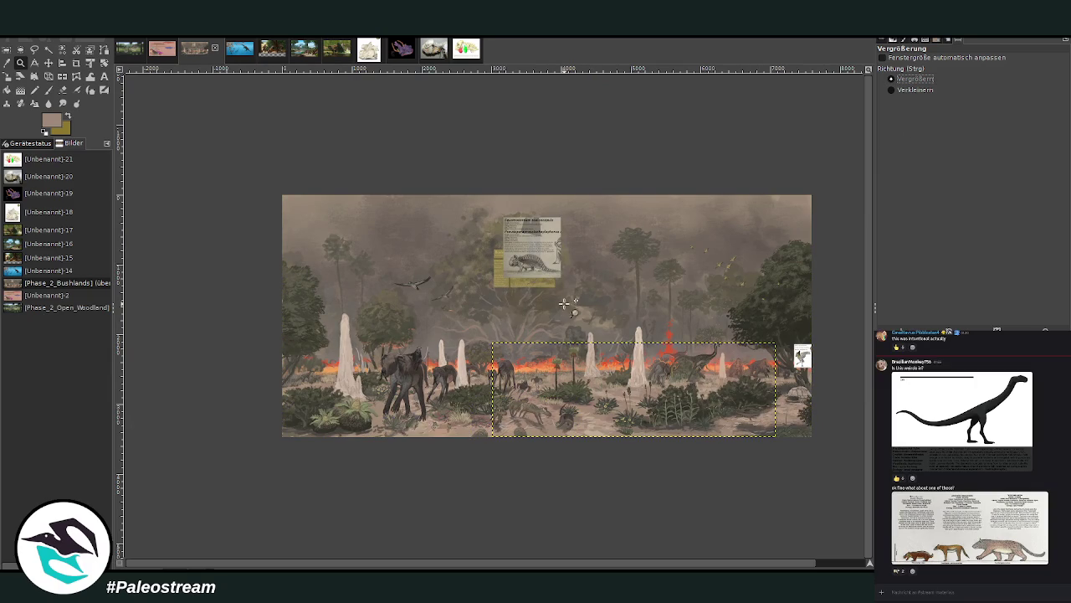
{"action": "left_click_drag", "start_coordinate": [269, 243], "coordinate": [758, 435]}
{"action": "key", "text": "Page_Down"}
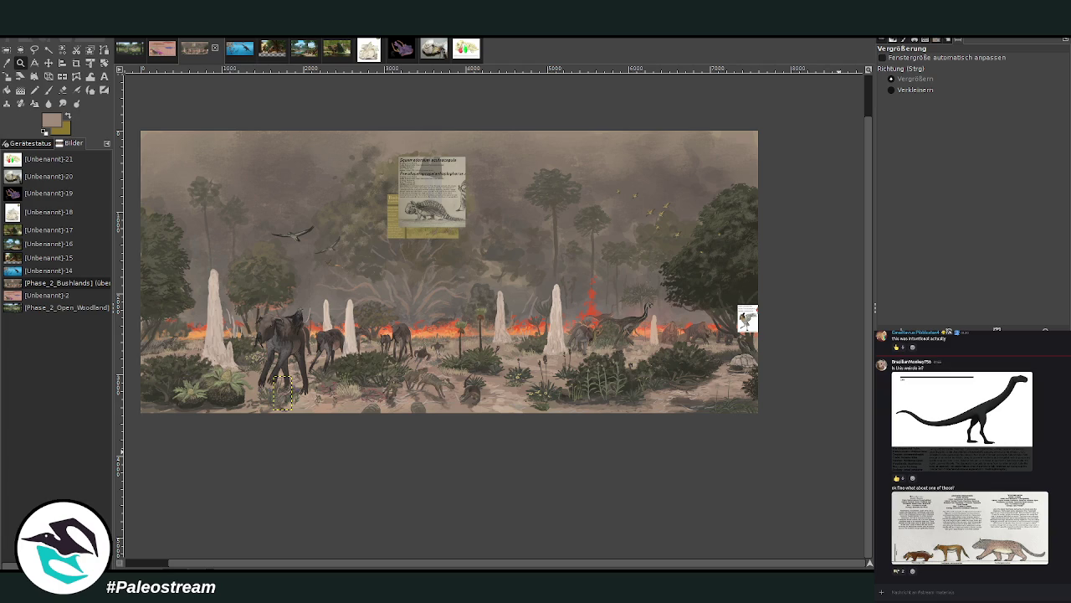
{"action": "key", "text": "Page_Up"}
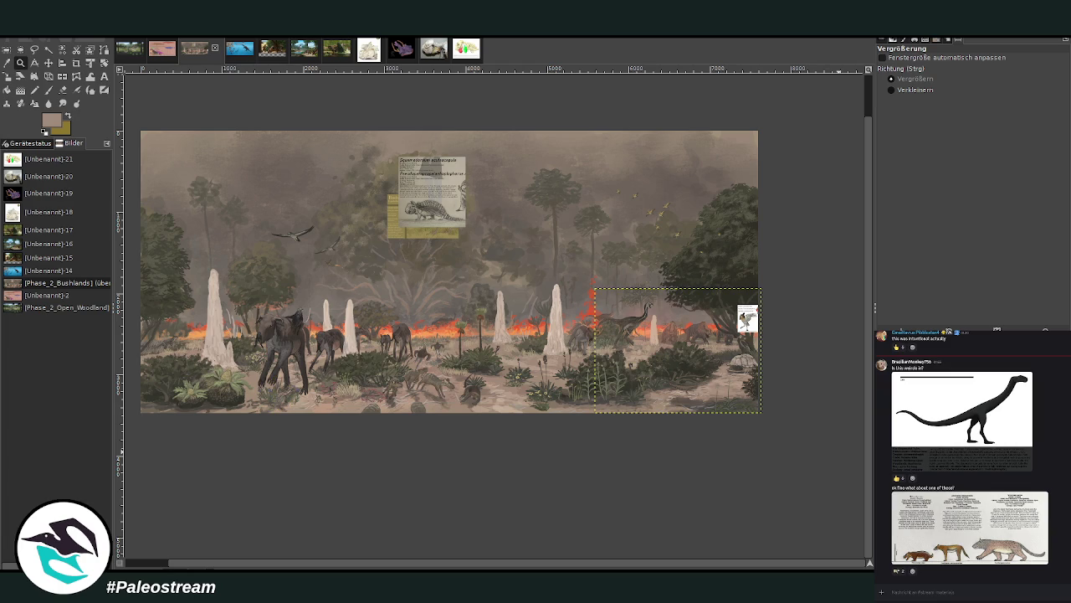
{"action": "key", "text": "Page_Up"}
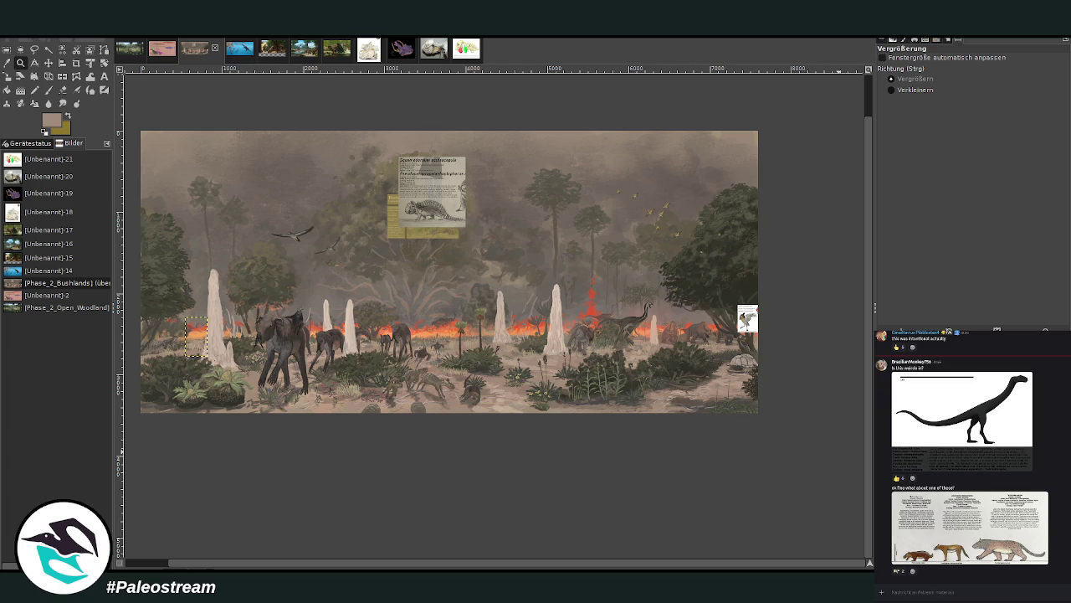
{"action": "key", "text": "Page_Up"}
{"action": "key", "text": "Page_Up"}
{"action": "key", "text": "Page_Up"}
{"action": "key", "text": "Delete"}
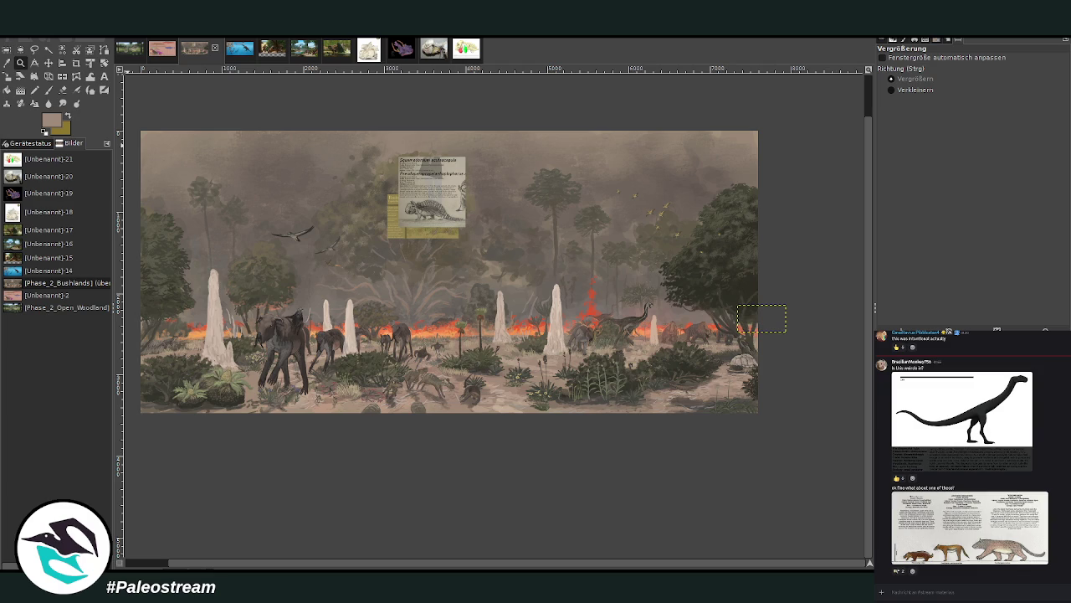
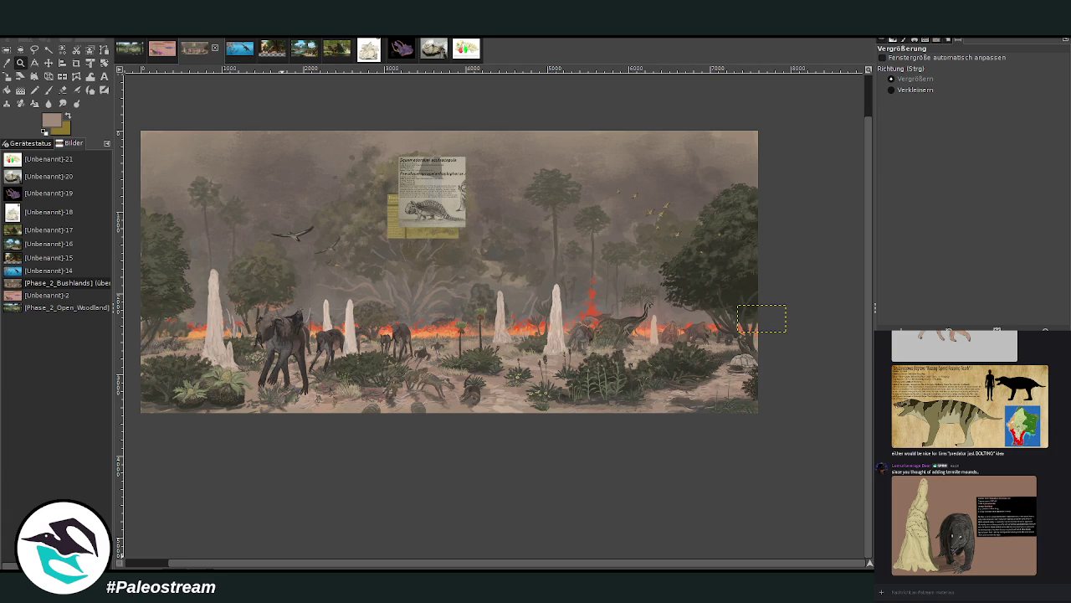
Zoom into the painting's centre, then closer on the termite mounds and dinosaurs.
{"action": "mouse_move", "coordinate": [323, 123]}
{"action": "left_mouse_down"}
{"action": "mouse_move", "coordinate": [651, 364]}
{"action": "mouse_move", "coordinate": [799, 435]}
{"action": "left_mouse_up"}
{"action": "scroll", "coordinate": [779, 416], "scroll_direction": "up", "scroll_amount": 1}
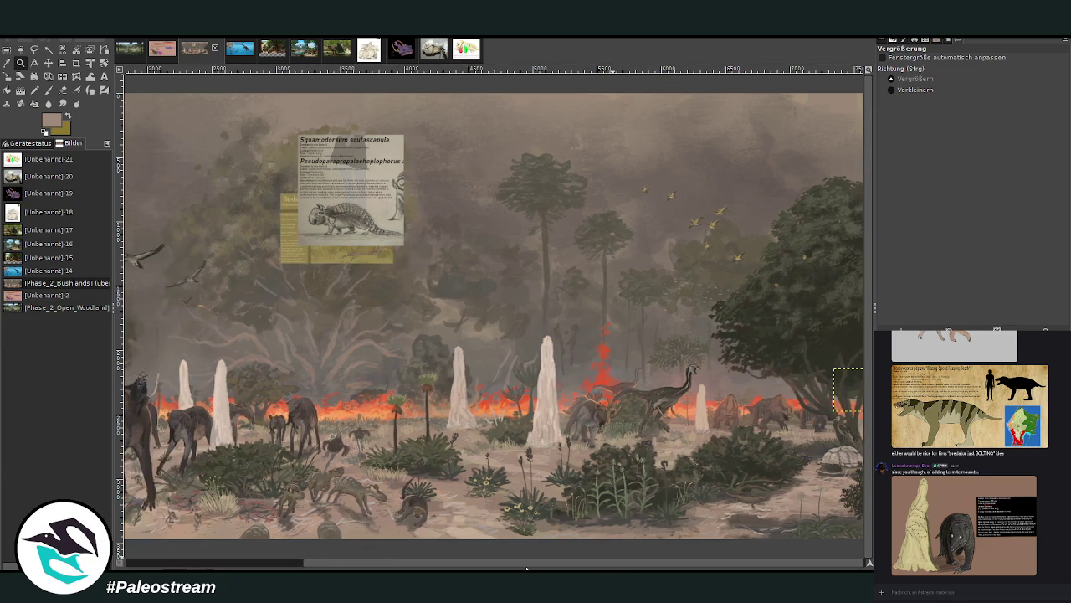
{"action": "mouse_move", "coordinate": [557, 567]}
{"action": "left_mouse_down"}
{"action": "mouse_move", "coordinate": [373, 554]}
{"action": "mouse_move", "coordinate": [546, 567]}
{"action": "left_mouse_up"}
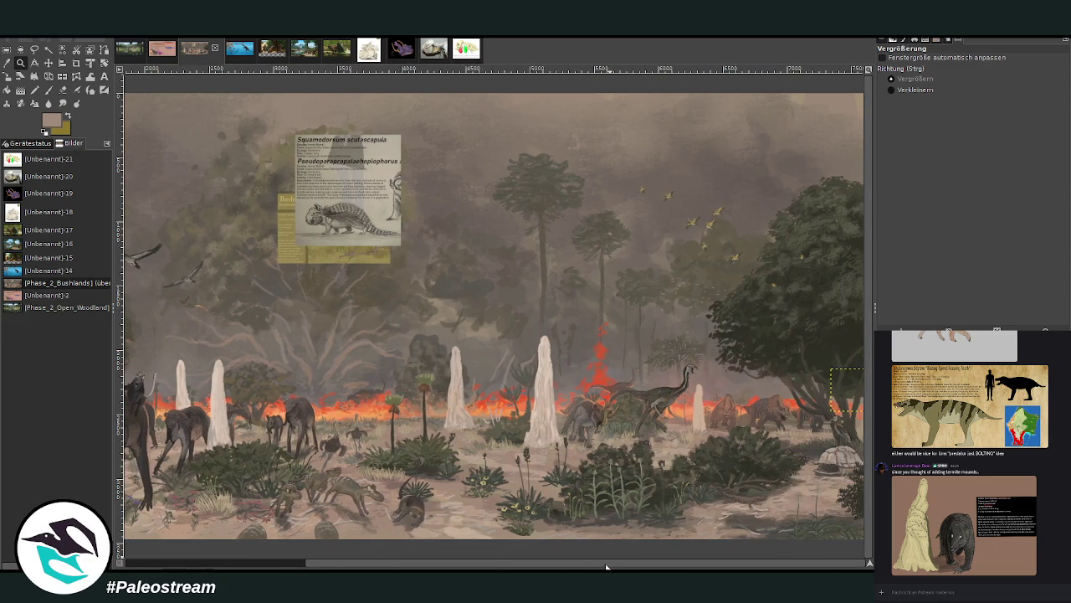
{"action": "left_click_drag", "start_coordinate": [525, 334], "coordinate": [683, 489]}
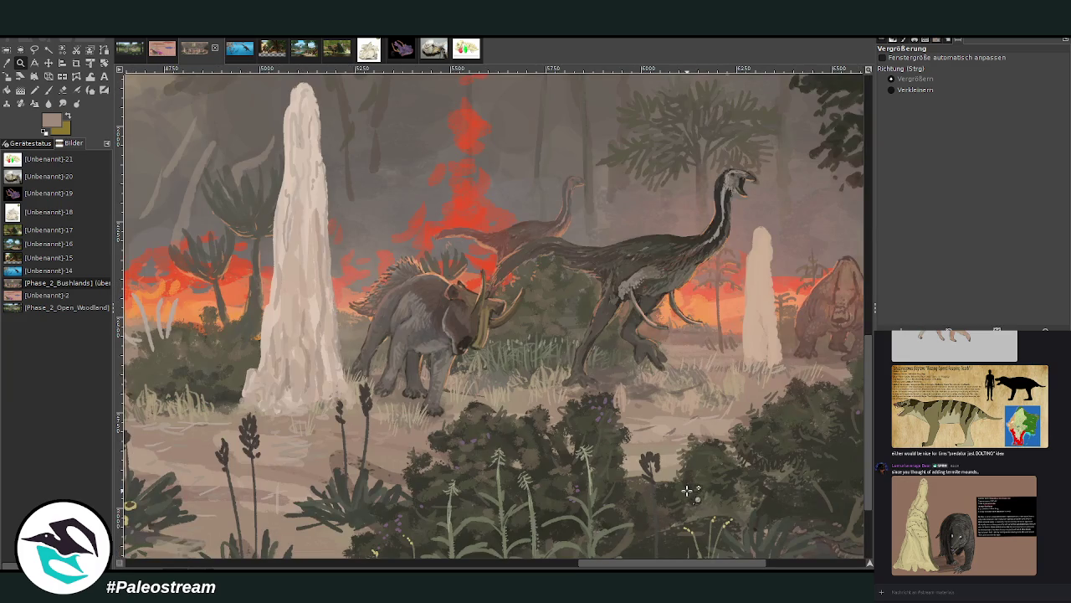
Sample the dinosaur's grey-brown and set a lighten-only brush, size 108, opacity 26.2.
{"action": "left_click", "coordinate": [49, 63]}
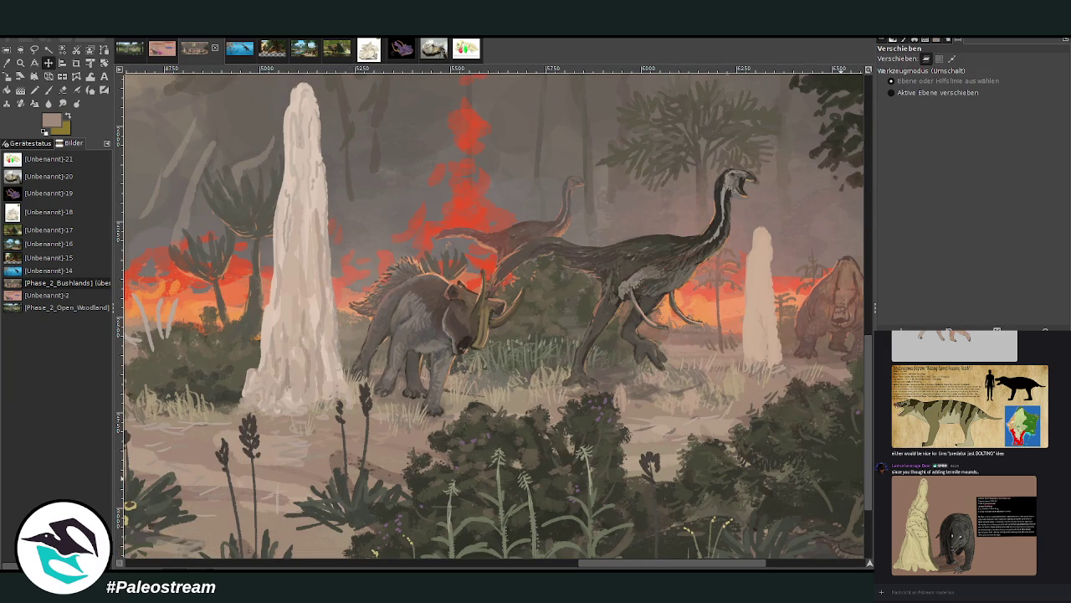
{"action": "left_click", "coordinate": [6, 63]}
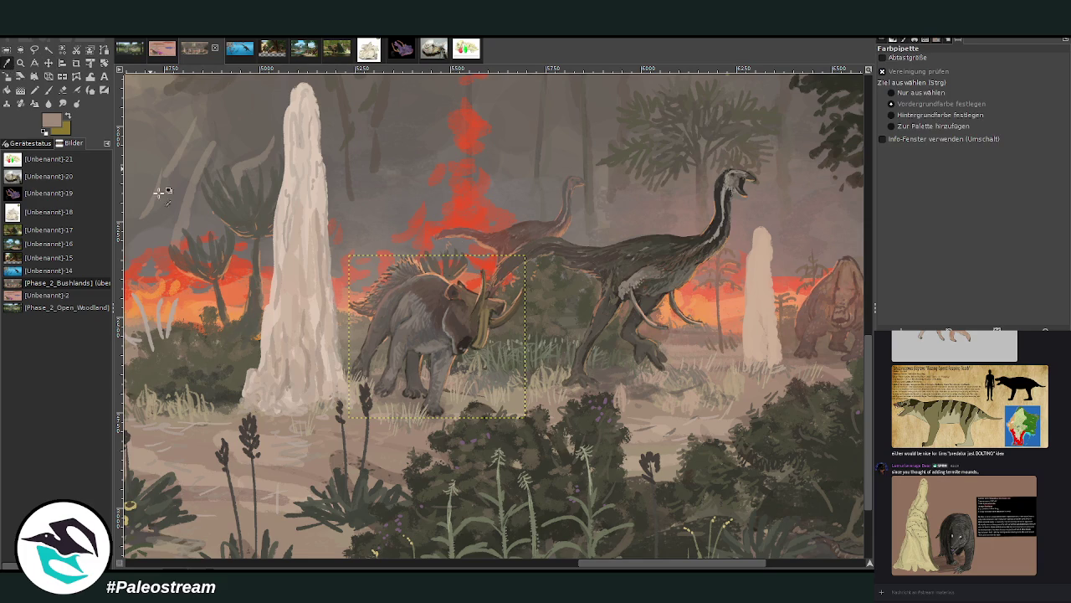
{"action": "left_click", "coordinate": [636, 272]}
{"action": "key", "text": "p"}
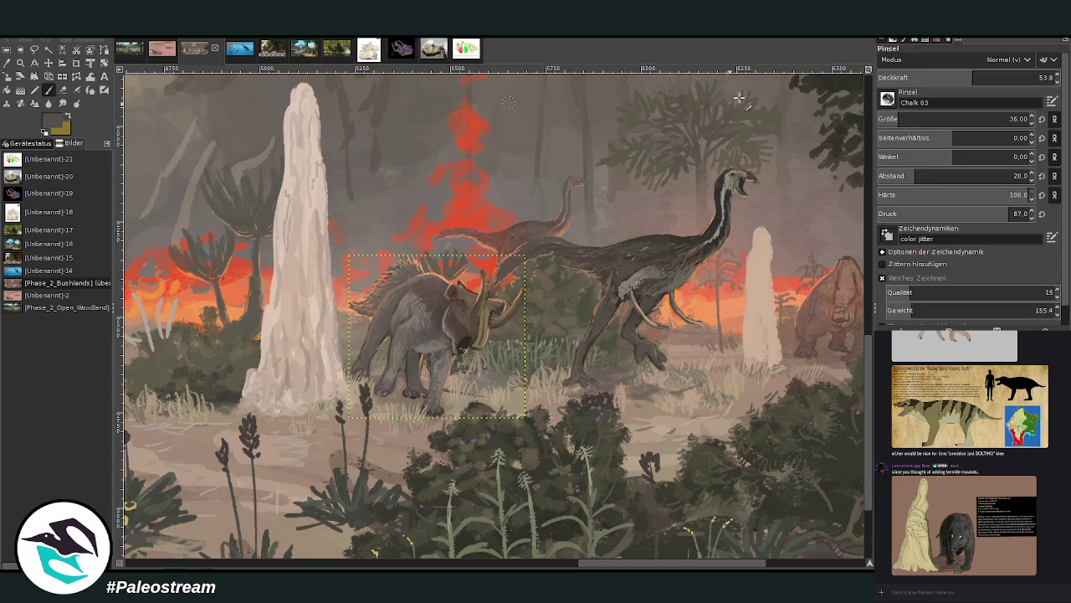
{"action": "scroll", "coordinate": [963, 60], "scroll_direction": "down", "scroll_amount": 6}
{"action": "left_click", "coordinate": [918, 119]}
{"action": "left_click", "coordinate": [1039, 77]}
{"action": "key", "text": "Return"}
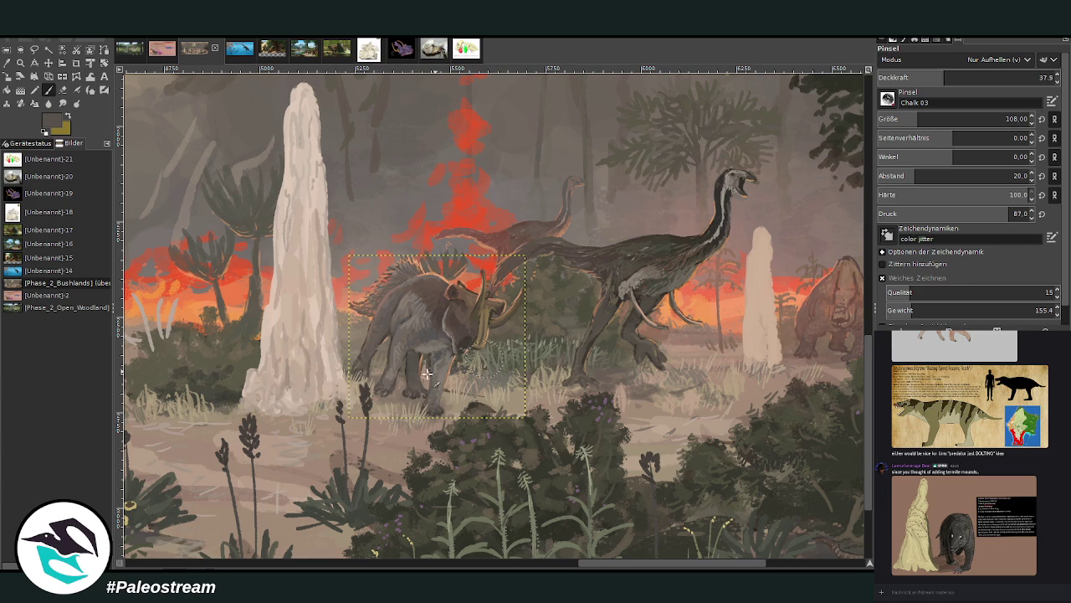
{"action": "left_click", "coordinate": [924, 76]}
Dab pale highlights on the horned dinosaur, deselect, and sample the smoky sky's grey.
{"action": "left_click", "coordinate": [446, 339]}
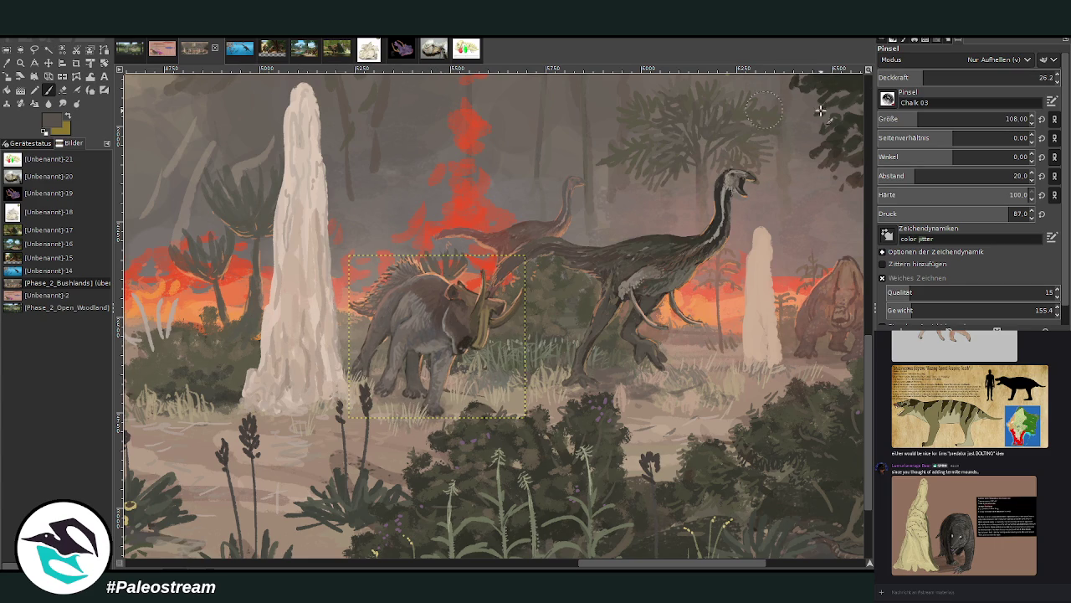
{"action": "left_click", "coordinate": [915, 77]}
{"action": "key", "text": "shift+ctrl+a"}
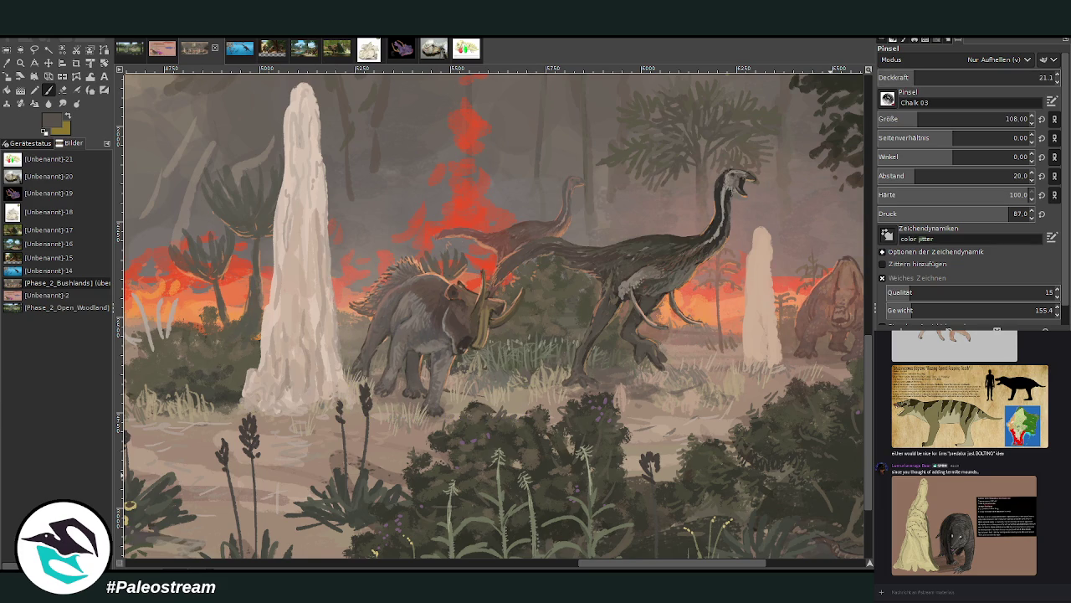
{"action": "key", "text": "ctrl+z"}
{"action": "key", "text": "ctrl+y"}
{"action": "key", "text": "o"}
{"action": "left_click", "coordinate": [226, 127]}
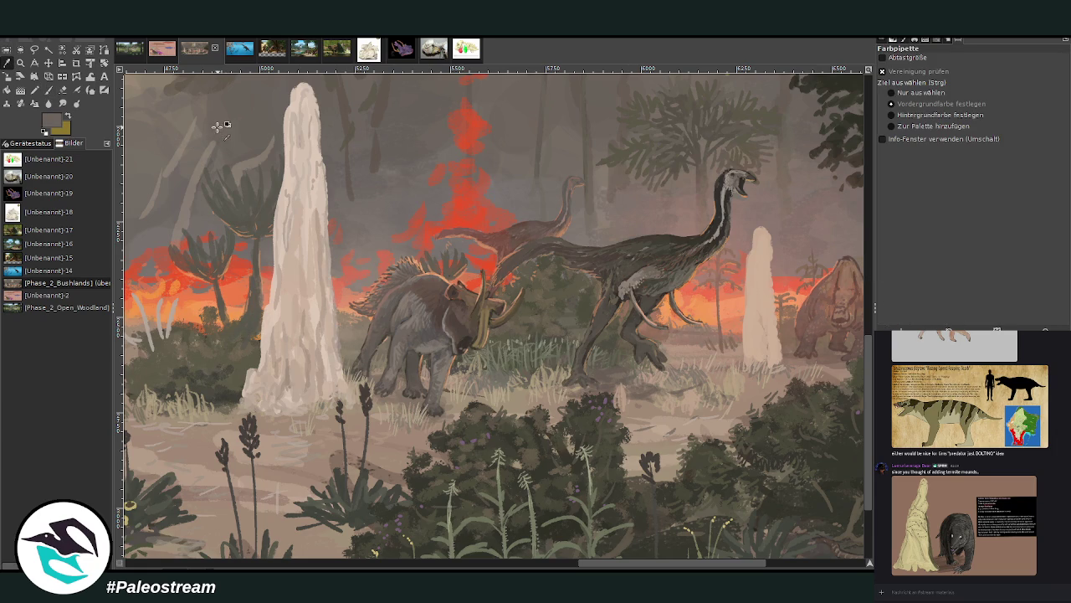
Sample a brownish grey and set a darken-only brush at size 330, opacity 14.8.
{"action": "left_click", "coordinate": [372, 242]}
{"action": "left_click", "coordinate": [666, 223]}
{"action": "left_click", "coordinate": [48, 90]}
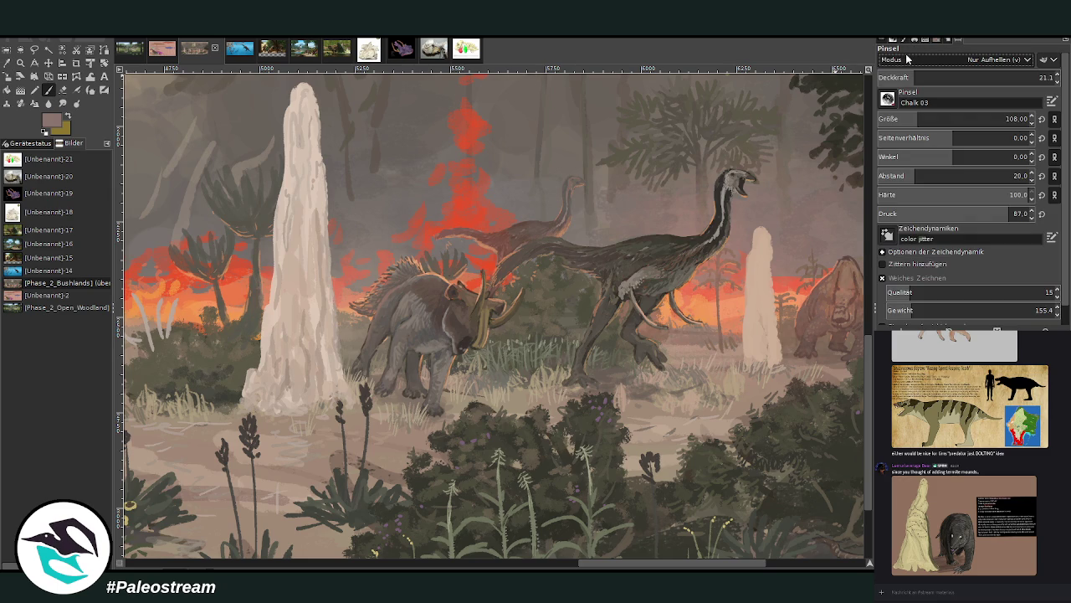
{"action": "left_click_drag", "start_coordinate": [916, 119], "coordinate": [955, 119]}
{"action": "left_click", "coordinate": [901, 77]}
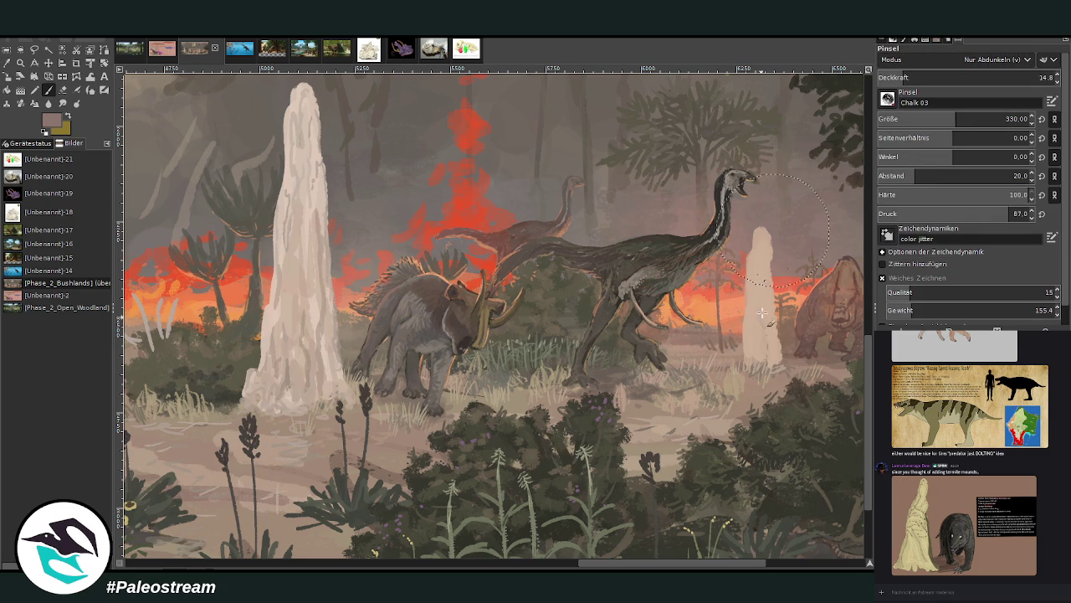
Stroke darker grey shading along the tall and left termite mounds, then drop opacity to 12.3.
{"action": "left_click_drag", "start_coordinate": [301, 142], "coordinate": [276, 284]}
{"action": "left_click_drag", "start_coordinate": [301, 92], "coordinate": [277, 385]}
{"action": "left_click_drag", "start_coordinate": [331, 343], "coordinate": [334, 389]}
{"action": "left_click_drag", "start_coordinate": [600, 567], "coordinate": [499, 567]}
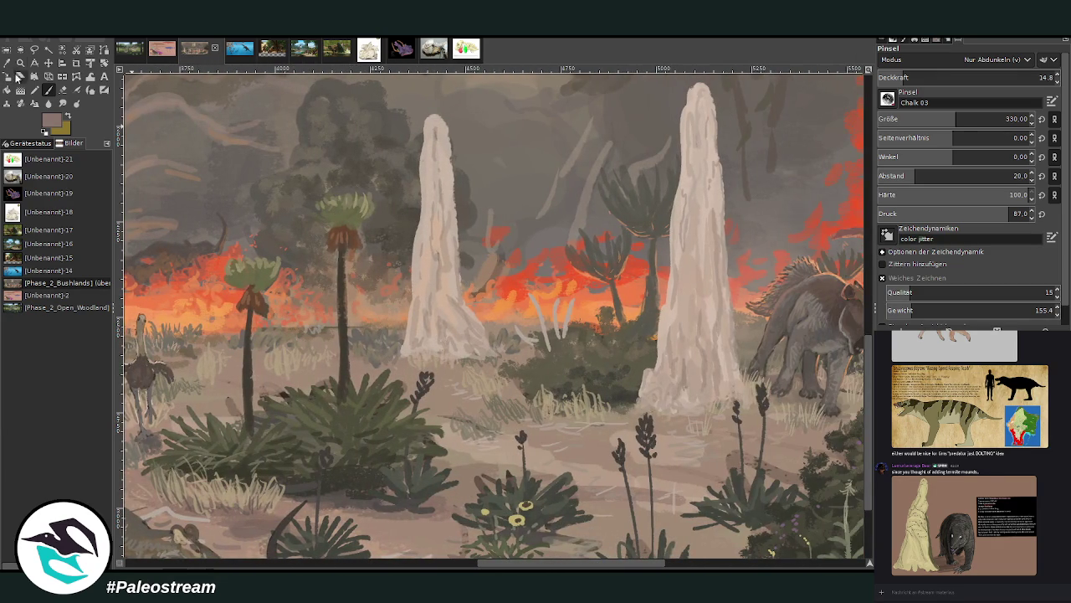
{"action": "left_click_drag", "start_coordinate": [435, 100], "coordinate": [419, 344]}
{"action": "left_click_drag", "start_coordinate": [473, 276], "coordinate": [461, 335]}
{"action": "left_click_drag", "start_coordinate": [902, 75], "coordinate": [897, 75]}
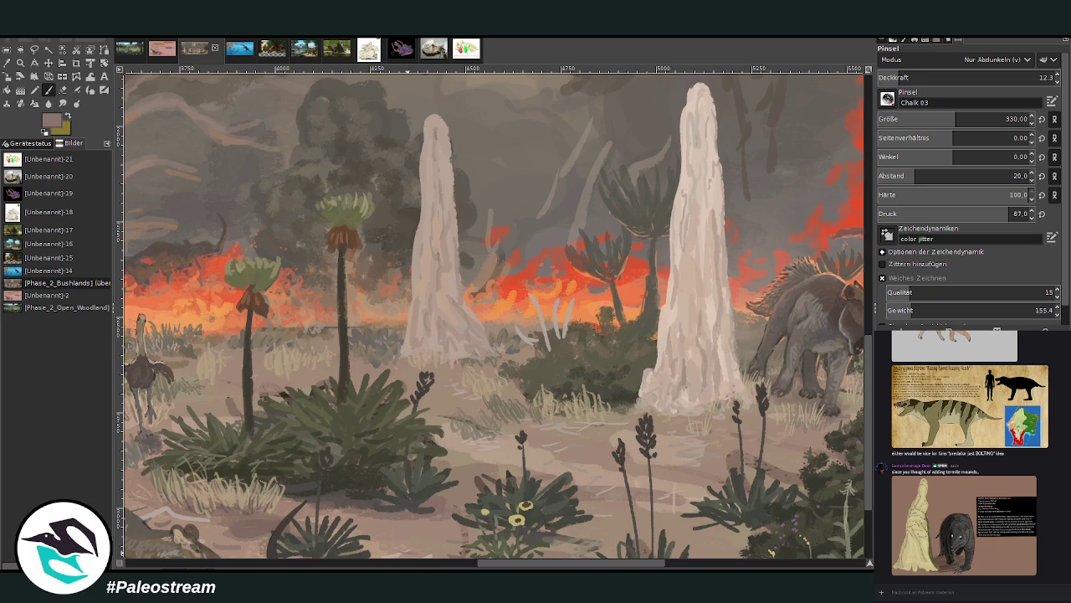
Pan around the scene and zoom out to see the whole painting.
{"action": "left_click_drag", "start_coordinate": [510, 566], "coordinate": [317, 567]}
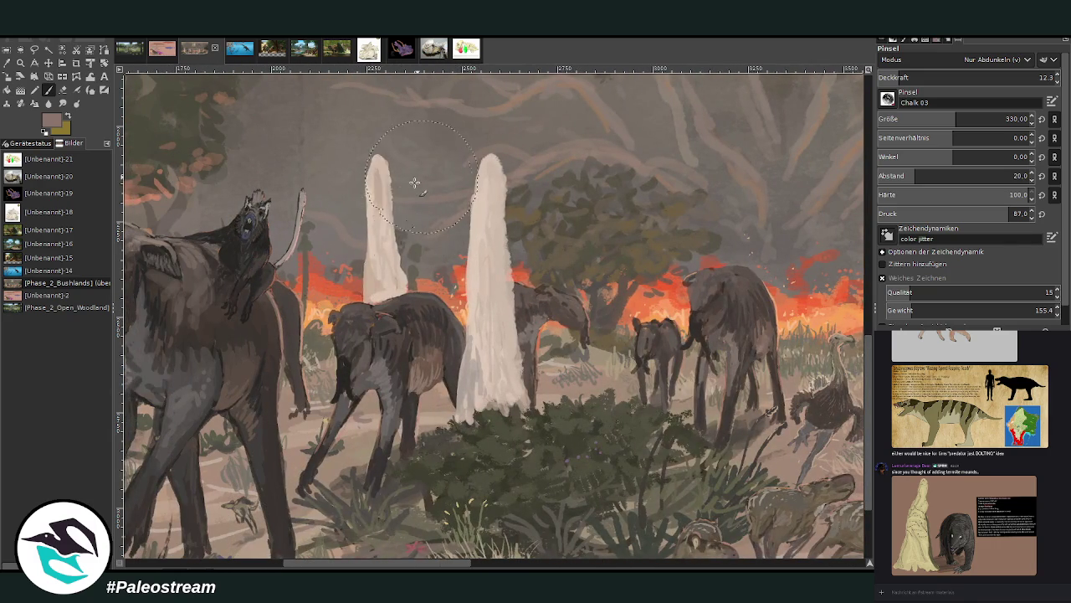
{"action": "scroll", "coordinate": [383, 369], "scroll_direction": "up", "scroll_amount": 3}
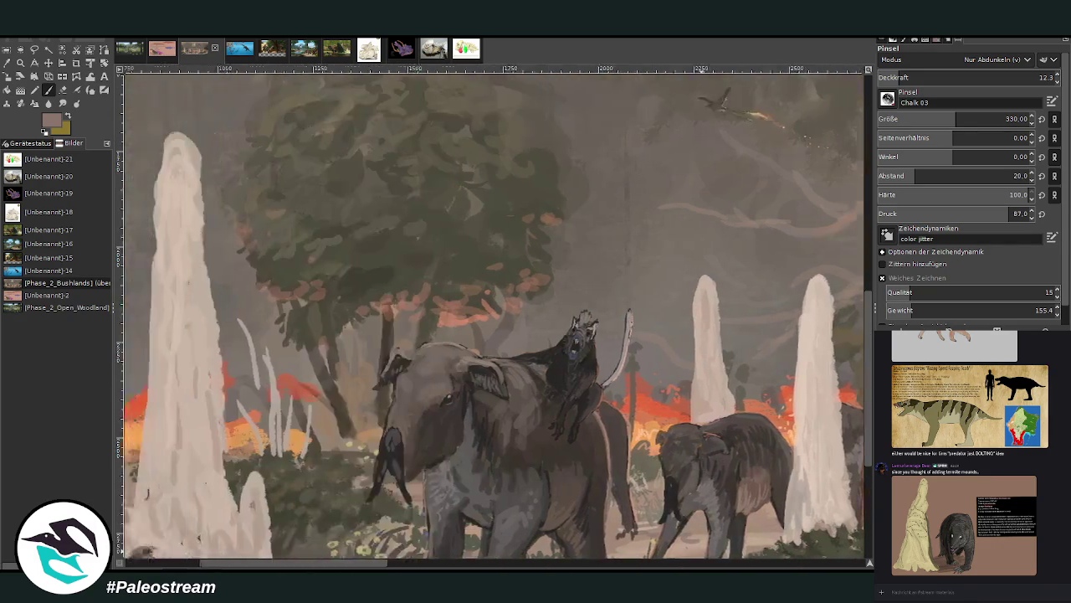
{"action": "left_click_drag", "start_coordinate": [394, 567], "coordinate": [256, 567]}
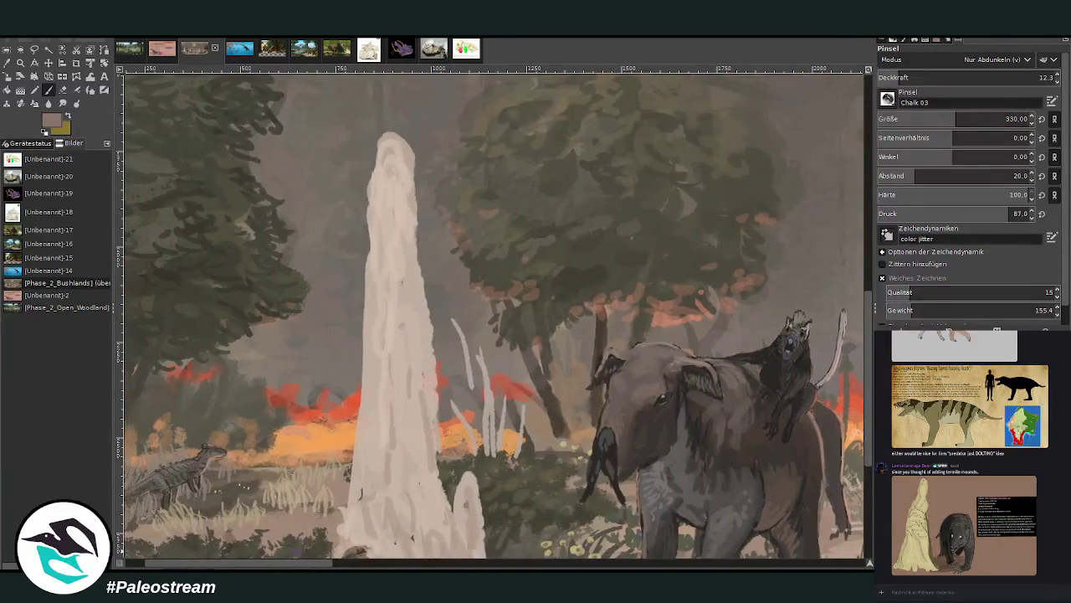
{"action": "scroll", "coordinate": [288, 550], "scroll_direction": "down", "scroll_amount": 2}
{"action": "scroll", "coordinate": [300, 567], "scroll_direction": "left", "scroll_amount": 1}
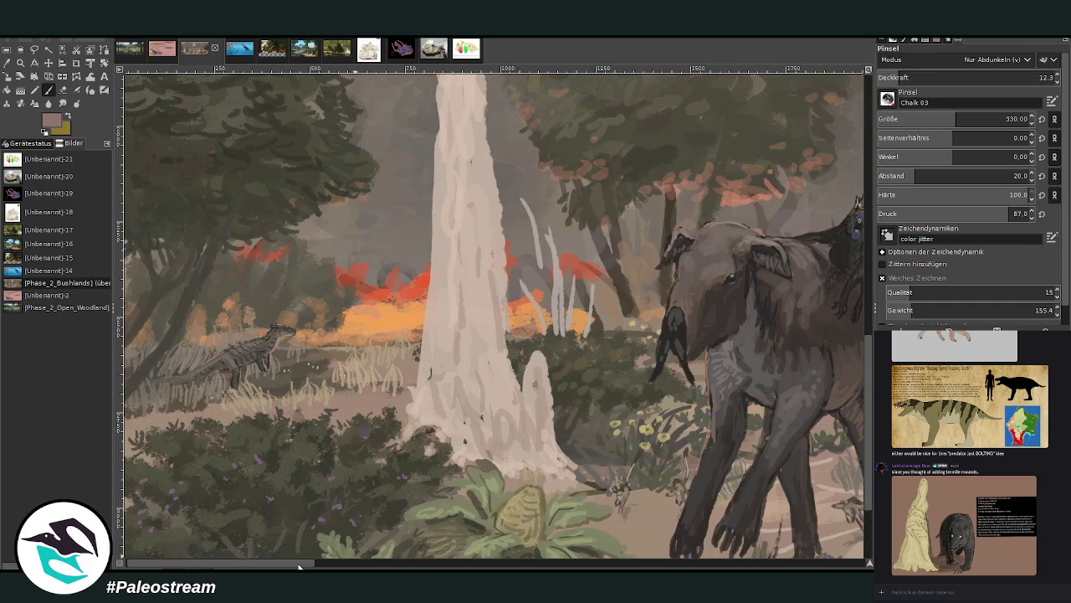
{"action": "scroll", "coordinate": [286, 567], "scroll_direction": "right", "scroll_amount": 3}
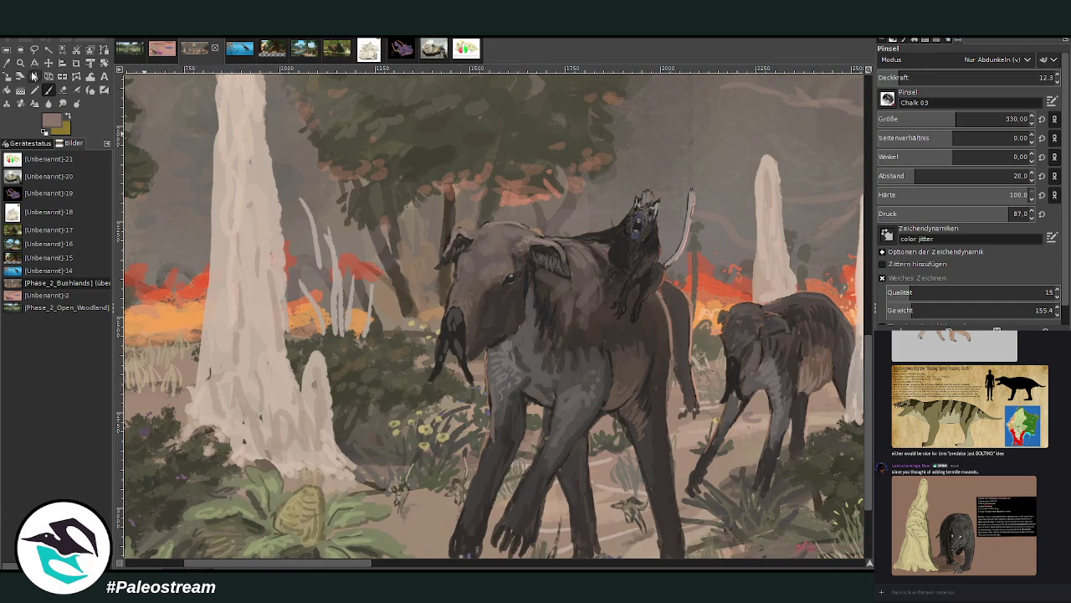
{"action": "left_click", "coordinate": [21, 63]}
{"action": "left_click", "coordinate": [892, 89]}
{"action": "left_click", "coordinate": [360, 241]}
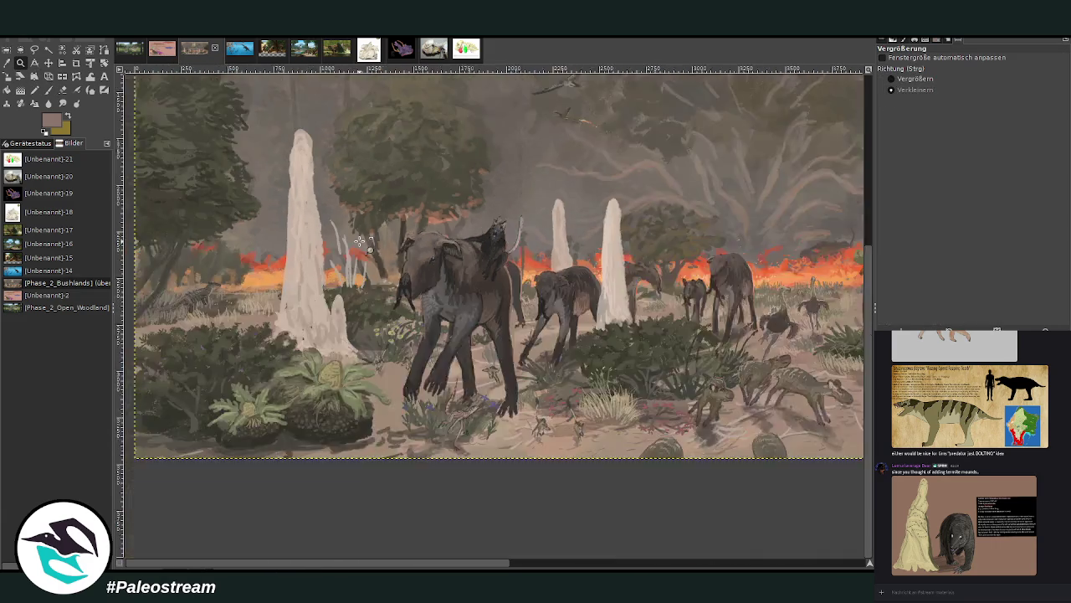
{"action": "left_click", "coordinate": [360, 241]}
{"action": "left_click", "coordinate": [360, 241]}
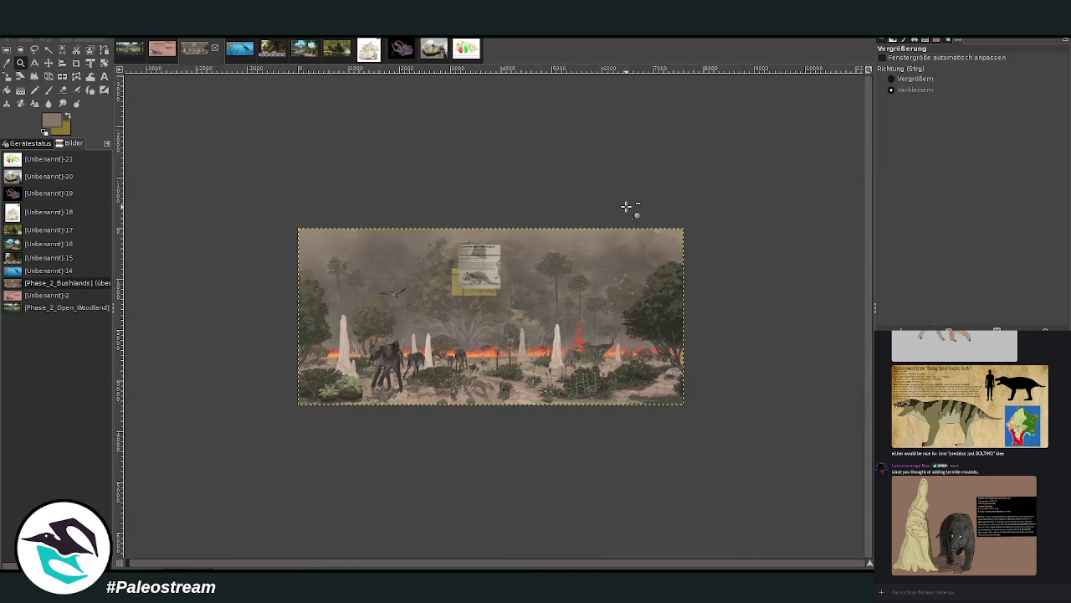
Set zoom to magnify and enlarge the view so the painting fills the window.
{"action": "left_click", "coordinate": [891, 78]}
{"action": "mouse_move", "coordinate": [299, 217]}
{"action": "left_mouse_down"}
{"action": "mouse_move", "coordinate": [368, 318]}
{"action": "mouse_move", "coordinate": [720, 419]}
{"action": "left_mouse_up"}
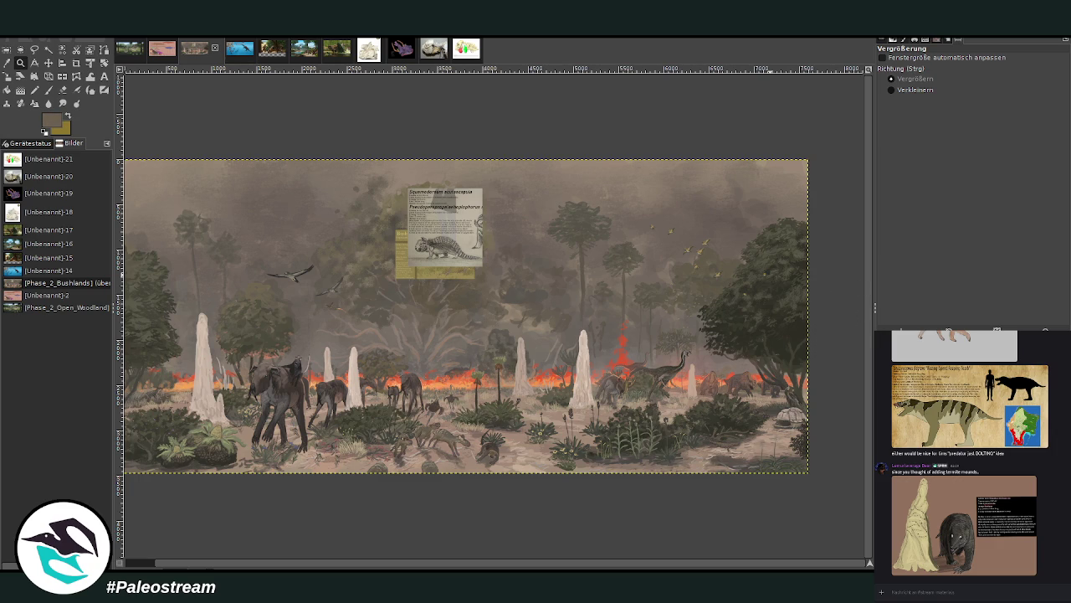
Draw and commit a vertical gradient darkening the scene's lower foreground.
{"action": "key", "text": "g"}
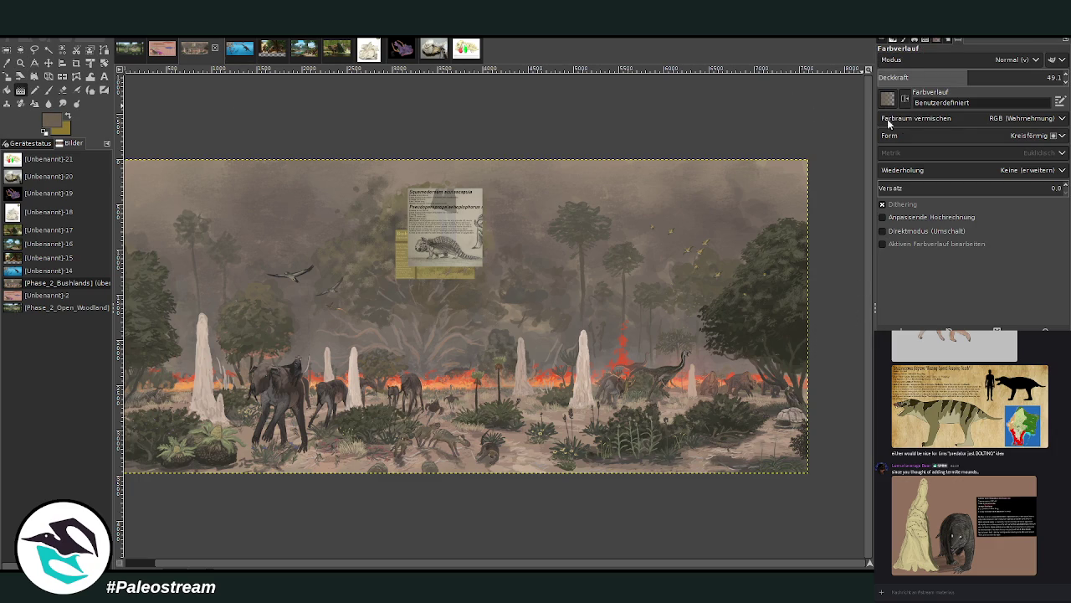
{"action": "scroll", "coordinate": [904, 138], "scroll_direction": "up", "scroll_amount": 1}
{"action": "scroll", "coordinate": [907, 143], "scroll_direction": "up", "scroll_amount": 1}
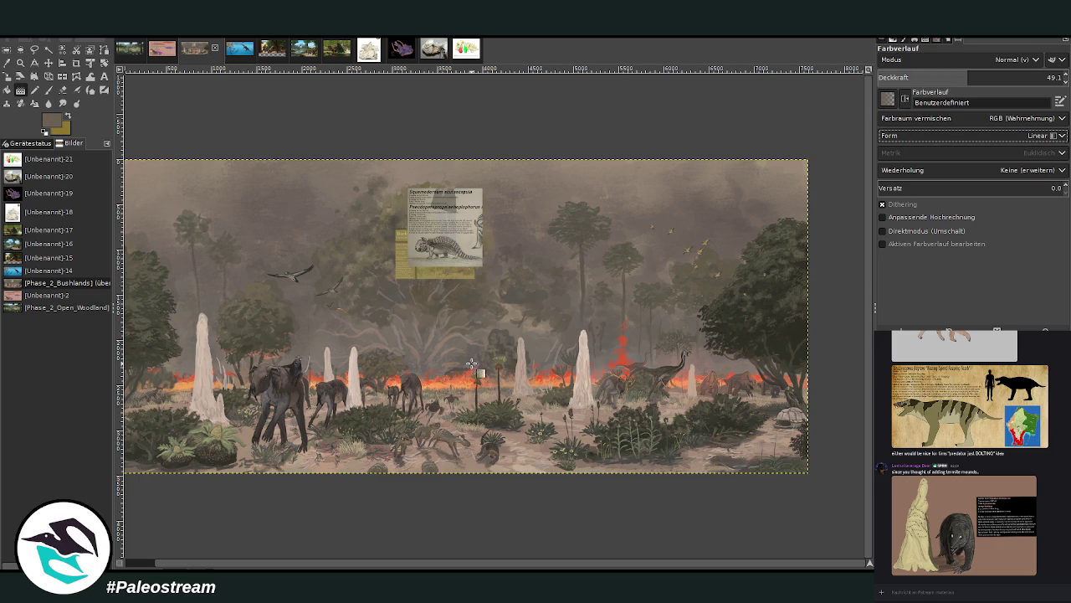
{"action": "left_click_drag", "start_coordinate": [453, 438], "coordinate": [453, 384]}
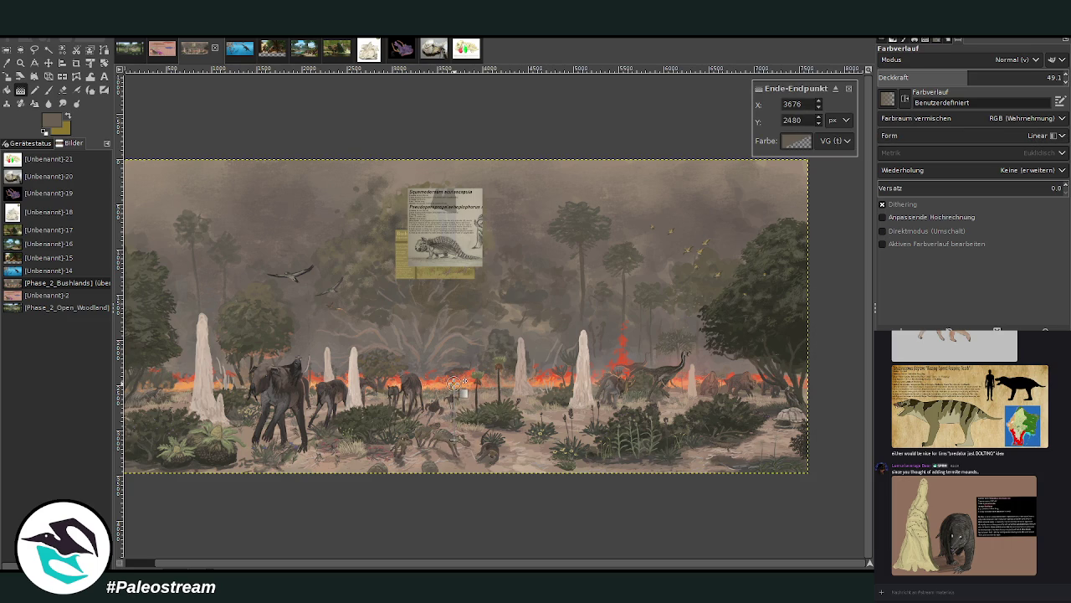
{"action": "key", "text": "Return"}
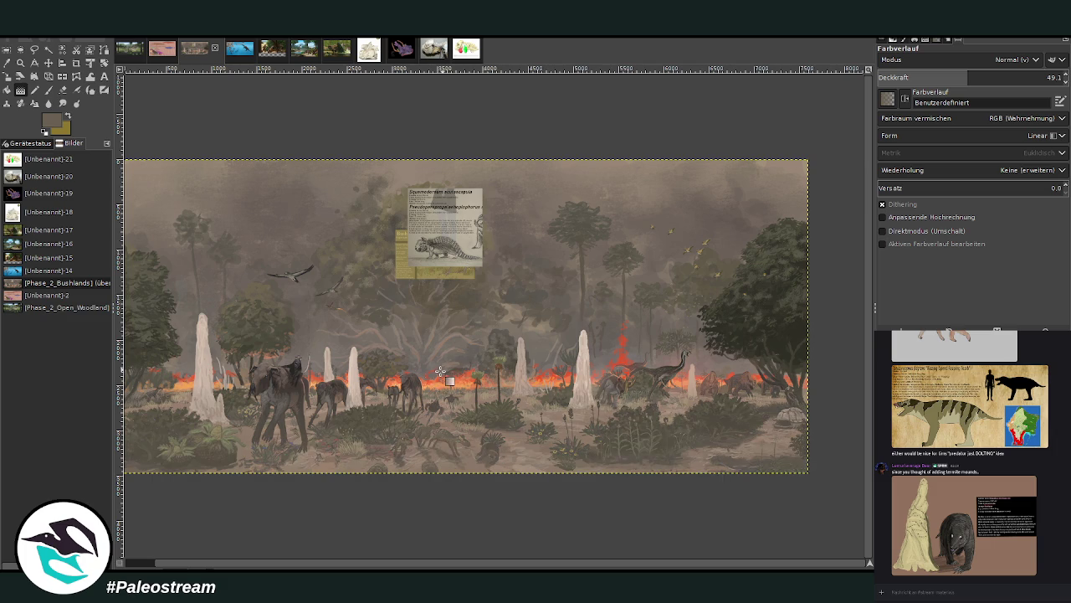
Try a second gradient in a darker colour from the bottom, then undo it.
{"action": "left_click", "coordinate": [851, 329], "text": "ctrl"}
{"action": "left_click_drag", "start_coordinate": [463, 458], "coordinate": [463, 374]}
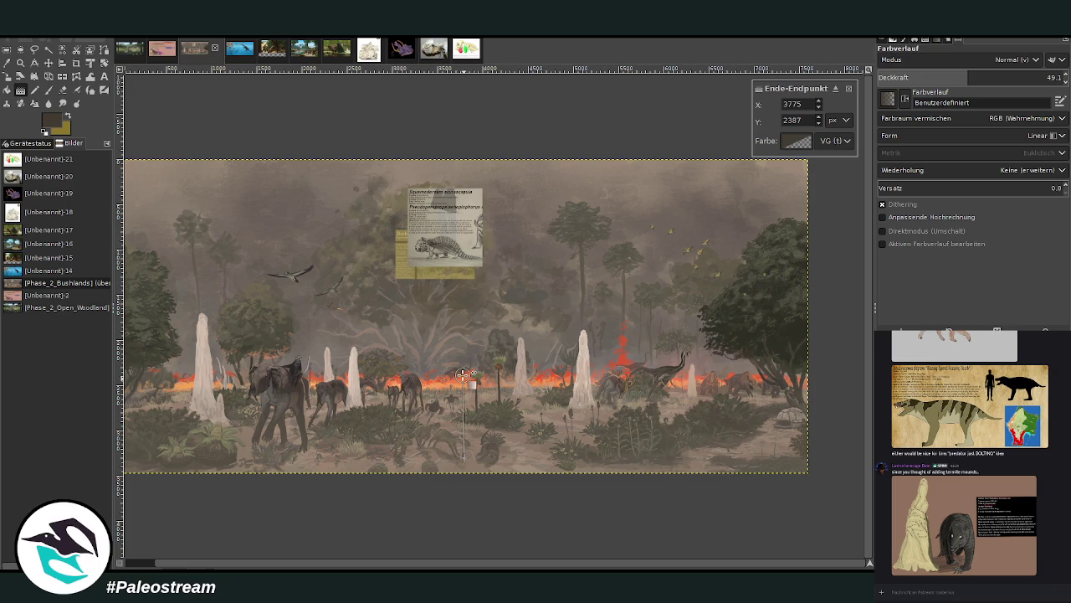
{"action": "key", "text": "Return"}
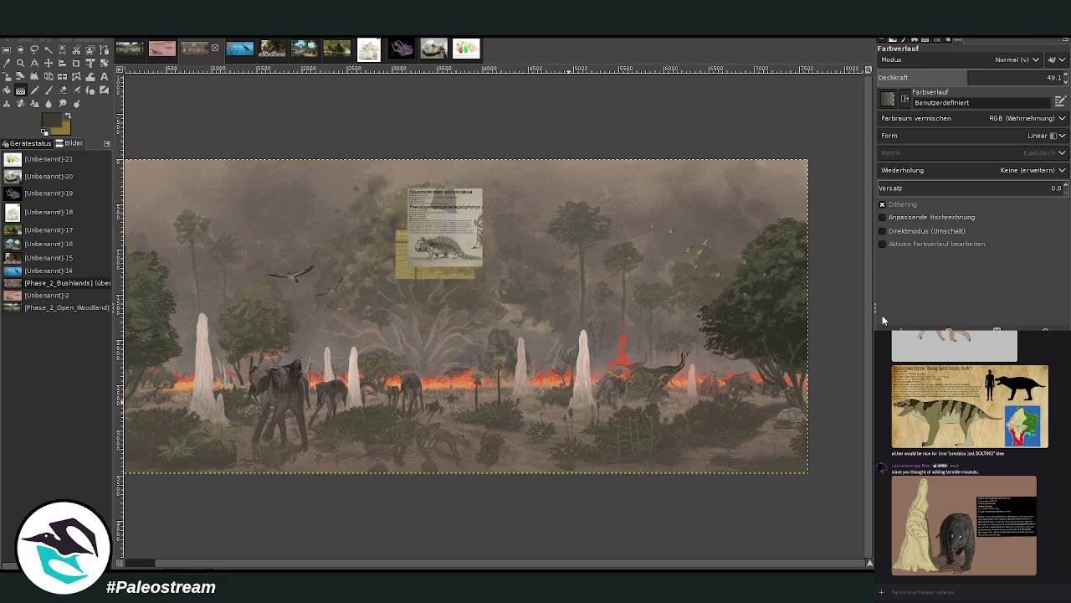
{"action": "key", "text": "ctrl+z"}
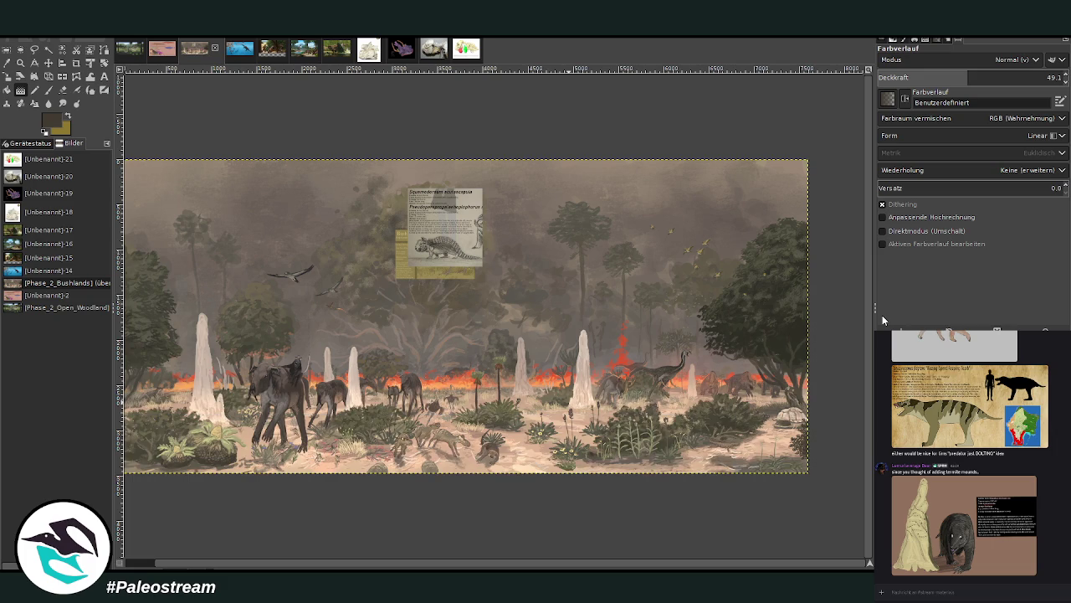
Pan the canvas and zoom the view out.
{"action": "left_click_drag", "start_coordinate": [654, 565], "coordinate": [613, 568]}
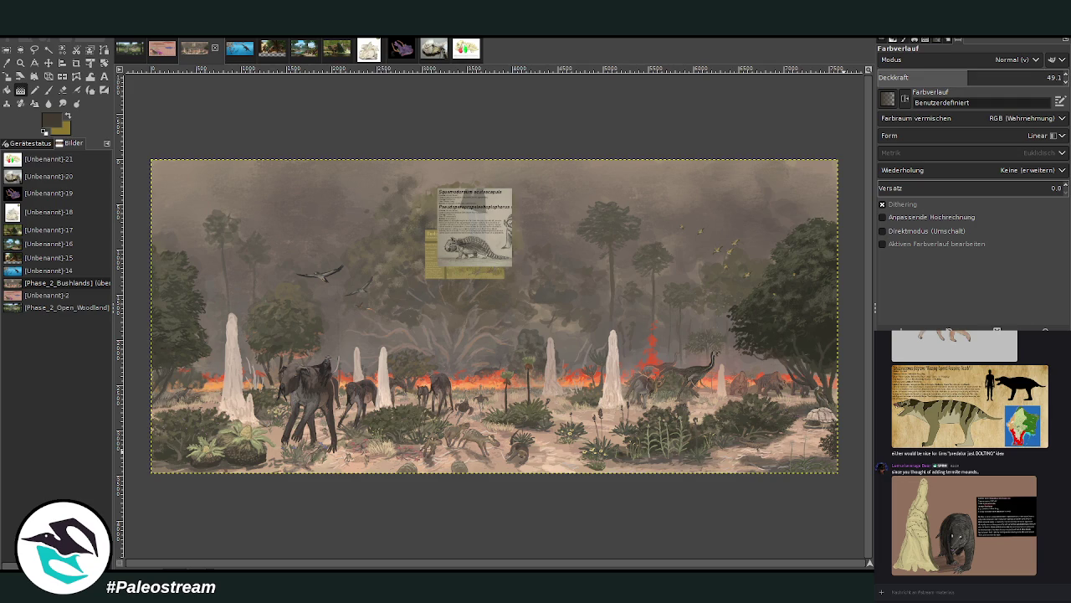
{"action": "left_click", "coordinate": [20, 63]}
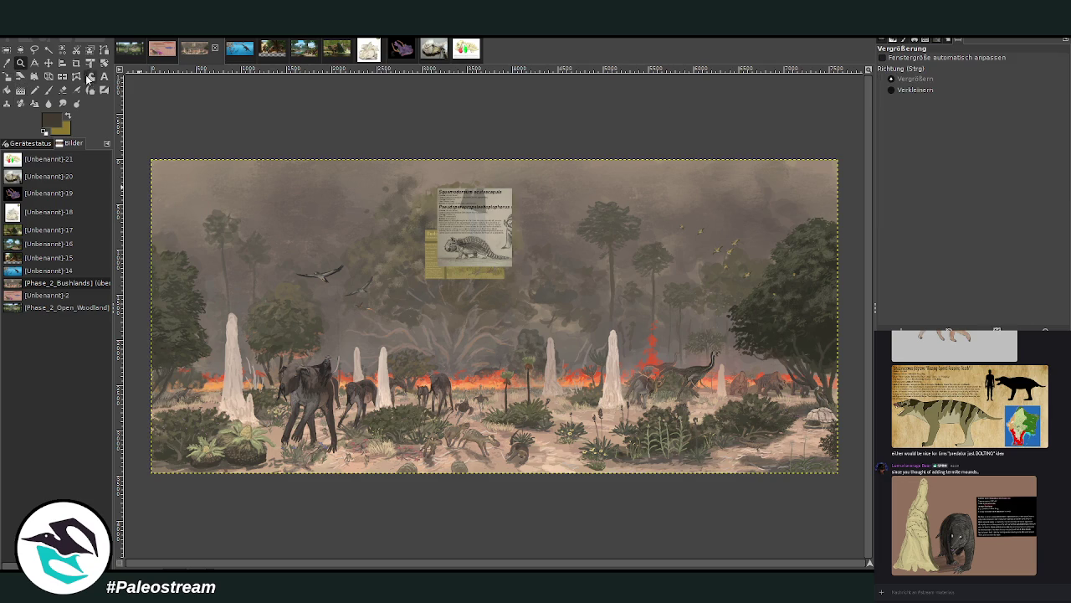
{"action": "left_click", "coordinate": [915, 90]}
{"action": "left_click", "coordinate": [369, 292]}
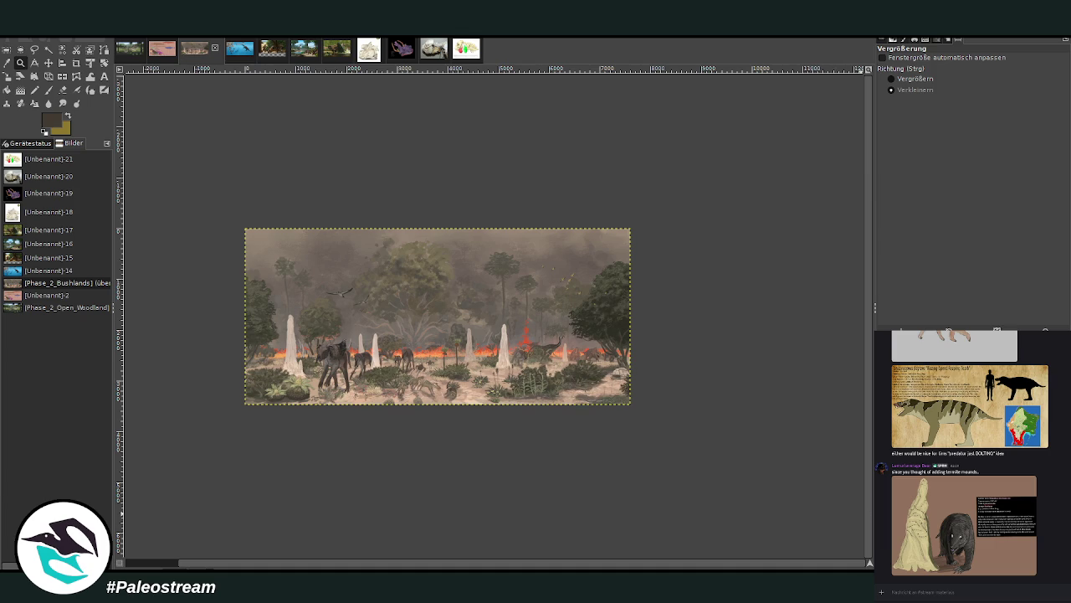
Zoom in on the painted animals and pan across the foreground details.
{"action": "left_click", "coordinate": [892, 79]}
{"action": "left_click_drag", "start_coordinate": [332, 319], "coordinate": [573, 410]}
{"action": "left_click_drag", "start_coordinate": [245, 273], "coordinate": [499, 439]}
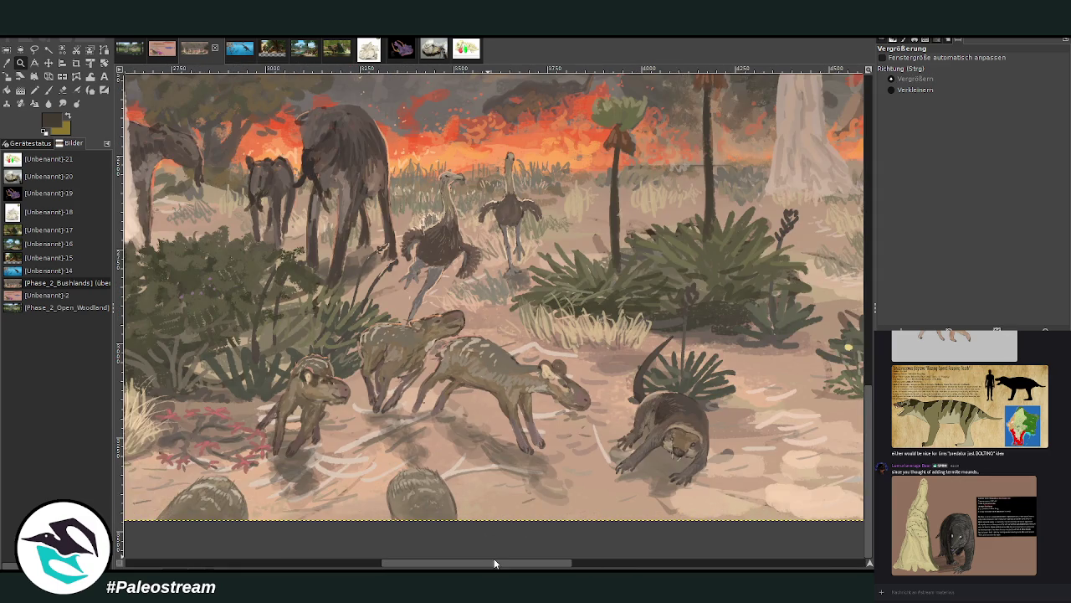
{"action": "left_click_drag", "start_coordinate": [493, 563], "coordinate": [787, 563]}
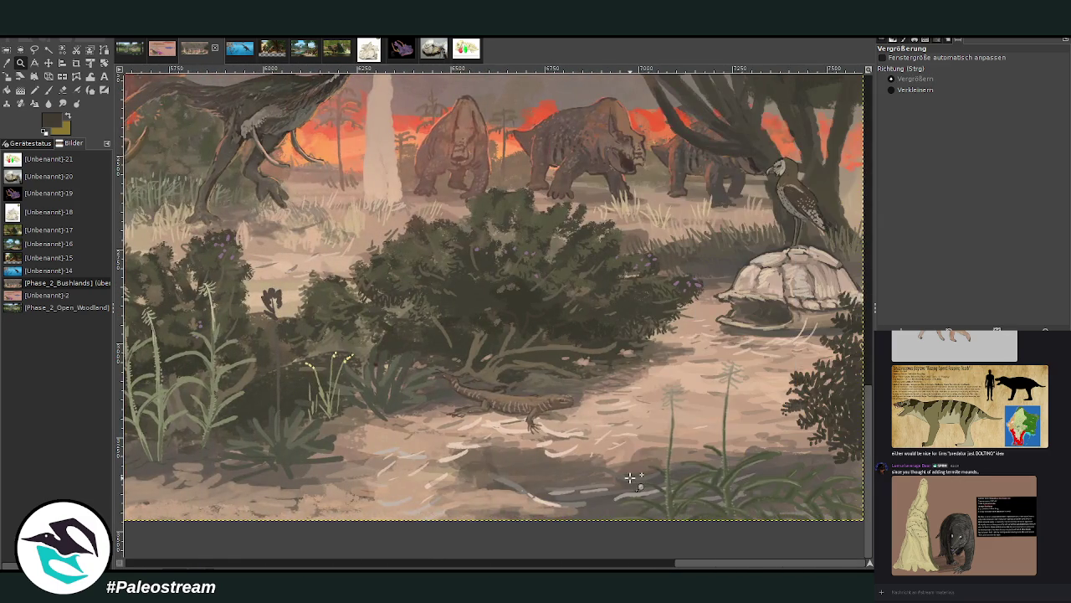
{"action": "scroll", "coordinate": [629, 477], "scroll_direction": "up", "scroll_amount": 5}
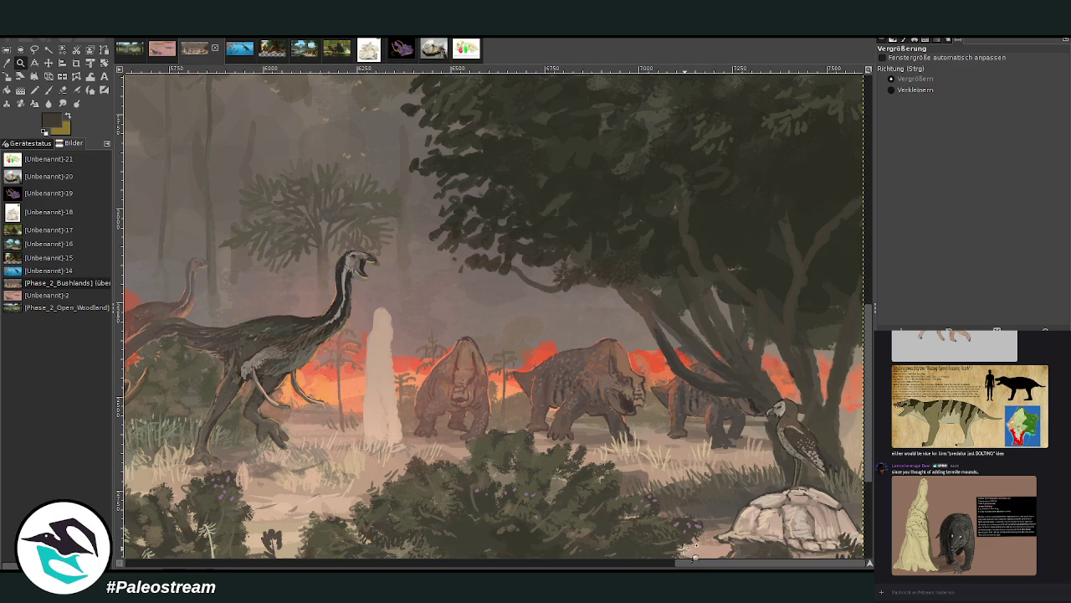
{"action": "left_click_drag", "start_coordinate": [703, 563], "coordinate": [232, 563]}
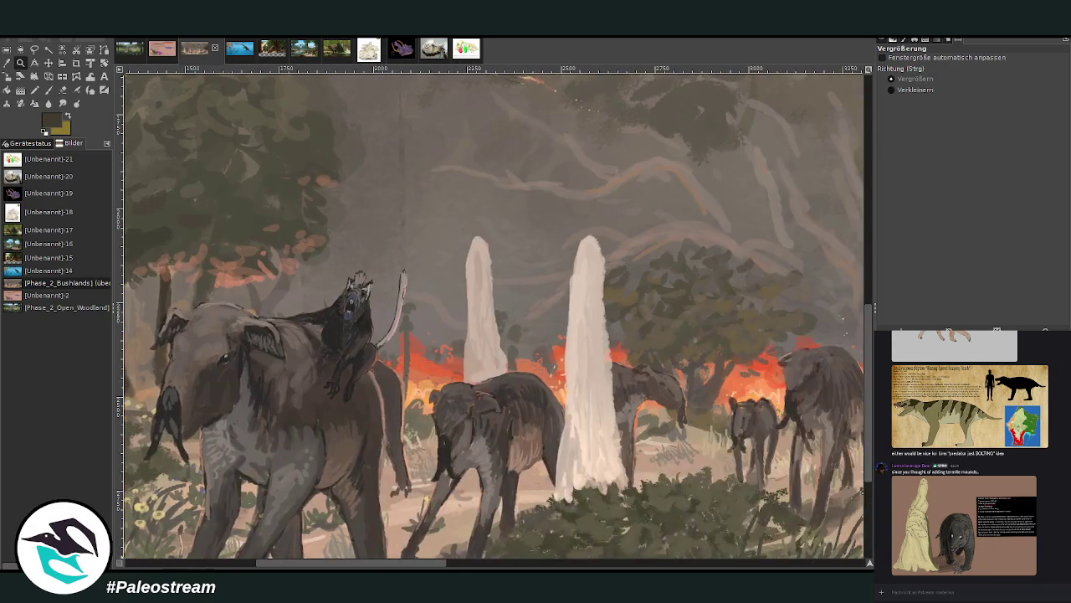
{"action": "left_click_drag", "start_coordinate": [232, 563], "coordinate": [355, 563]}
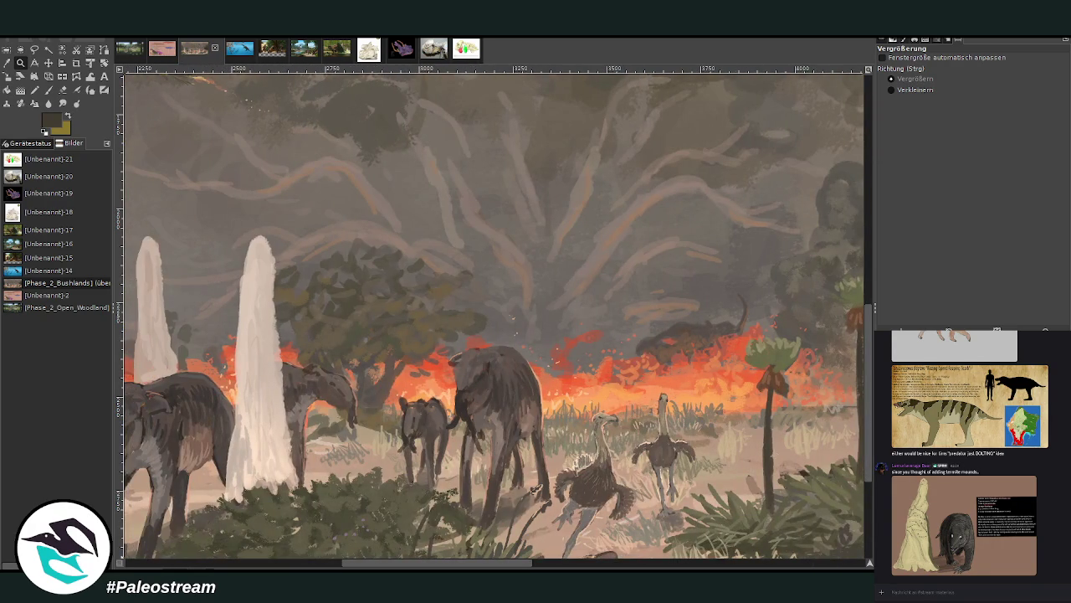
Zoom back out from the animals in four steps to see the whole scene.
{"action": "left_click", "coordinate": [467, 363], "text": "ctrl"}
{"action": "left_click", "coordinate": [467, 364], "text": "ctrl"}
{"action": "left_click", "coordinate": [467, 364], "text": "ctrl"}
{"action": "left_click", "coordinate": [467, 363], "text": "ctrl"}
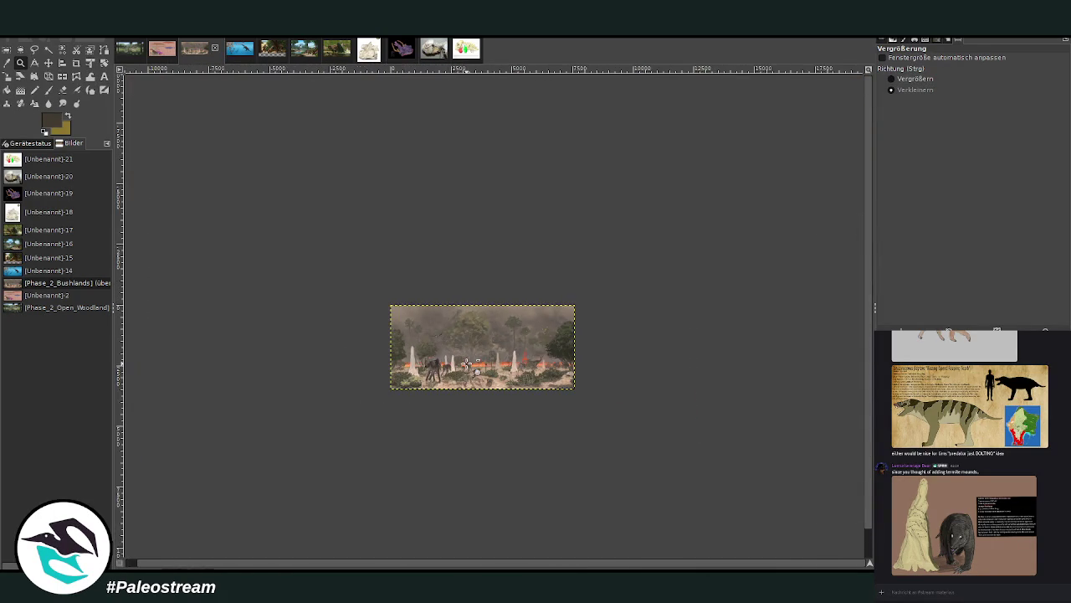
Zoom so the full painting fills the view, then undo away the dark animal by the left mound.
{"action": "left_click", "coordinate": [655, 392], "text": "ctrl"}
{"action": "scroll", "coordinate": [820, 191], "scroll_direction": "down", "scroll_amount": 1}
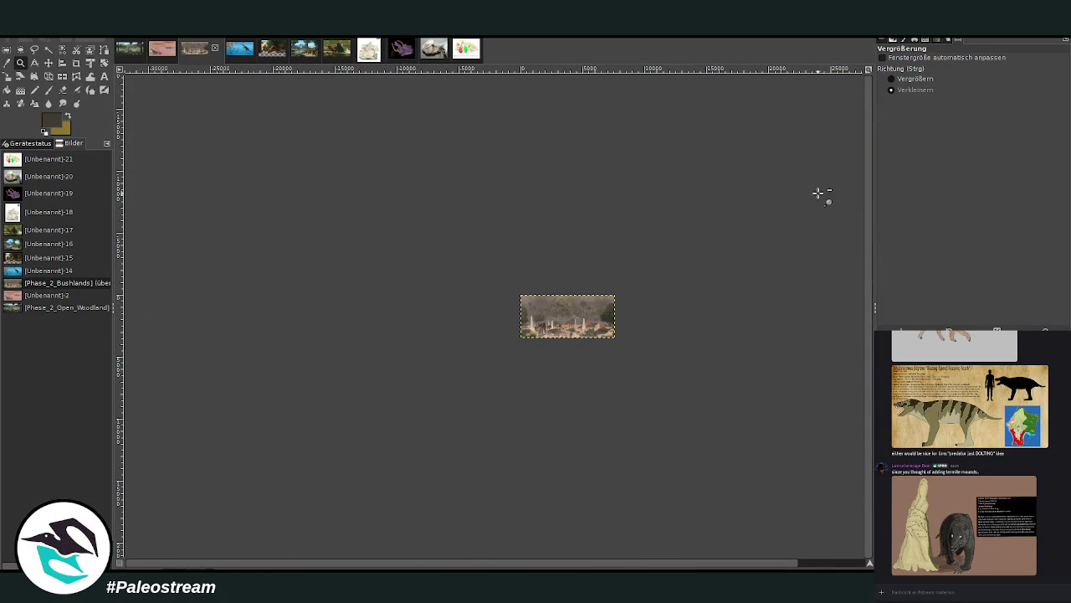
{"action": "left_click", "coordinate": [892, 78]}
{"action": "left_click_drag", "start_coordinate": [504, 285], "coordinate": [661, 349]}
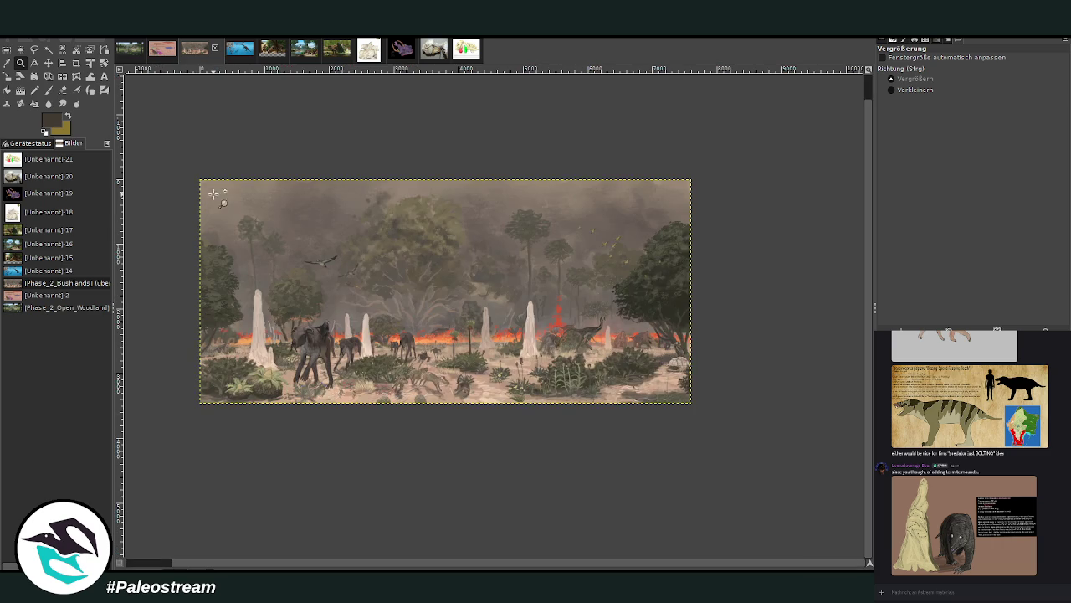
{"action": "left_click_drag", "start_coordinate": [194, 164], "coordinate": [678, 454]}
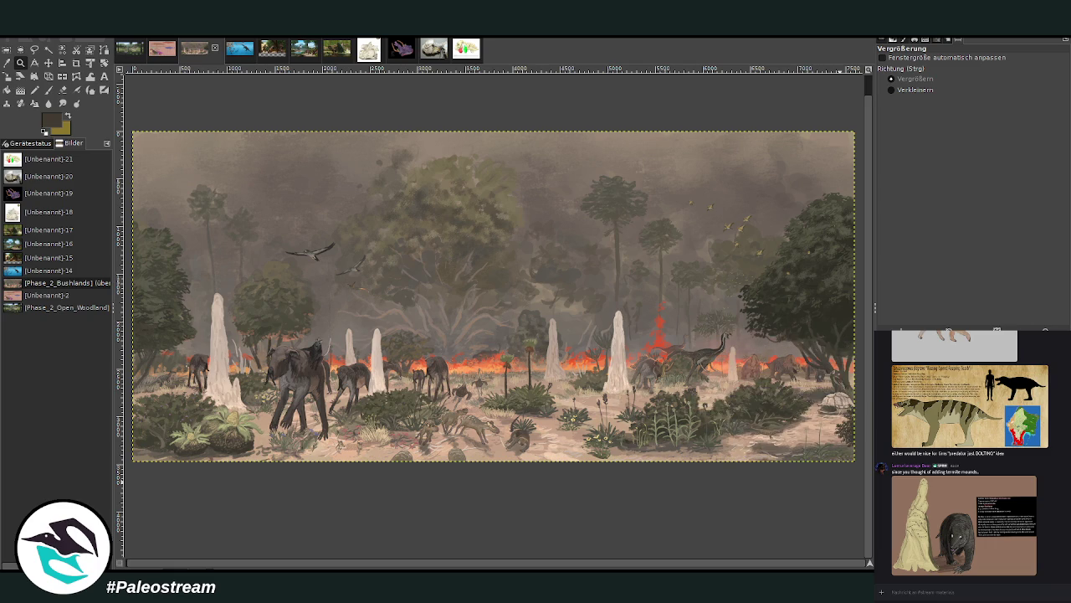
{"action": "key", "text": "ctrl+z"}
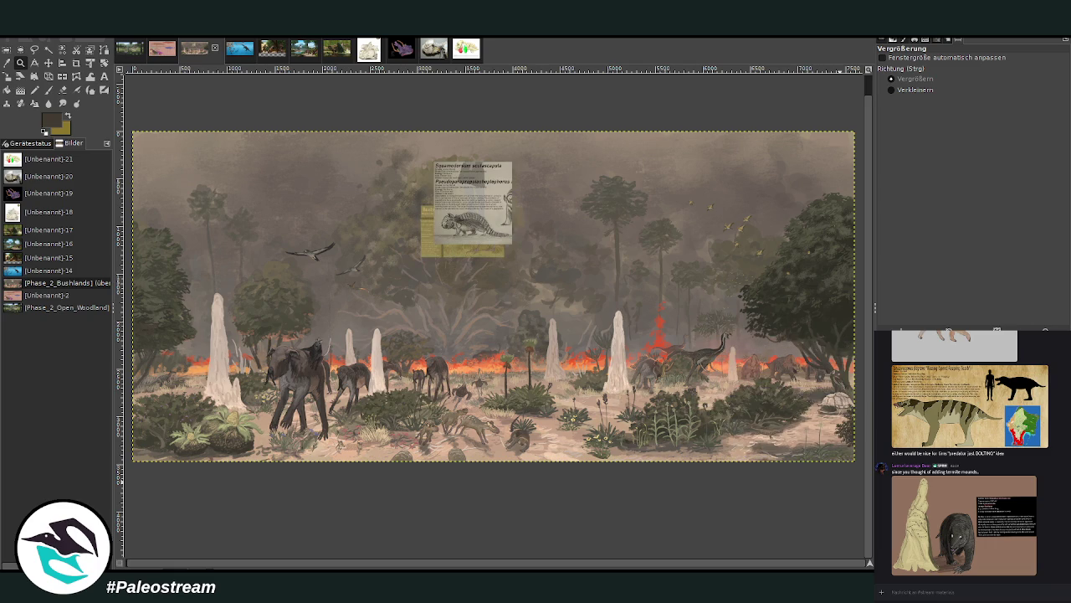
Drag the Bushrail bird card down into the foreground and zoom in on it.
{"action": "left_click", "coordinate": [49, 62]}
{"action": "left_click_drag", "start_coordinate": [421, 235], "coordinate": [389, 293]}
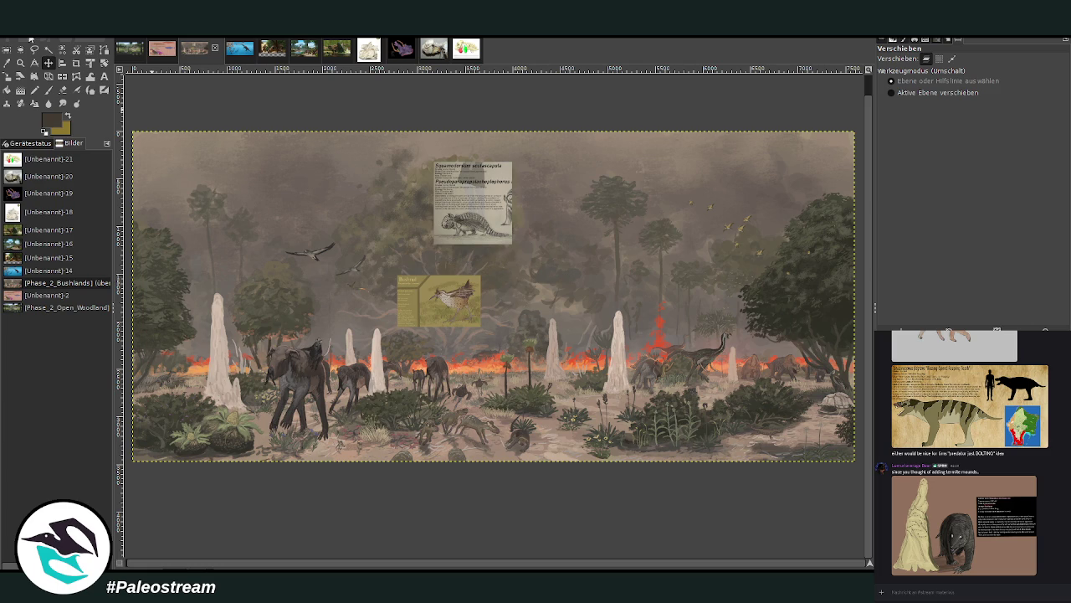
{"action": "mouse_move", "coordinate": [442, 312]}
{"action": "left_mouse_down"}
{"action": "mouse_move", "coordinate": [431, 370]}
{"action": "mouse_move", "coordinate": [518, 392]}
{"action": "left_mouse_up"}
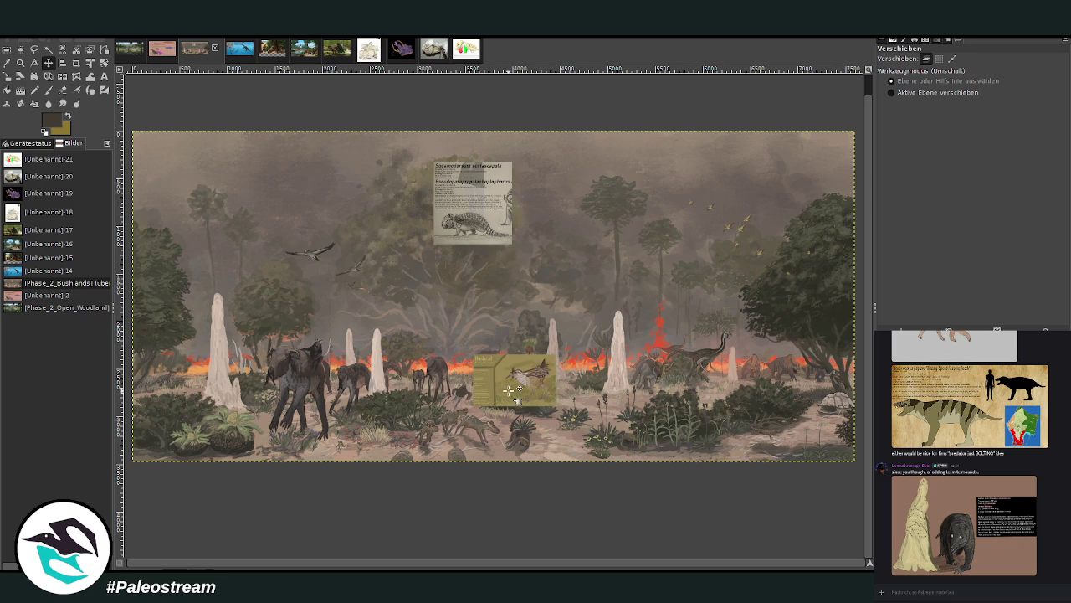
{"action": "left_click", "coordinate": [20, 62]}
{"action": "left_click_drag", "start_coordinate": [426, 322], "coordinate": [726, 481]}
{"action": "mouse_move", "coordinate": [534, 567]}
{"action": "left_mouse_down"}
{"action": "mouse_move", "coordinate": [208, 562]}
{"action": "mouse_move", "coordinate": [667, 568]}
{"action": "mouse_move", "coordinate": [407, 555]}
{"action": "mouse_move", "coordinate": [586, 557]}
{"action": "mouse_move", "coordinate": [479, 561]}
{"action": "left_mouse_up"}
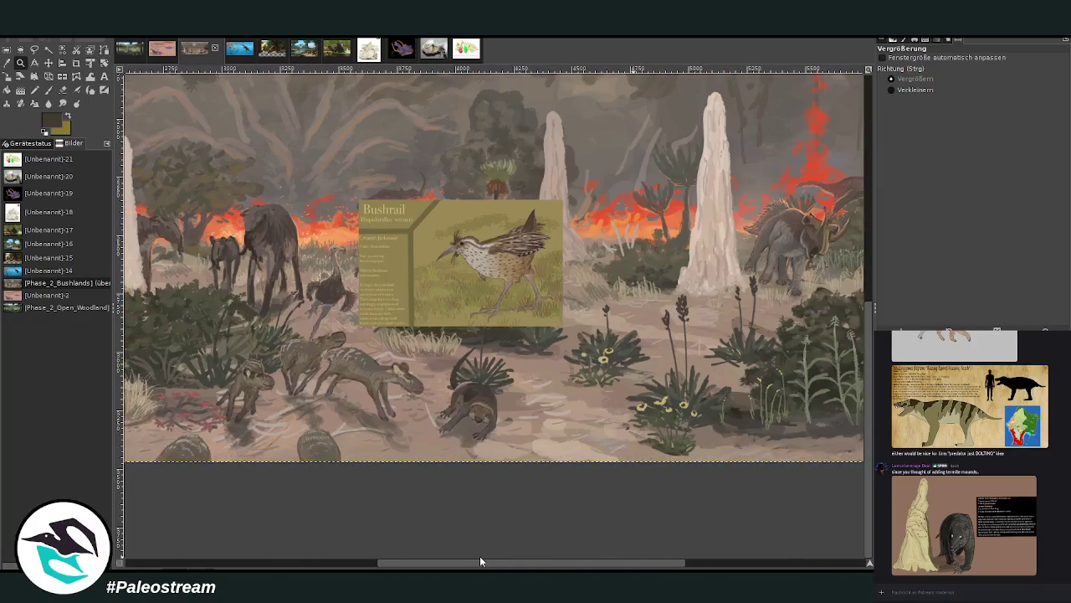
Shift the Bushrail card slightly, pan, and zoom in on the card.
{"action": "left_click", "coordinate": [48, 63]}
{"action": "mouse_move", "coordinate": [436, 255]}
{"action": "left_mouse_down"}
{"action": "mouse_move", "coordinate": [459, 231]}
{"action": "mouse_move", "coordinate": [432, 233]}
{"action": "left_mouse_up"}
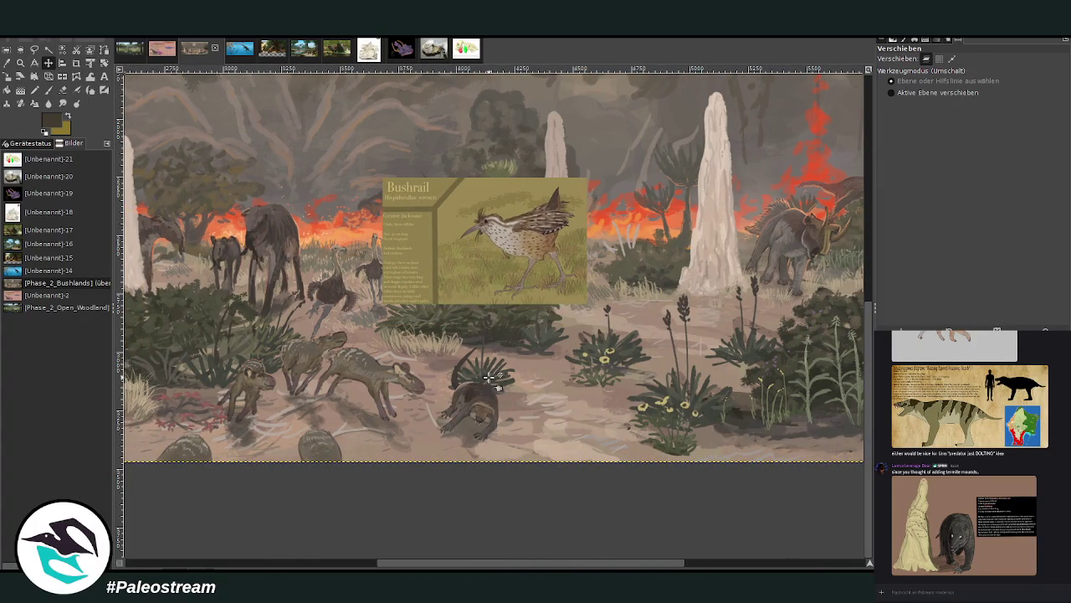
{"action": "mouse_move", "coordinate": [480, 565]}
{"action": "left_mouse_down"}
{"action": "mouse_move", "coordinate": [293, 564]}
{"action": "mouse_move", "coordinate": [595, 568]}
{"action": "left_mouse_up"}
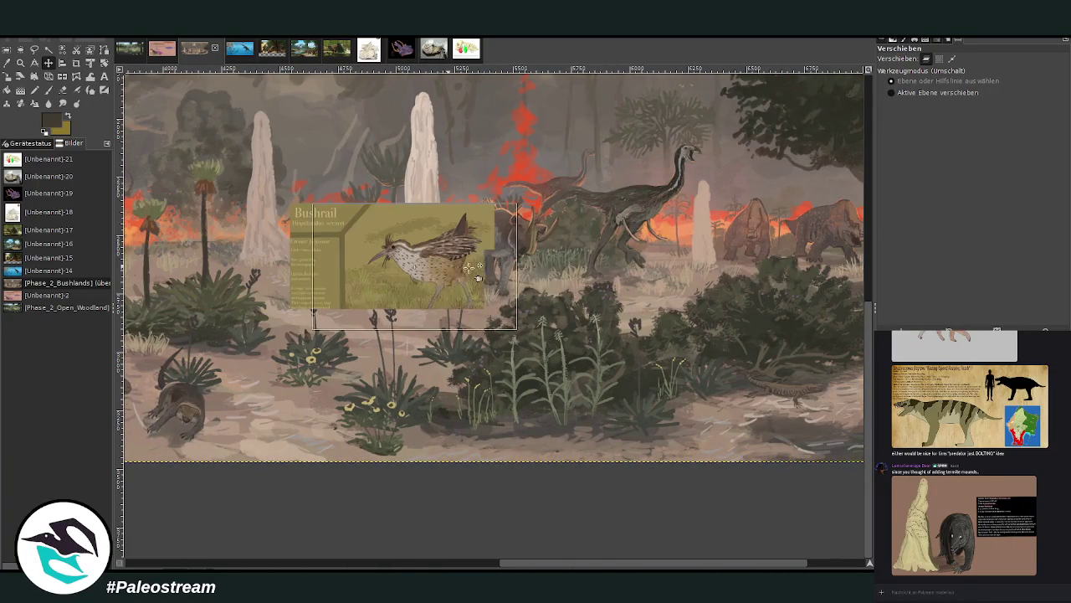
{"action": "left_click", "coordinate": [20, 62]}
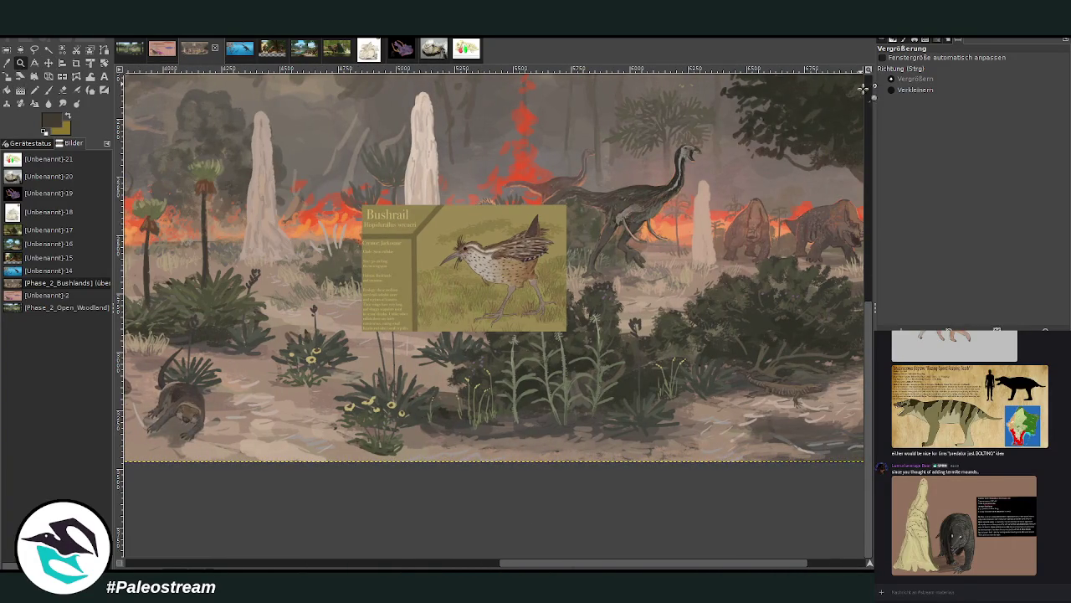
{"action": "left_click_drag", "start_coordinate": [176, 115], "coordinate": [588, 359]}
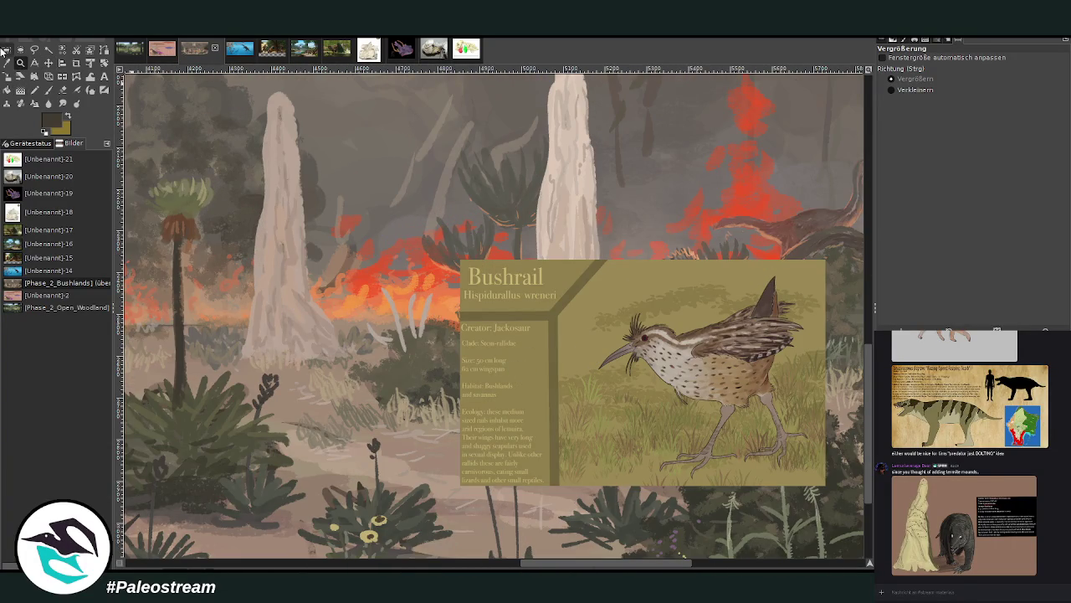
Nudge the Bushrail card down and to the left, then pan the canvas.
{"action": "left_click", "coordinate": [48, 63]}
{"action": "left_click_drag", "start_coordinate": [619, 322], "coordinate": [598, 397]}
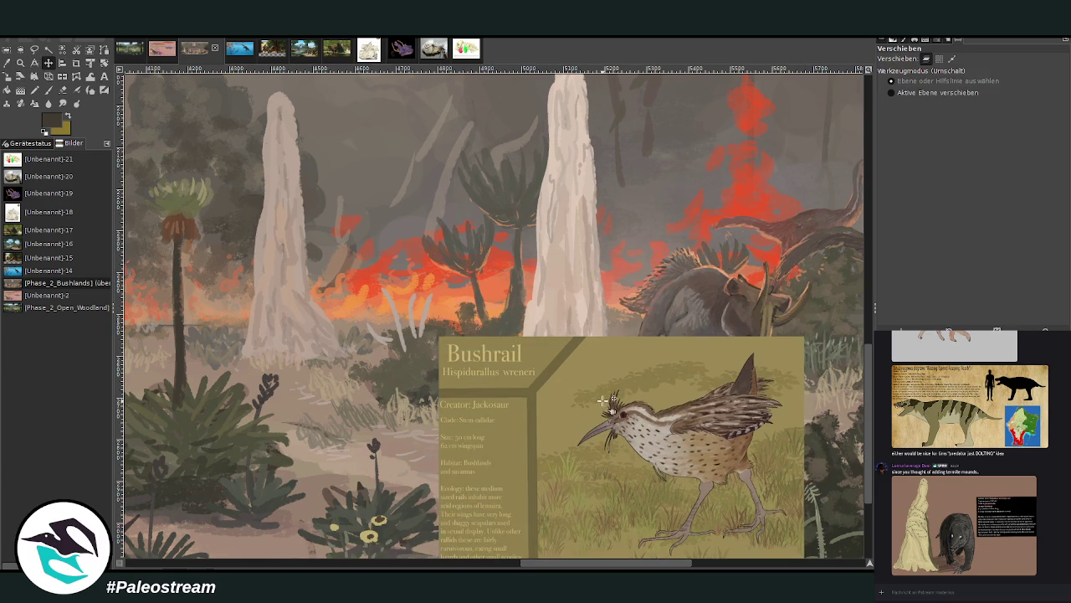
{"action": "left_click_drag", "start_coordinate": [637, 562], "coordinate": [596, 567]}
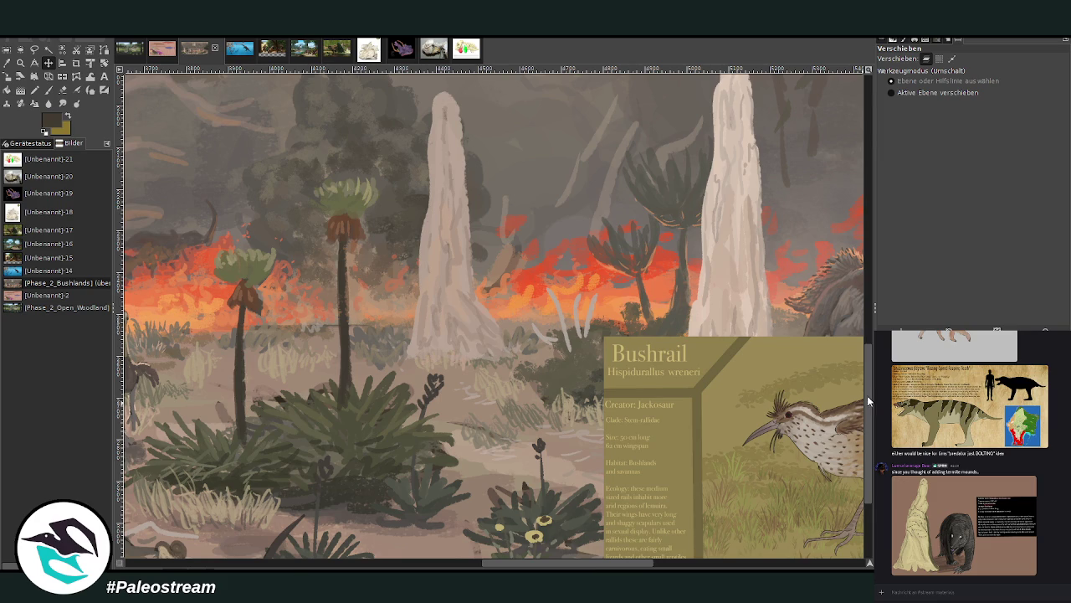
{"action": "scroll", "coordinate": [868, 405], "scroll_direction": "down", "scroll_amount": 2}
{"action": "left_click_drag", "start_coordinate": [535, 563], "coordinate": [552, 562]}
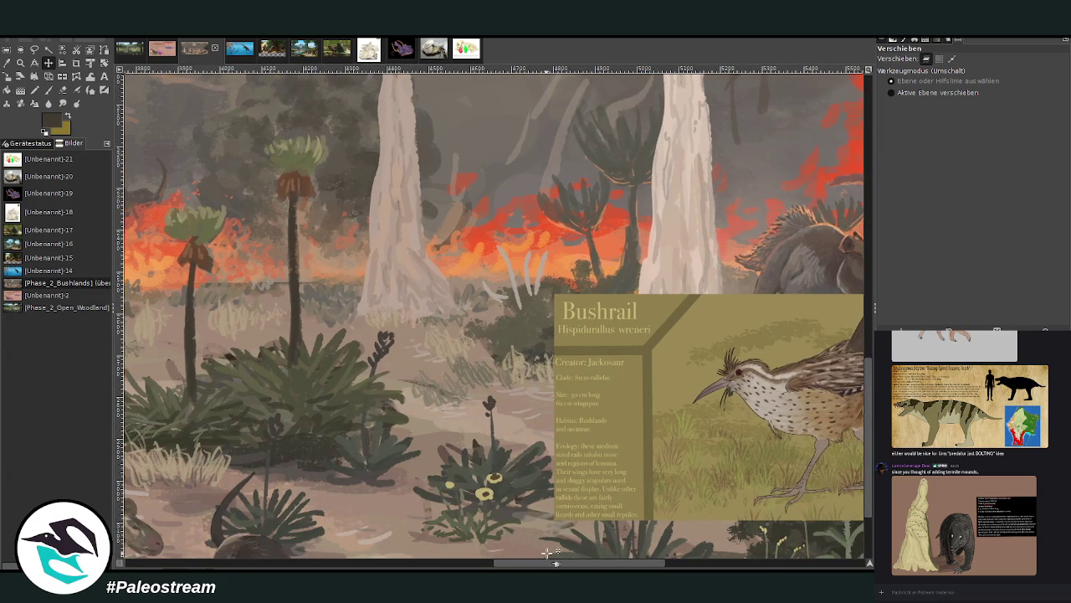
{"action": "left_click", "coordinate": [49, 90]}
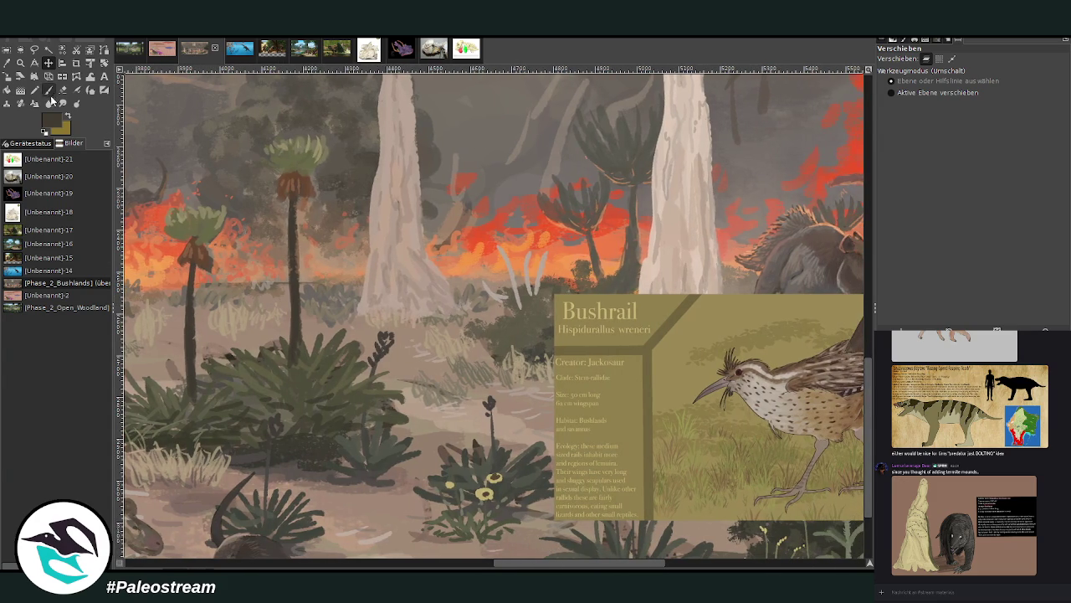
Pick a darker colour and set a Normal-mode brush at size 30, opacity 56.5.
{"action": "left_click", "coordinate": [847, 324], "text": "ctrl"}
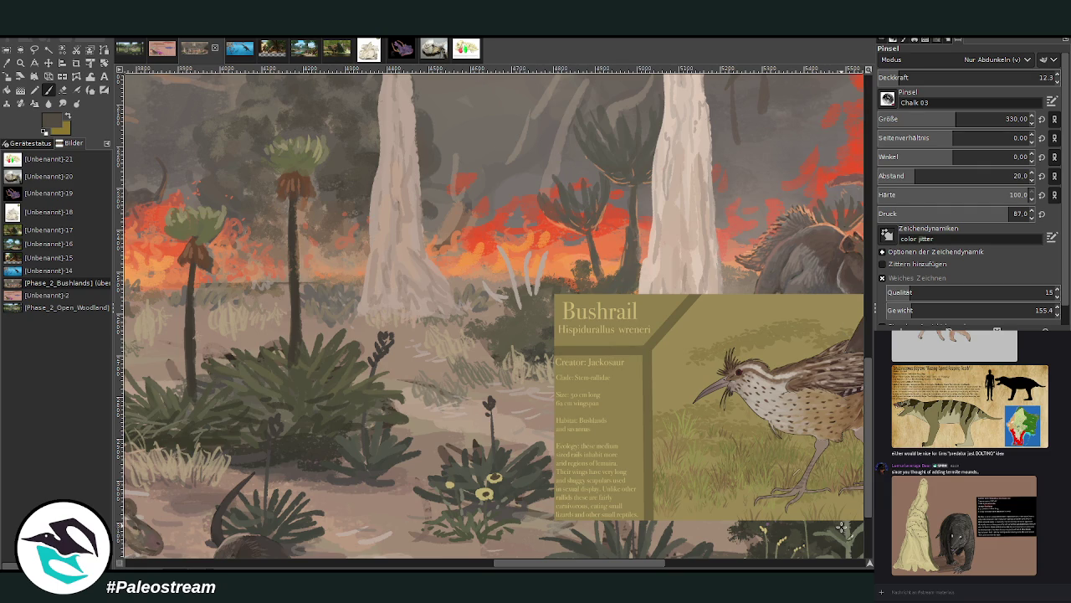
{"action": "scroll", "coordinate": [926, 61], "scroll_direction": "up", "scroll_amount": 10}
{"action": "left_click_drag", "start_coordinate": [920, 77], "coordinate": [918, 74]}
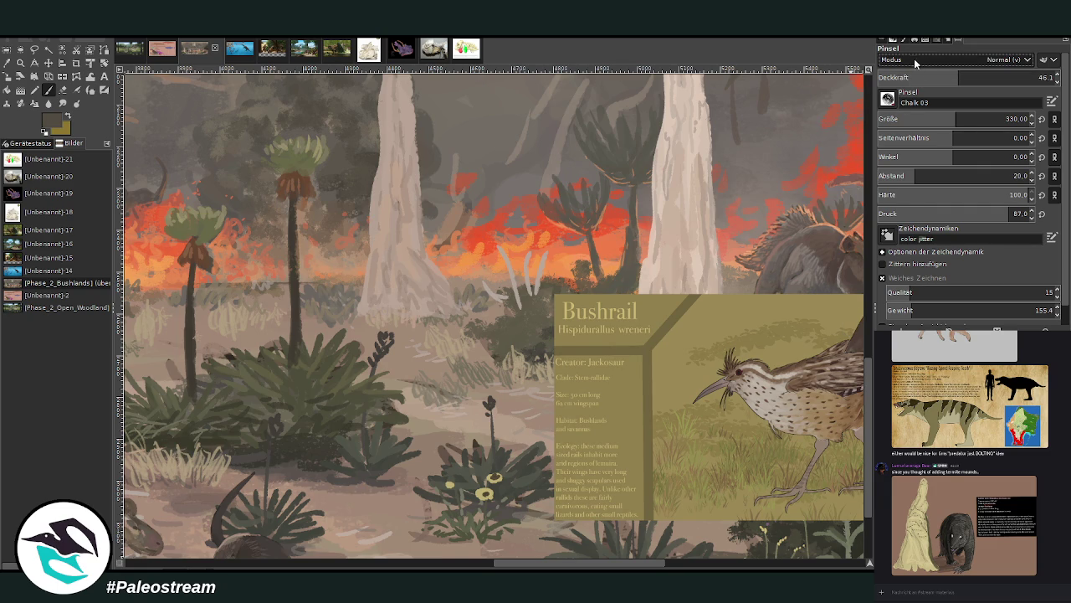
{"action": "left_click", "coordinate": [908, 119]}
{"action": "left_click_drag", "start_coordinate": [963, 77], "coordinate": [1039, 77]}
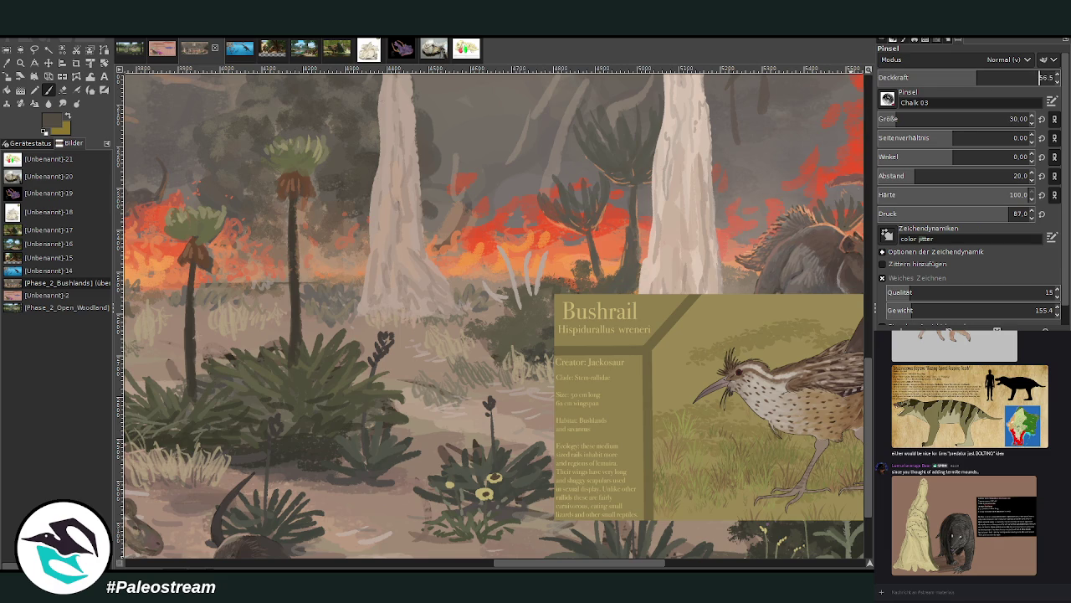
Move the Bushrail card to the bottom centre and zoom in around it.
{"action": "left_click", "coordinate": [49, 62]}
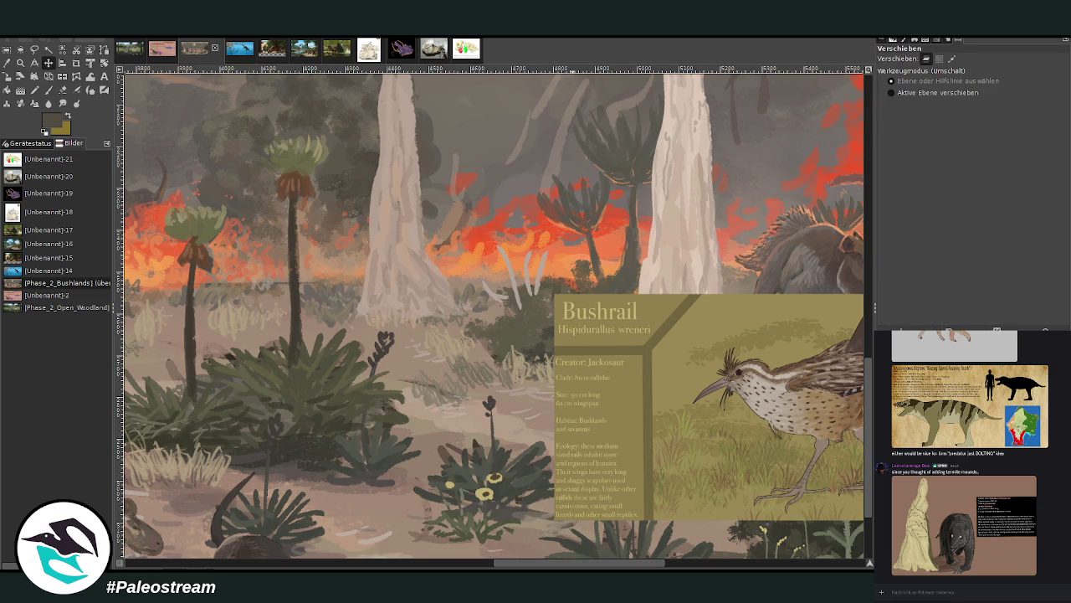
{"action": "left_click_drag", "start_coordinate": [724, 485], "coordinate": [459, 522]}
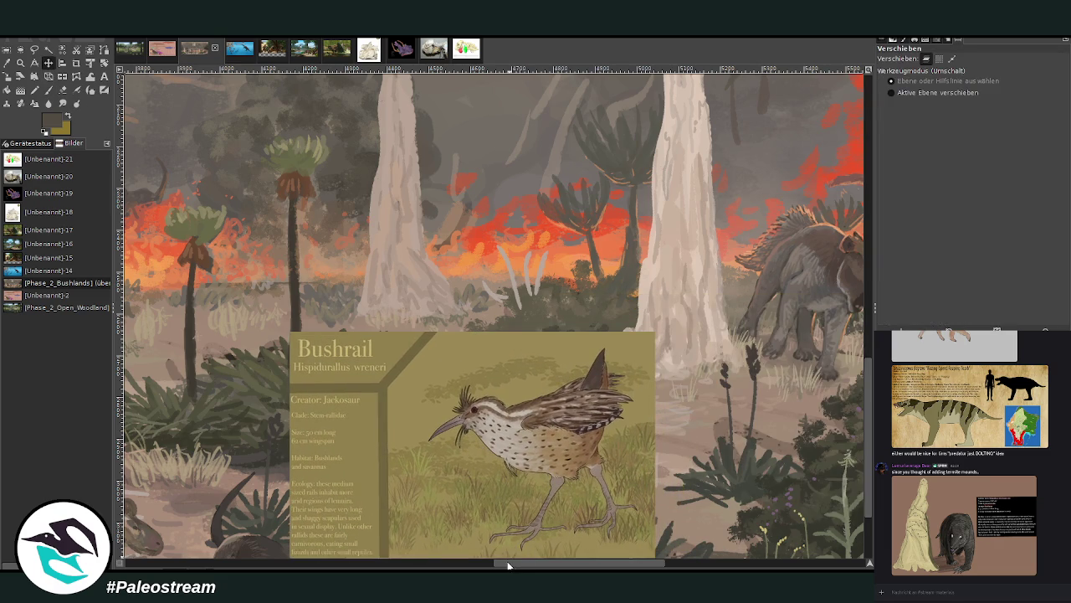
{"action": "left_click_drag", "start_coordinate": [510, 566], "coordinate": [489, 566]}
{"action": "left_click", "coordinate": [21, 62]}
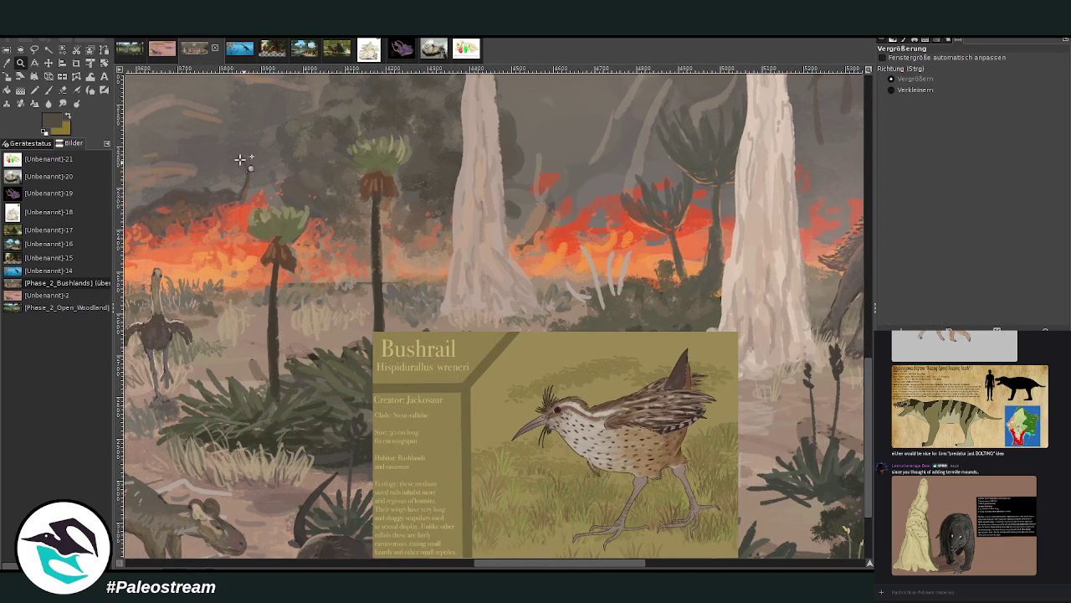
{"action": "left_click", "coordinate": [694, 533]}
{"action": "key", "text": "p"}
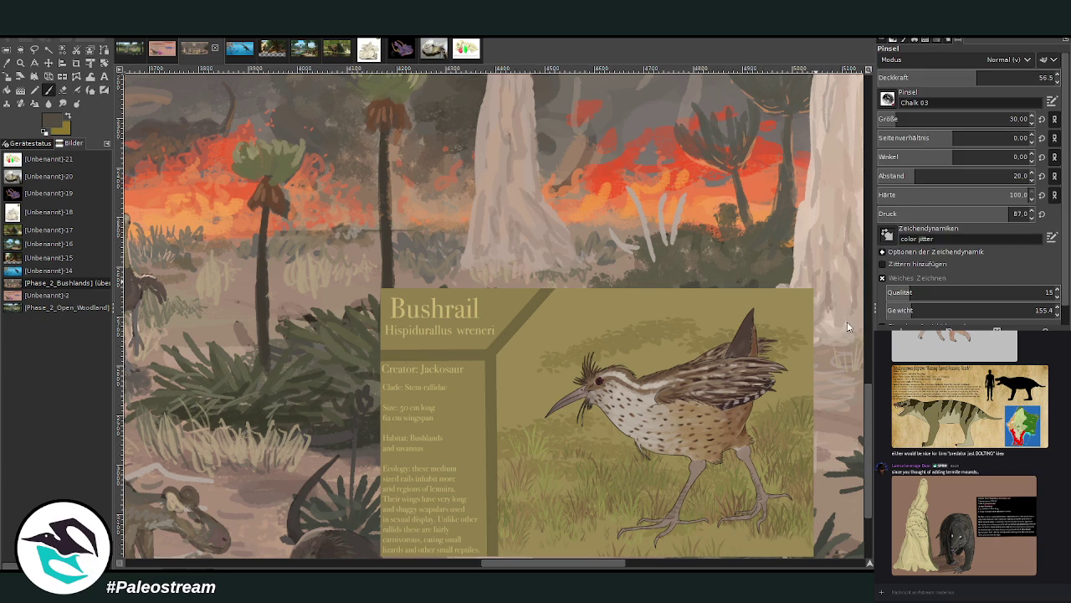
Enlarge the chalk brush and paint small dark and orange-brown birds in the distant grass.
{"action": "left_click", "coordinate": [1004, 79]}
{"action": "scroll", "coordinate": [963, 119], "scroll_direction": "up", "scroll_amount": 5}
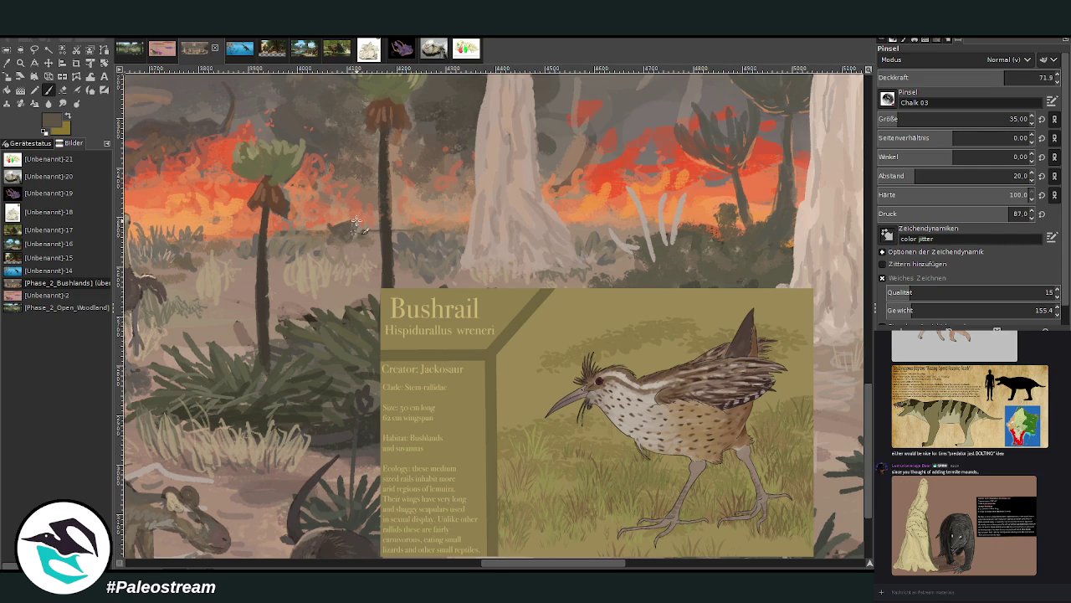
{"action": "left_click_drag", "start_coordinate": [351, 222], "coordinate": [363, 209]}
{"action": "left_click_drag", "start_coordinate": [440, 217], "coordinate": [439, 219]}
{"action": "mouse_move", "coordinate": [593, 217]}
{"action": "left_mouse_down"}
{"action": "mouse_move", "coordinate": [578, 209]}
{"action": "mouse_move", "coordinate": [599, 211]}
{"action": "left_mouse_up"}
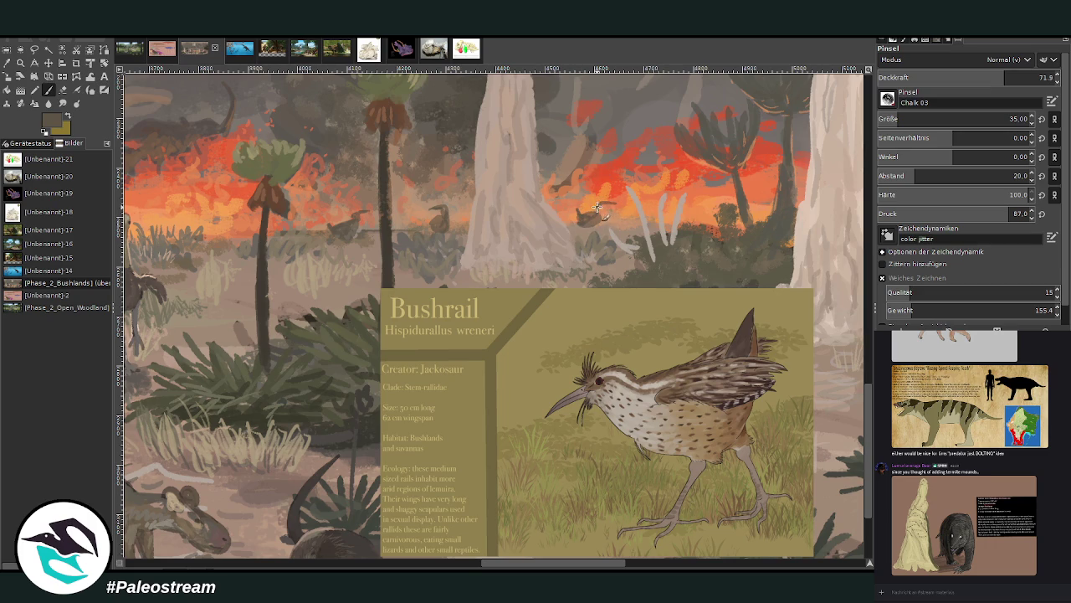
{"action": "left_click_drag", "start_coordinate": [600, 212], "coordinate": [590, 221]}
Add light beige and brownish highlights to the birds at about 57 opacity.
{"action": "left_click", "coordinate": [853, 305], "text": "ctrl"}
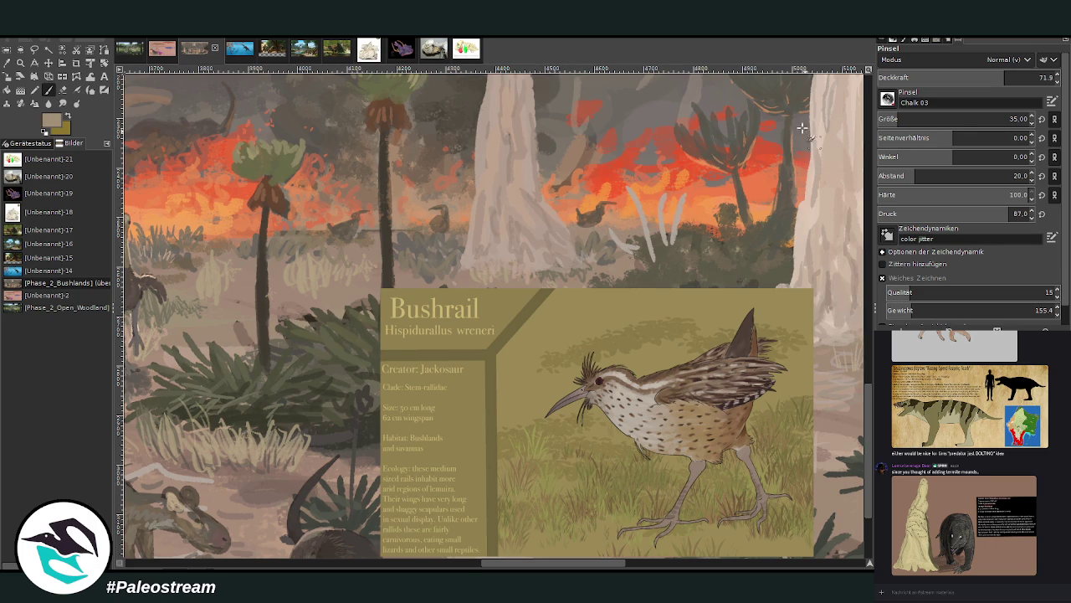
{"action": "left_click_drag", "start_coordinate": [597, 211], "coordinate": [591, 219]}
{"action": "left_click", "coordinate": [983, 77]}
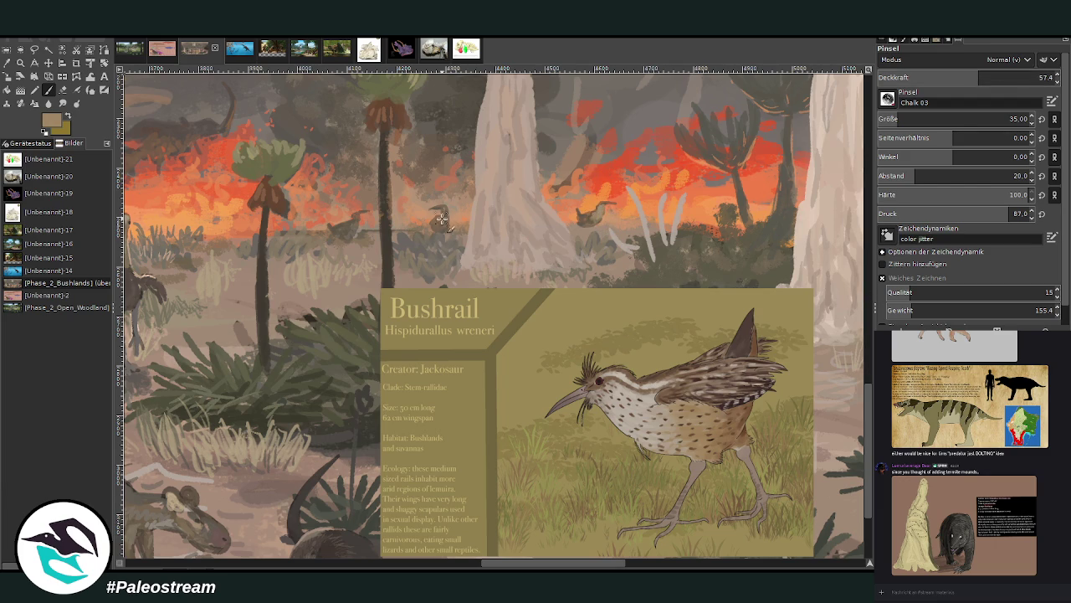
{"action": "left_click_drag", "start_coordinate": [439, 224], "coordinate": [441, 210]}
{"action": "left_click_drag", "start_coordinate": [356, 219], "coordinate": [346, 226]}
Sample beige, grey-olive and dark grey-brown colours, then set the brush to size 27, opacity 47.
{"action": "key", "text": "bracketleft"}
{"action": "key", "text": "bracketleft"}
{"action": "key", "text": "bracketleft"}
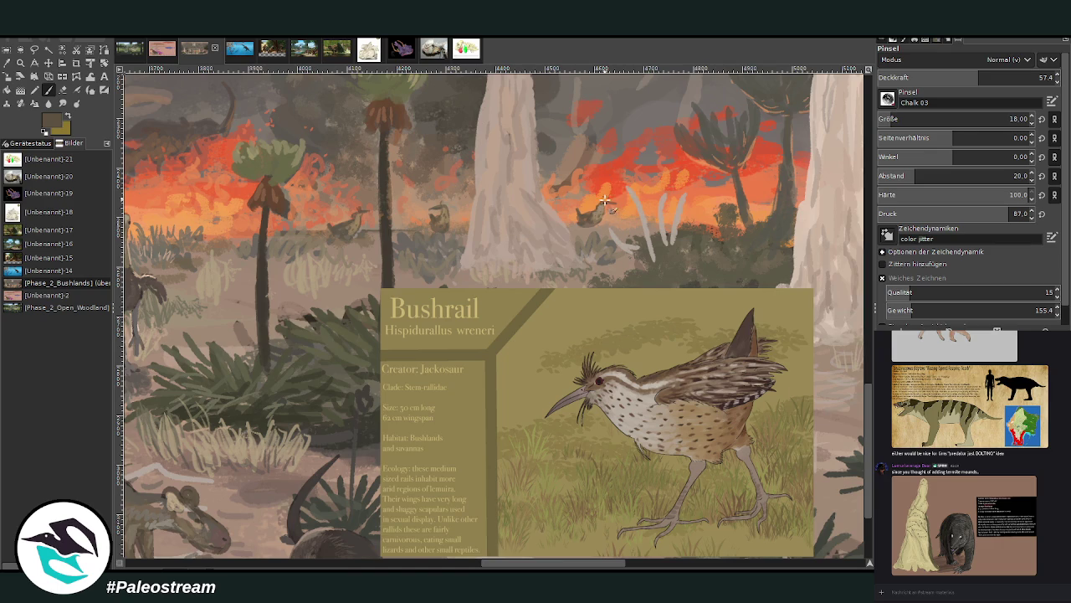
{"action": "left_click", "coordinate": [847, 283], "text": "ctrl"}
{"action": "left_click", "coordinate": [816, 258], "text": "ctrl"}
{"action": "left_click", "coordinate": [700, 241], "text": "ctrl"}
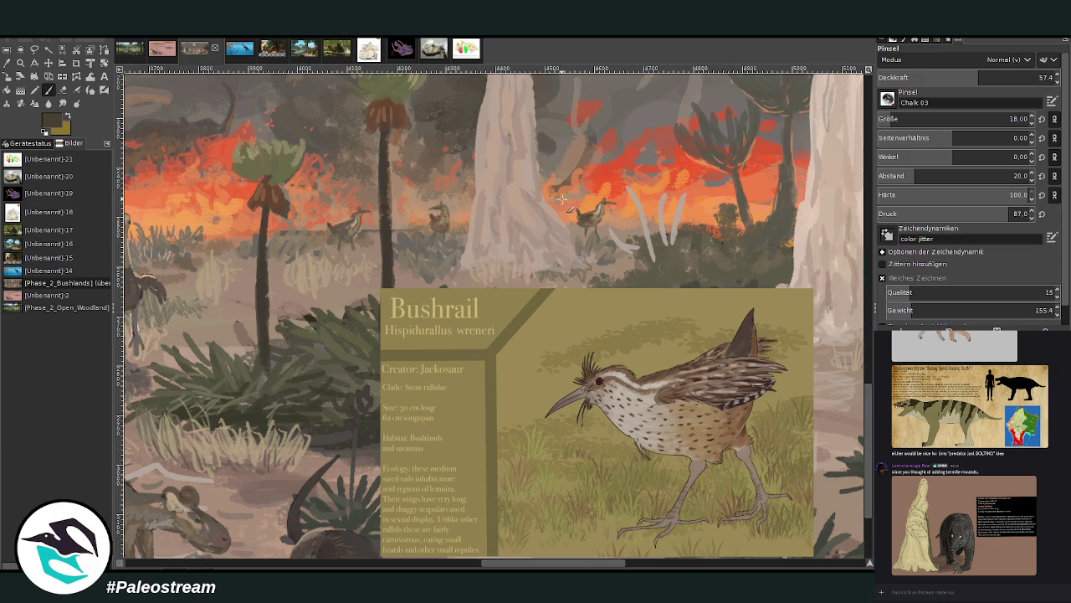
{"action": "left_click", "coordinate": [898, 119]}
{"action": "left_click", "coordinate": [961, 77]}
Lay dark chalk strokes down the termite mound with the brush at size 54, opacity 35.
{"action": "left_click", "coordinate": [903, 119]}
{"action": "left_click", "coordinate": [940, 77]}
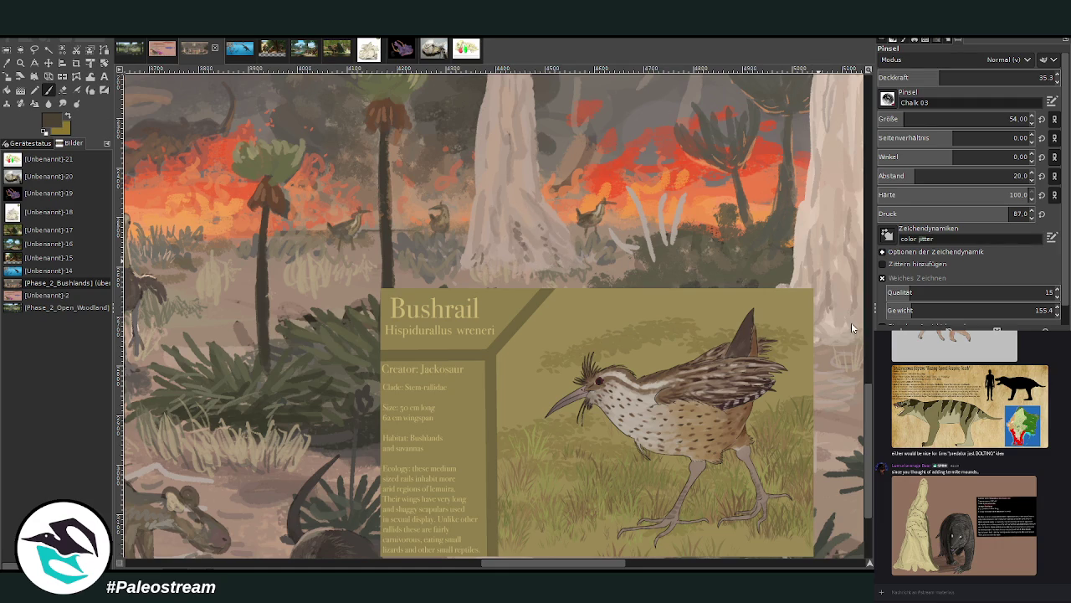
{"action": "scroll", "coordinate": [963, 119], "scroll_direction": "down", "scroll_amount": 2}
{"action": "left_click_drag", "start_coordinate": [566, 566], "coordinate": [633, 565]}
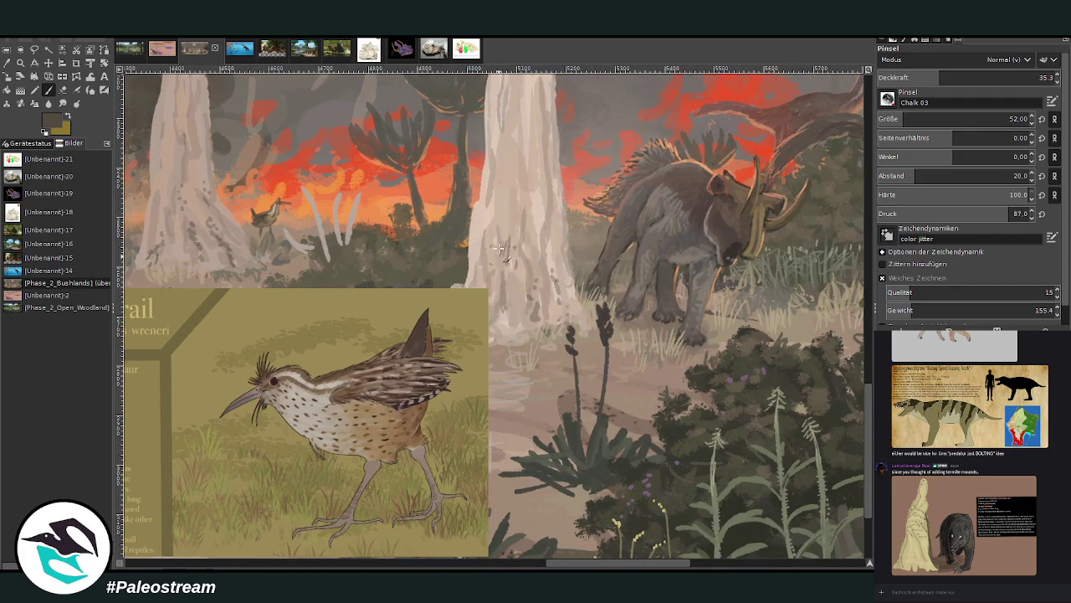
{"action": "mouse_move", "coordinate": [488, 224]}
{"action": "left_mouse_down"}
{"action": "mouse_move", "coordinate": [511, 300]}
{"action": "mouse_move", "coordinate": [502, 333]}
{"action": "mouse_move", "coordinate": [527, 332]}
{"action": "mouse_move", "coordinate": [503, 319]}
{"action": "left_mouse_up"}
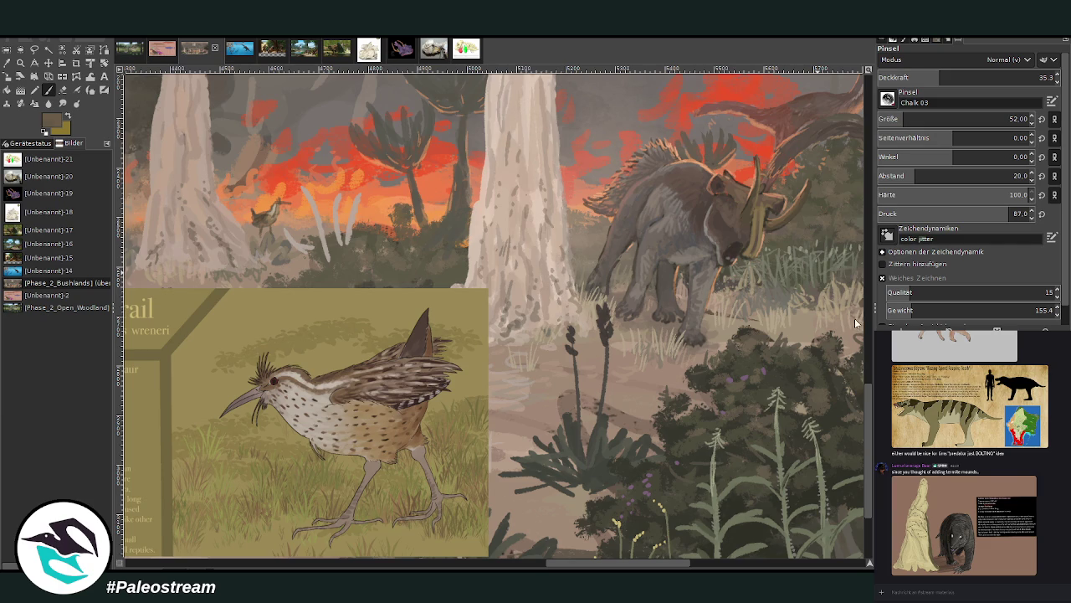
{"action": "left_click_drag", "start_coordinate": [870, 428], "coordinate": [872, 374]}
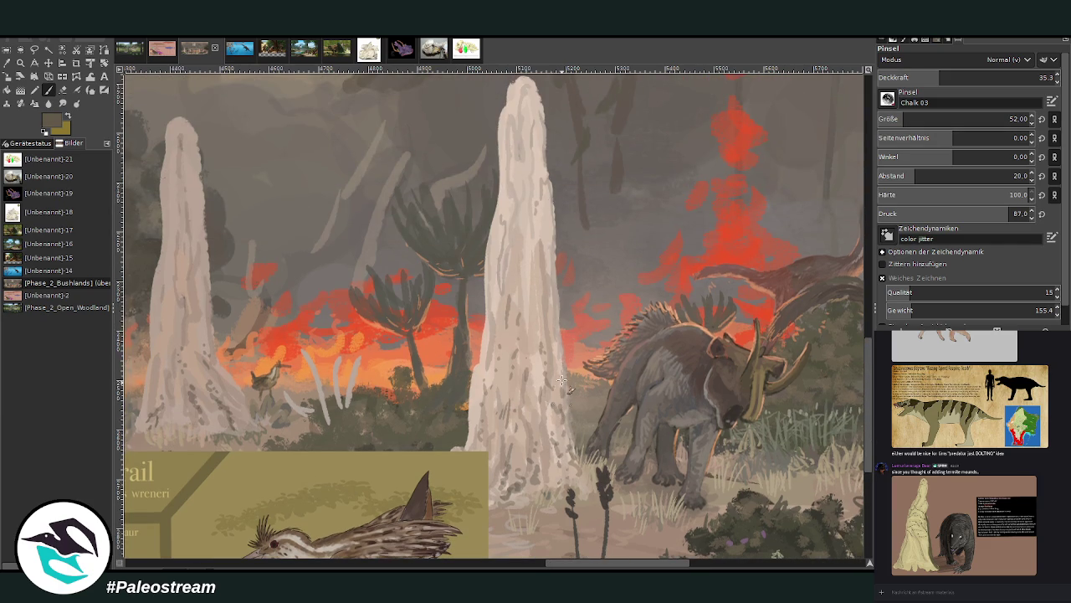
Pick lighter greys and set the brush to opacity 61, size 30, spacing 12.
{"action": "left_click", "coordinate": [840, 302], "text": "ctrl"}
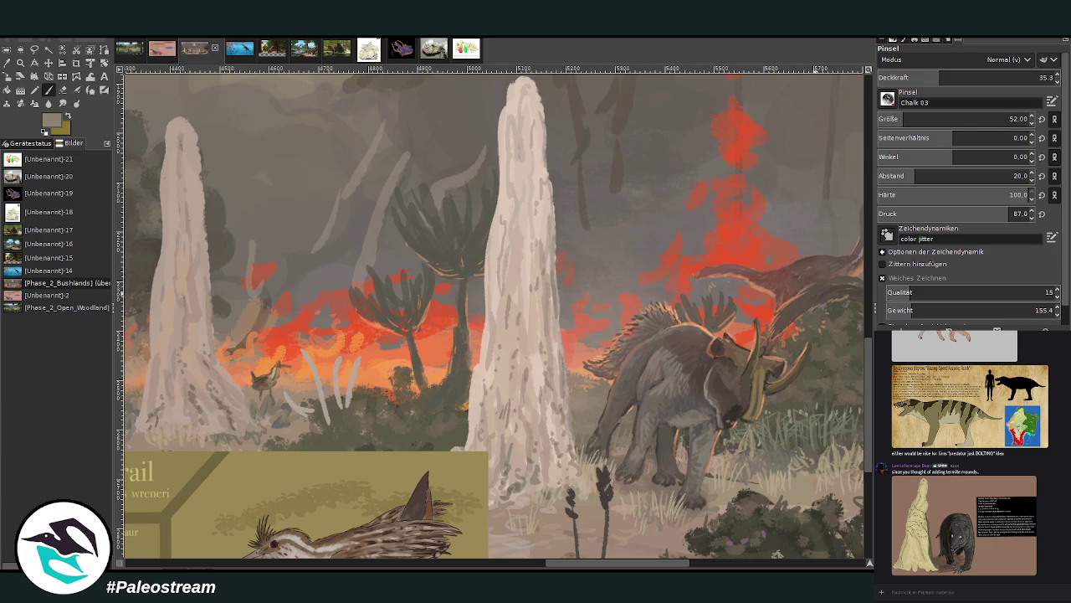
{"action": "left_click", "coordinate": [846, 287], "text": "ctrl"}
{"action": "left_click_drag", "start_coordinate": [939, 77], "coordinate": [985, 77]}
{"action": "left_click", "coordinate": [1011, 118]}
{"action": "left_click", "coordinate": [905, 178]}
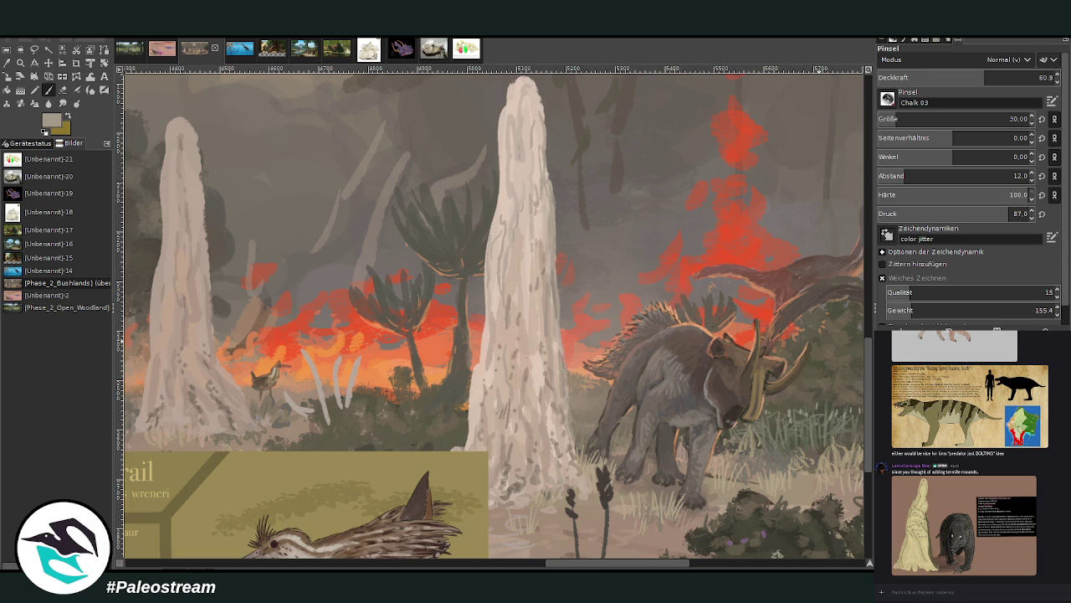
{"action": "key", "text": "minus"}
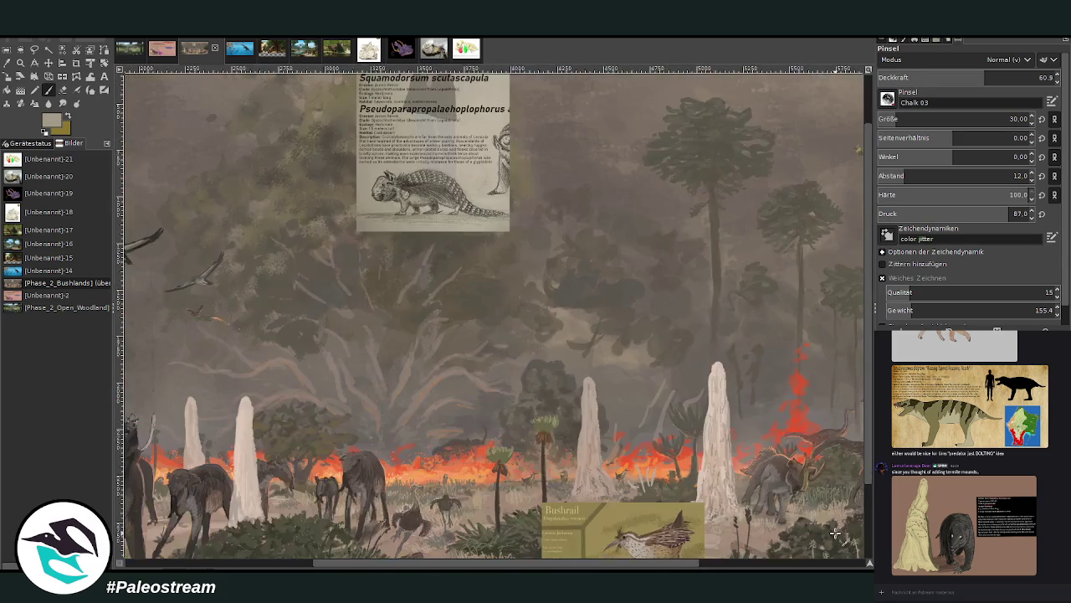
Zoom in on the central termite mounds and add faint vertical chalk texture.
{"action": "key", "text": "minus"}
{"action": "key", "text": "z"}
{"action": "left_click", "coordinate": [524, 400]}
{"action": "key", "text": "p"}
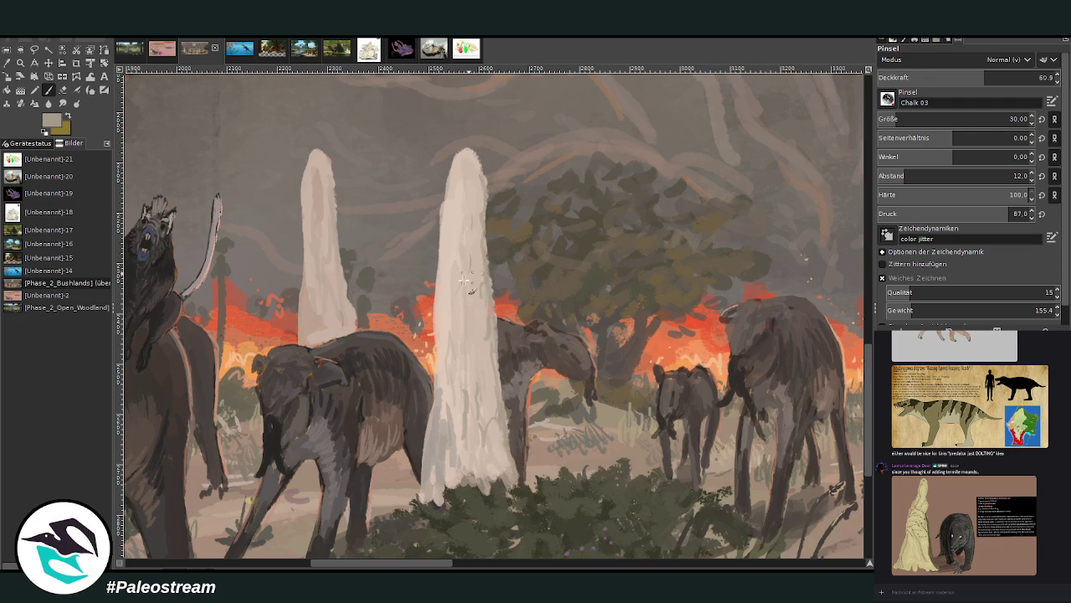
{"action": "mouse_move", "coordinate": [466, 278]}
{"action": "left_mouse_down"}
{"action": "mouse_move", "coordinate": [456, 300]}
{"action": "mouse_move", "coordinate": [463, 386]}
{"action": "left_mouse_up"}
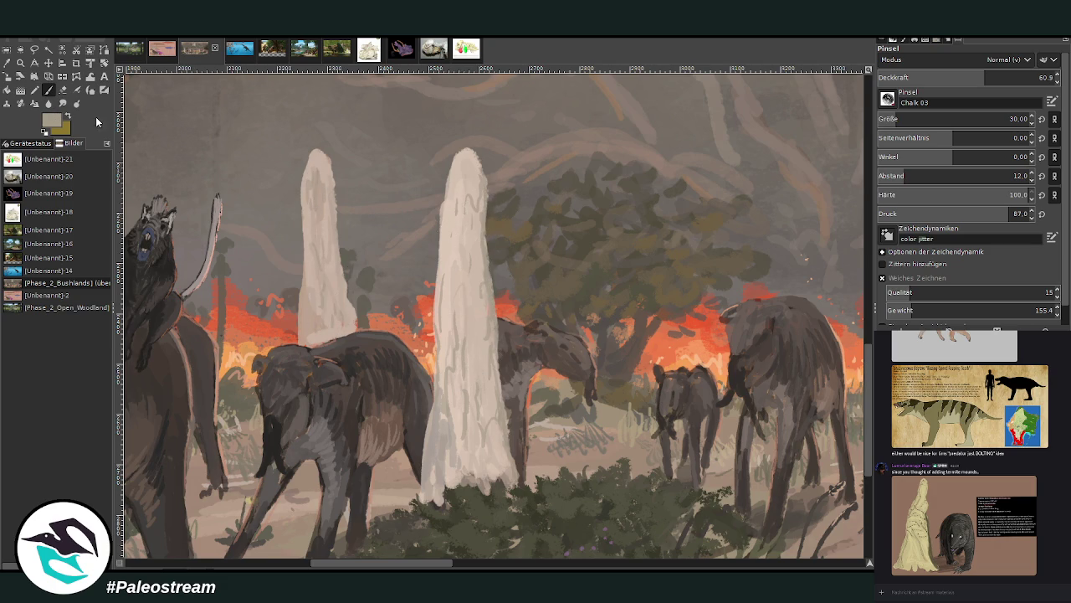
Brush darker grey chalk up the mound and around its base, then zoom out to the full painting.
{"action": "left_click", "coordinate": [853, 301], "text": "ctrl"}
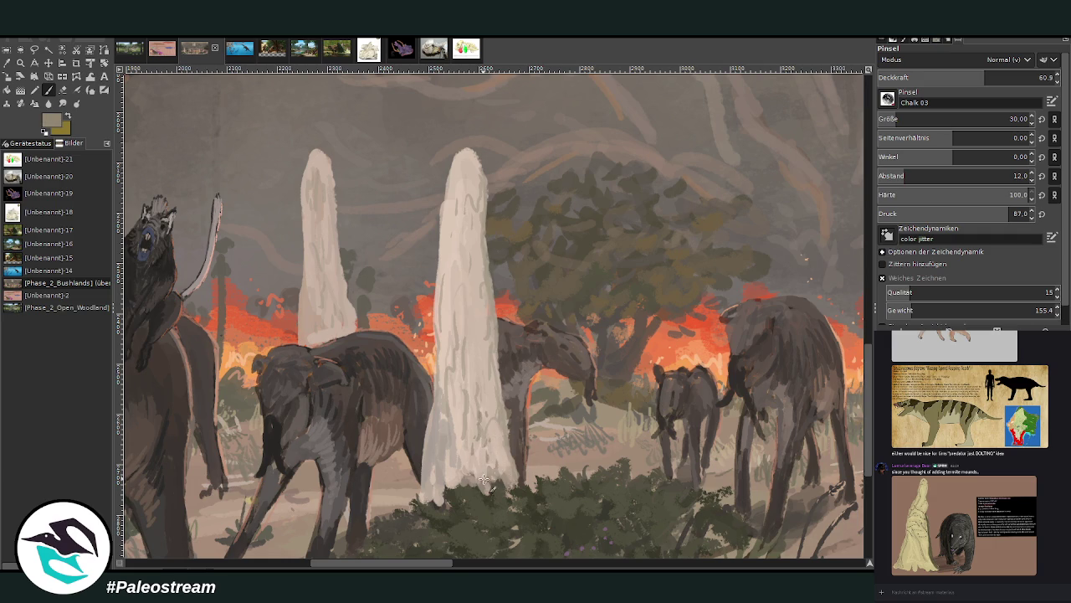
{"action": "left_click_drag", "start_coordinate": [471, 326], "coordinate": [475, 290]}
{"action": "left_click_drag", "start_coordinate": [459, 477], "coordinate": [467, 514]}
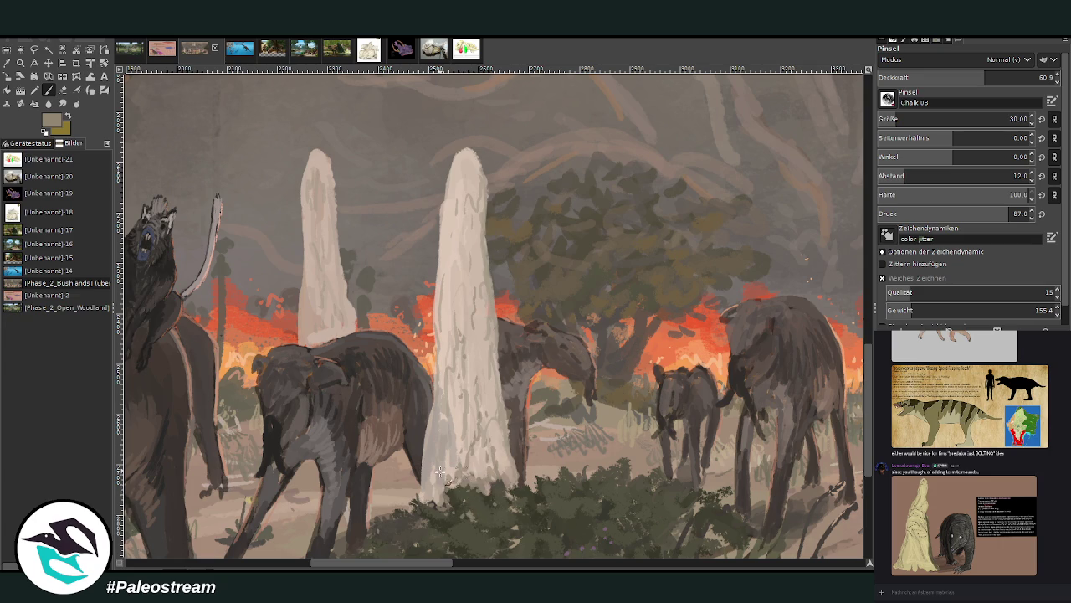
{"action": "left_click_drag", "start_coordinate": [425, 501], "coordinate": [435, 438]}
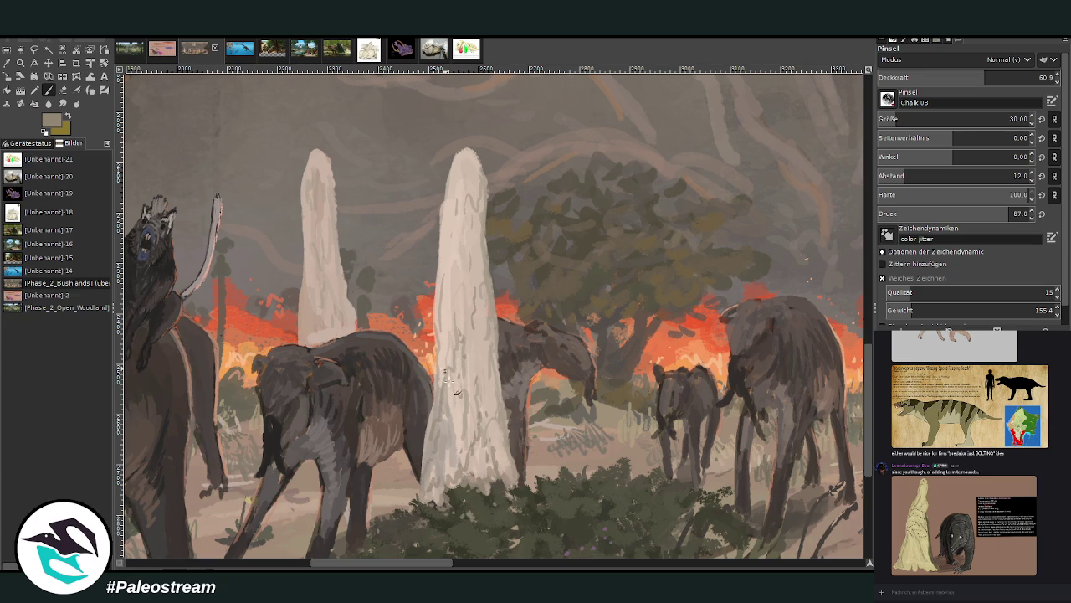
{"action": "key", "text": "minus"}
{"action": "key", "text": "minus"}
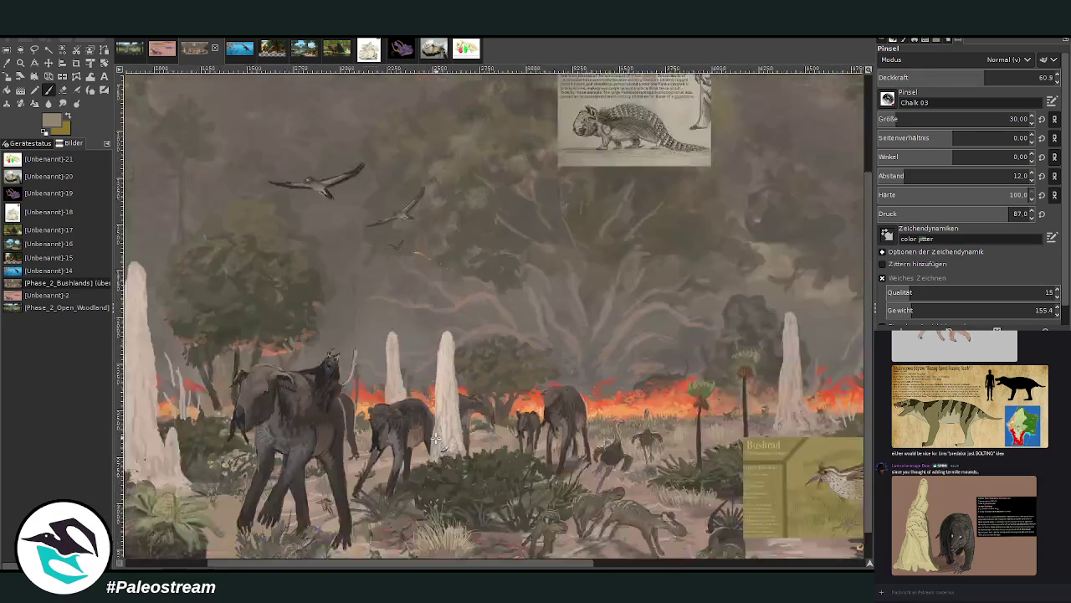
{"action": "key", "text": "minus"}
{"action": "key", "text": "minus"}
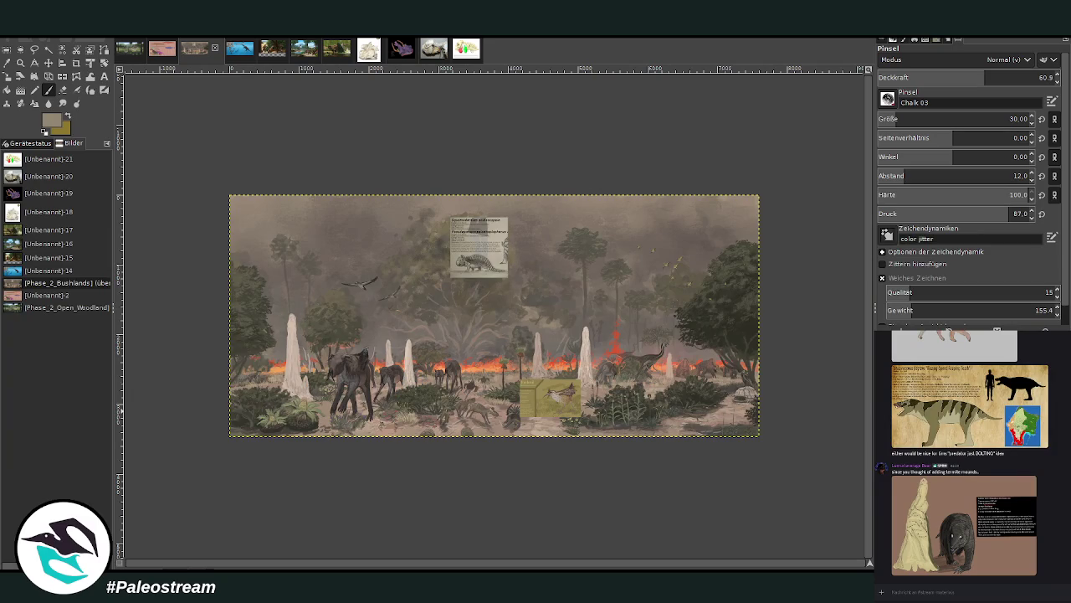
Zoom into the main band of the scene and pan across it.
{"action": "key", "text": "z"}
{"action": "left_click_drag", "start_coordinate": [276, 172], "coordinate": [729, 451]}
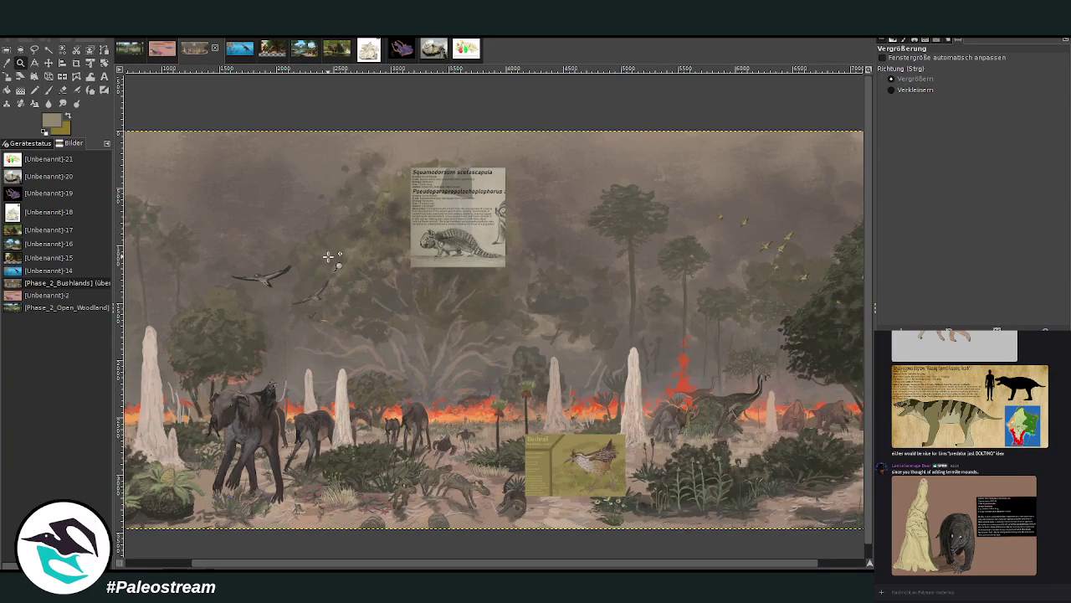
{"action": "scroll", "coordinate": [393, 377], "scroll_direction": "right", "scroll_amount": 2}
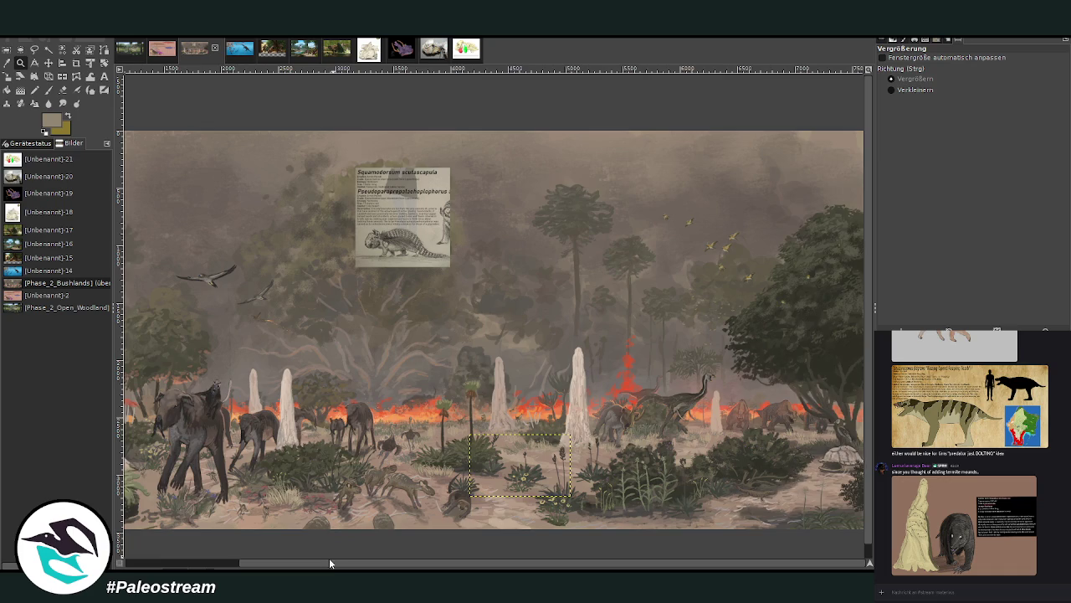
{"action": "scroll", "coordinate": [330, 565], "scroll_direction": "left", "scroll_amount": 4}
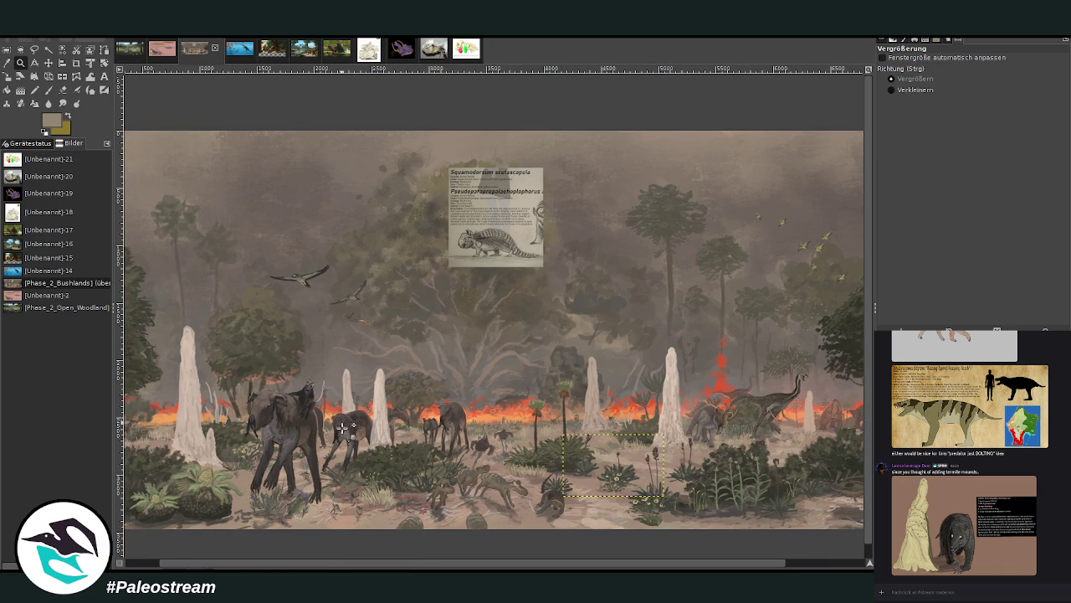
{"action": "scroll", "coordinate": [260, 565], "scroll_direction": "left", "scroll_amount": 1}
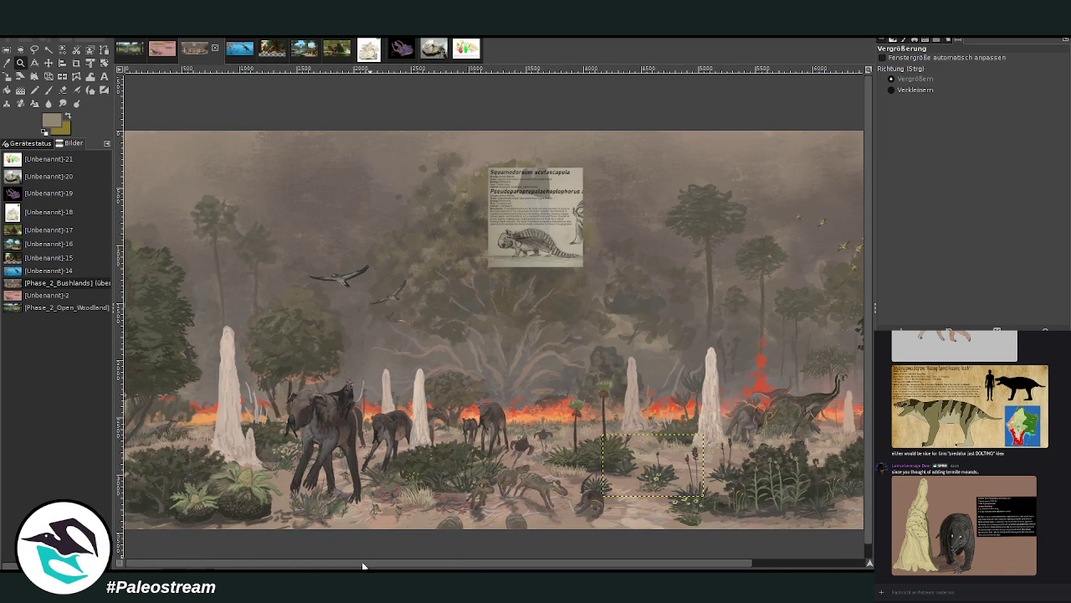
{"action": "scroll", "coordinate": [487, 565], "scroll_direction": "right", "scroll_amount": 3}
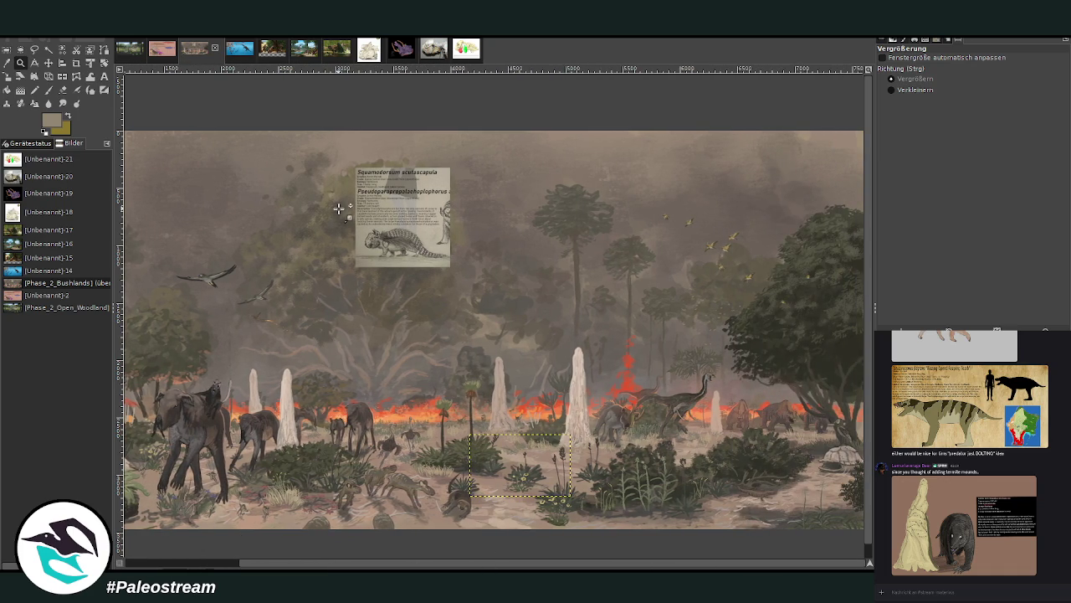
Move the Squamodorsum card down beside the termite mound, clear the selection, and zoom in on it.
{"action": "left_click", "coordinate": [48, 64]}
{"action": "left_click_drag", "start_coordinate": [385, 213], "coordinate": [475, 364]}
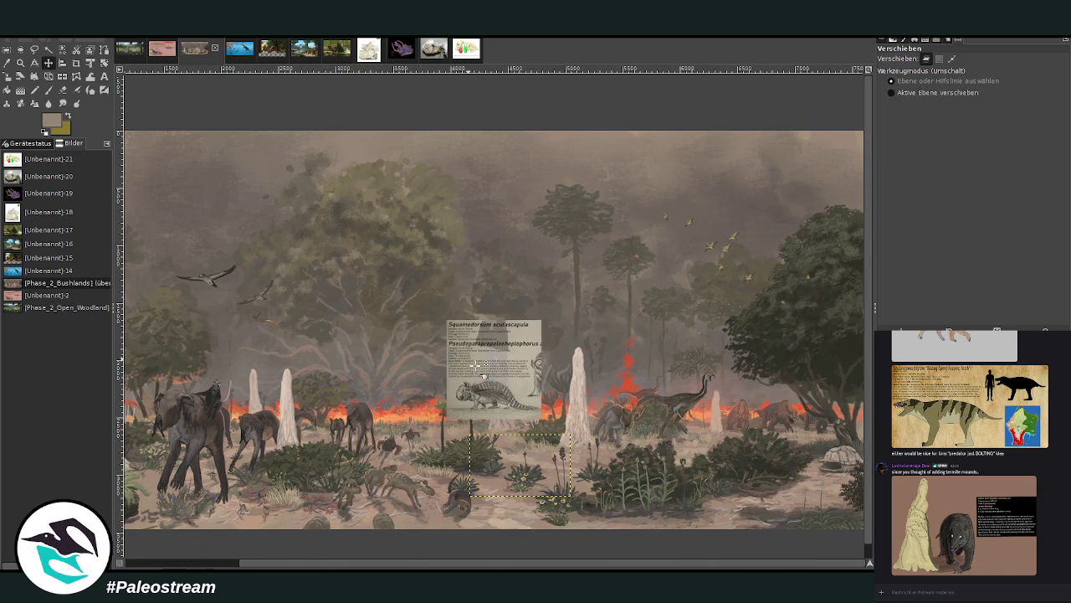
{"action": "key", "text": "ctrl+shift+a"}
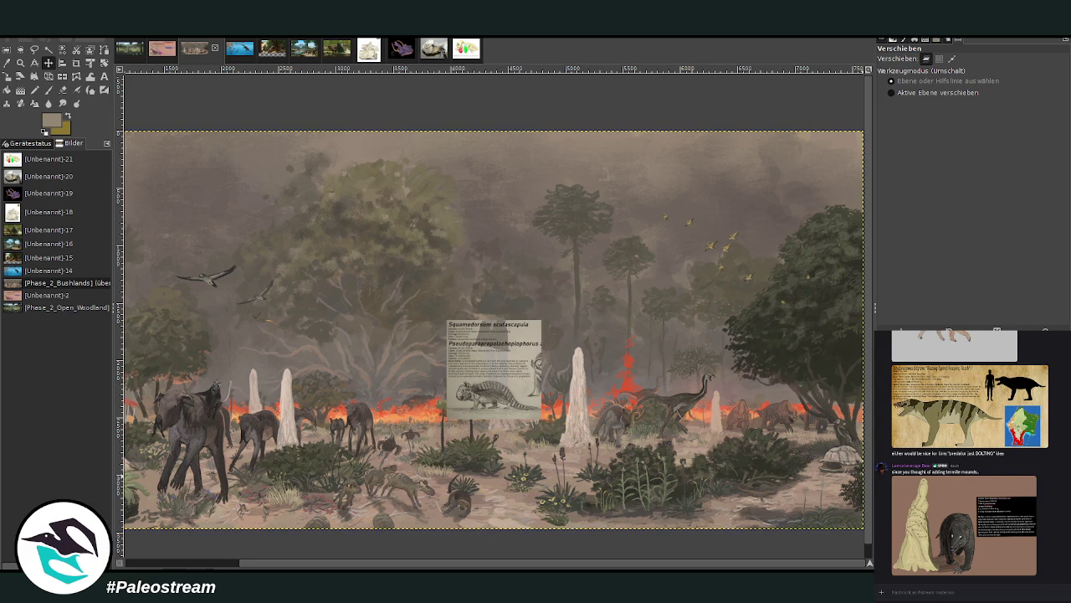
{"action": "left_click", "coordinate": [20, 63]}
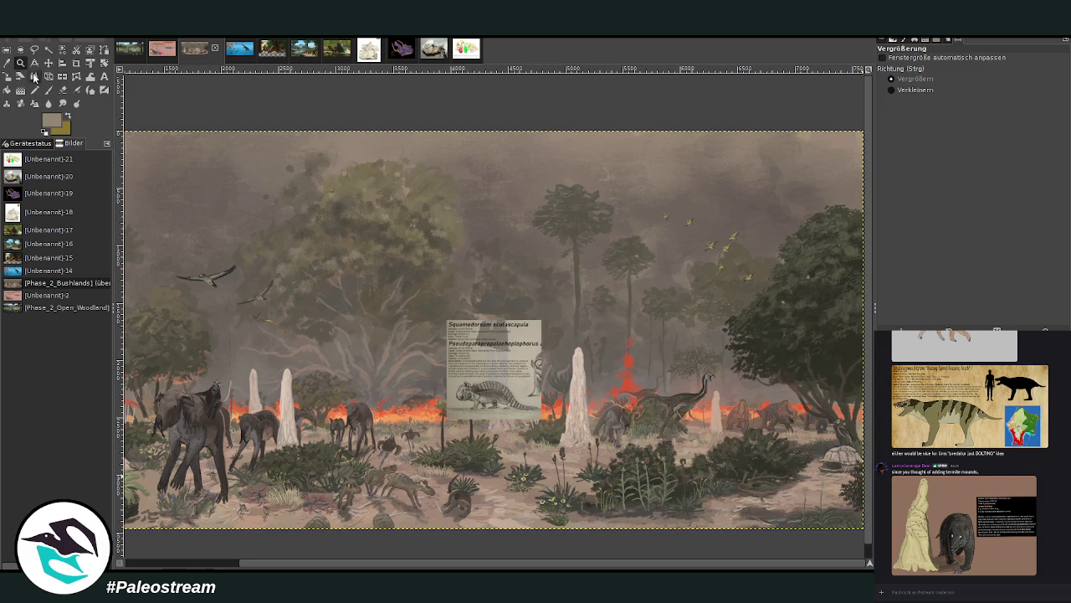
{"action": "left_click", "coordinate": [524, 475]}
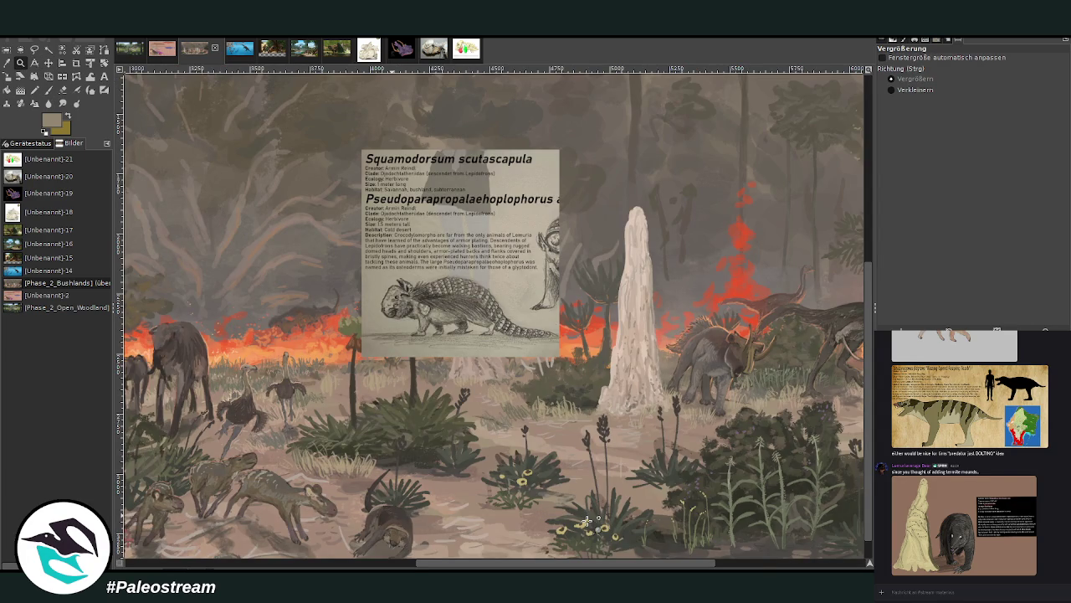
Pan around the scene and set the paintbrush to size 132 and opacity 78.5.
{"action": "scroll", "coordinate": [467, 539], "scroll_direction": "right", "scroll_amount": 1}
{"action": "scroll", "coordinate": [466, 540], "scroll_direction": "right", "scroll_amount": 5}
{"action": "scroll", "coordinate": [494, 316], "scroll_direction": "left", "scroll_amount": 5}
{"action": "scroll", "coordinate": [494, 315], "scroll_direction": "left", "scroll_amount": 5}
{"action": "scroll", "coordinate": [494, 316], "scroll_direction": "left", "scroll_amount": 3}
{"action": "scroll", "coordinate": [493, 315], "scroll_direction": "left", "scroll_amount": 3}
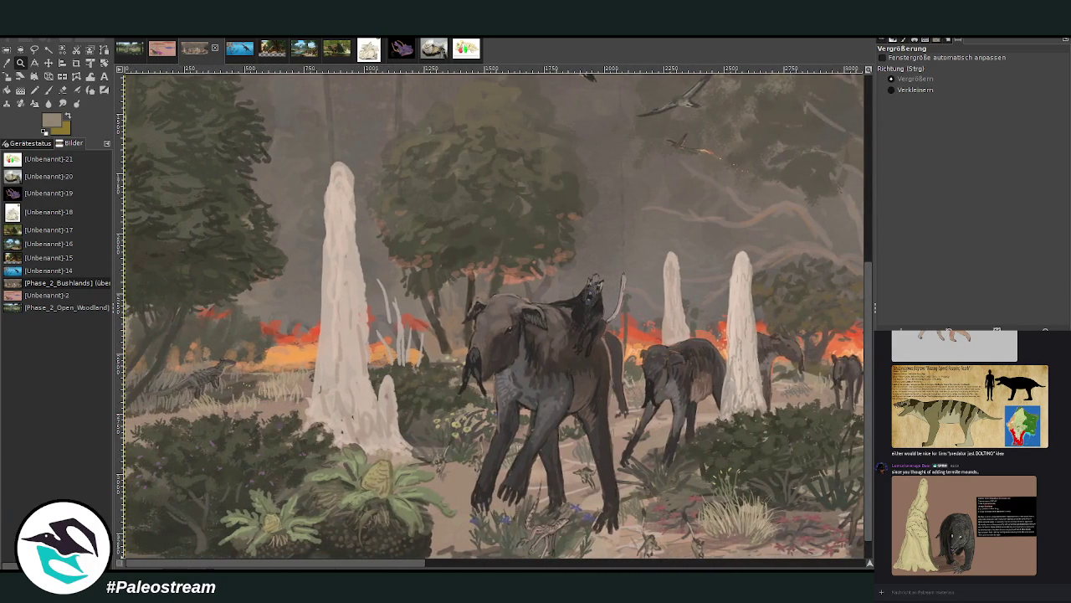
{"action": "scroll", "coordinate": [494, 315], "scroll_direction": "right", "scroll_amount": 2}
{"action": "scroll", "coordinate": [494, 316], "scroll_direction": "right", "scroll_amount": 12}
{"action": "scroll", "coordinate": [494, 315], "scroll_direction": "left", "scroll_amount": 9}
{"action": "scroll", "coordinate": [493, 316], "scroll_direction": "left", "scroll_amount": 5}
{"action": "scroll", "coordinate": [746, 493], "scroll_direction": "down", "scroll_amount": 1}
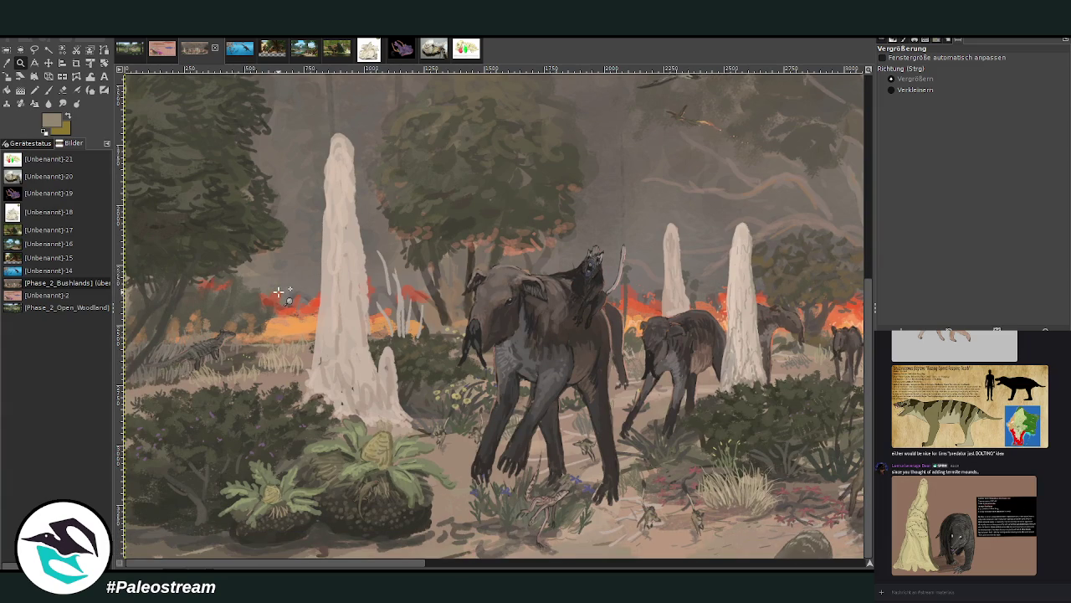
{"action": "key", "text": "p"}
{"action": "left_click_drag", "start_coordinate": [929, 118], "coordinate": [1007, 118]}
{"action": "left_click_drag", "start_coordinate": [984, 77], "coordinate": [1016, 77]}
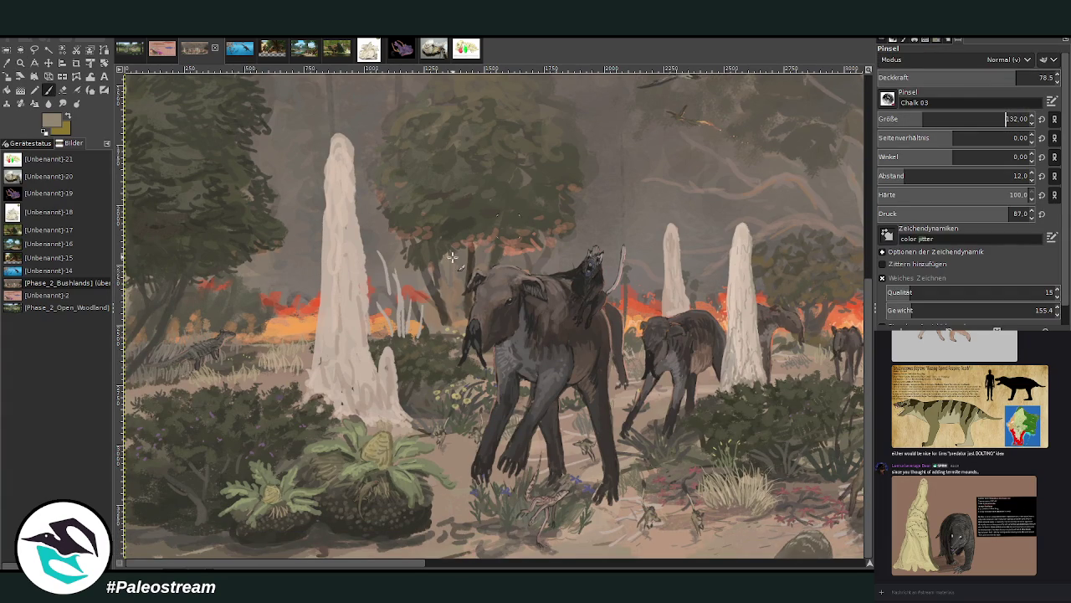
Paint grey and dark grey test strokes over the bushes and undo them.
{"action": "mouse_move", "coordinate": [225, 469]}
{"action": "left_mouse_down"}
{"action": "mouse_move", "coordinate": [155, 492]}
{"action": "mouse_move", "coordinate": [241, 475]}
{"action": "mouse_move", "coordinate": [144, 507]}
{"action": "mouse_move", "coordinate": [175, 477]}
{"action": "left_mouse_up"}
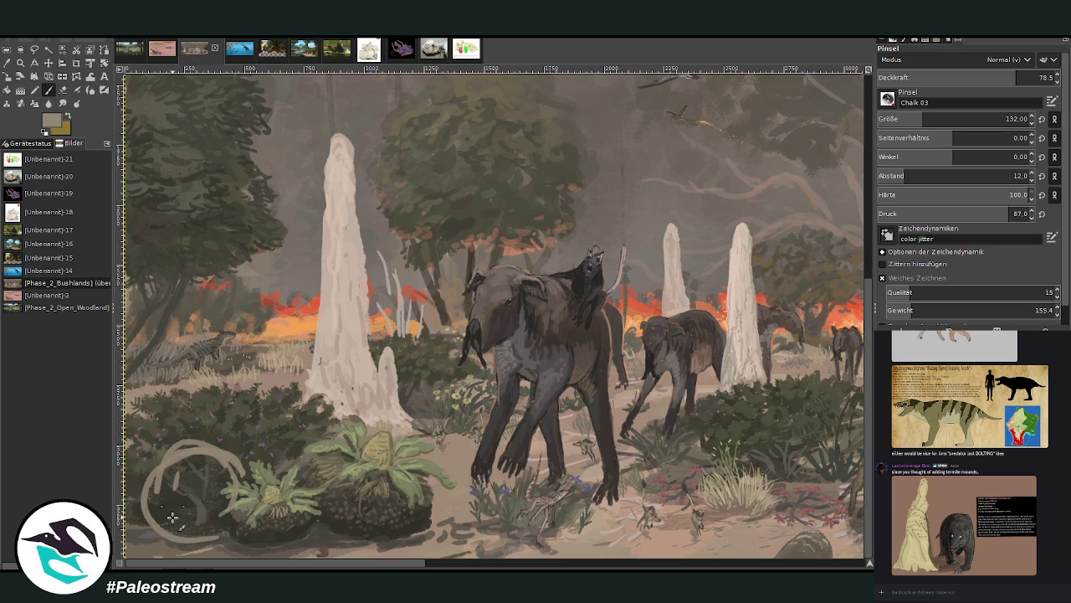
{"action": "key", "text": "ctrl+z"}
{"action": "key", "text": "ctrl+z"}
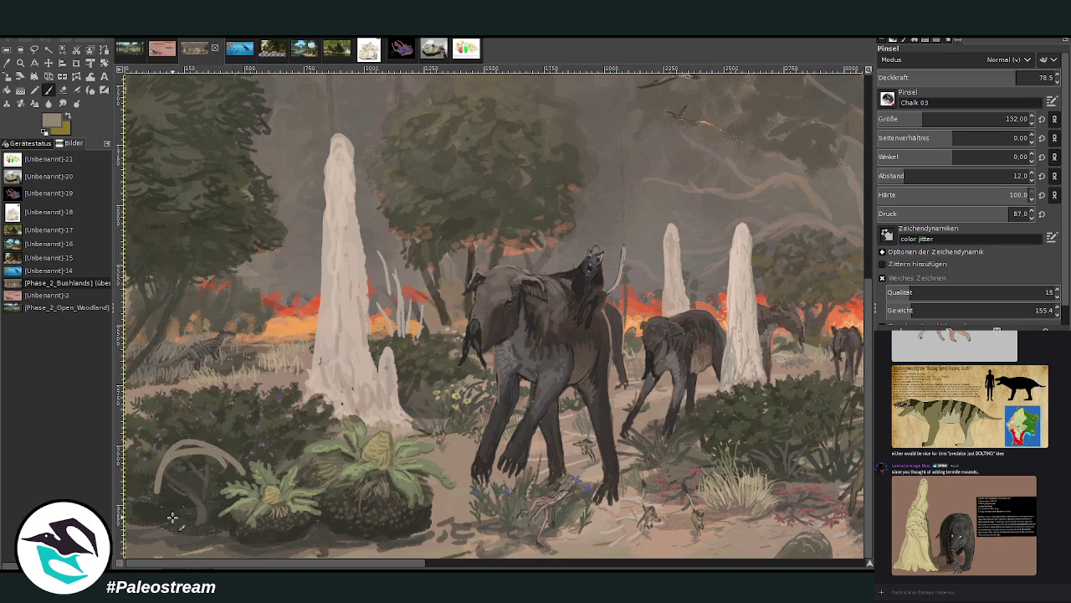
{"action": "key", "text": "ctrl+z"}
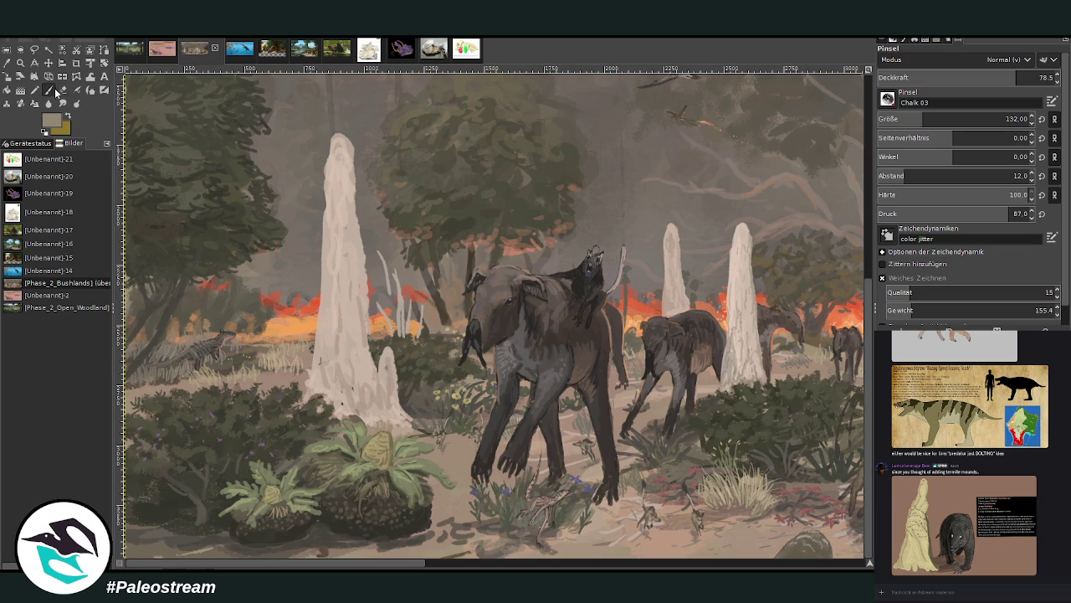
{"action": "left_click", "coordinate": [834, 313], "text": "ctrl"}
{"action": "mouse_move", "coordinate": [263, 379]}
{"action": "left_mouse_down"}
{"action": "mouse_move", "coordinate": [281, 383]}
{"action": "mouse_move", "coordinate": [244, 377]}
{"action": "mouse_move", "coordinate": [251, 394]}
{"action": "mouse_move", "coordinate": [290, 385]}
{"action": "mouse_move", "coordinate": [215, 385]}
{"action": "left_mouse_up"}
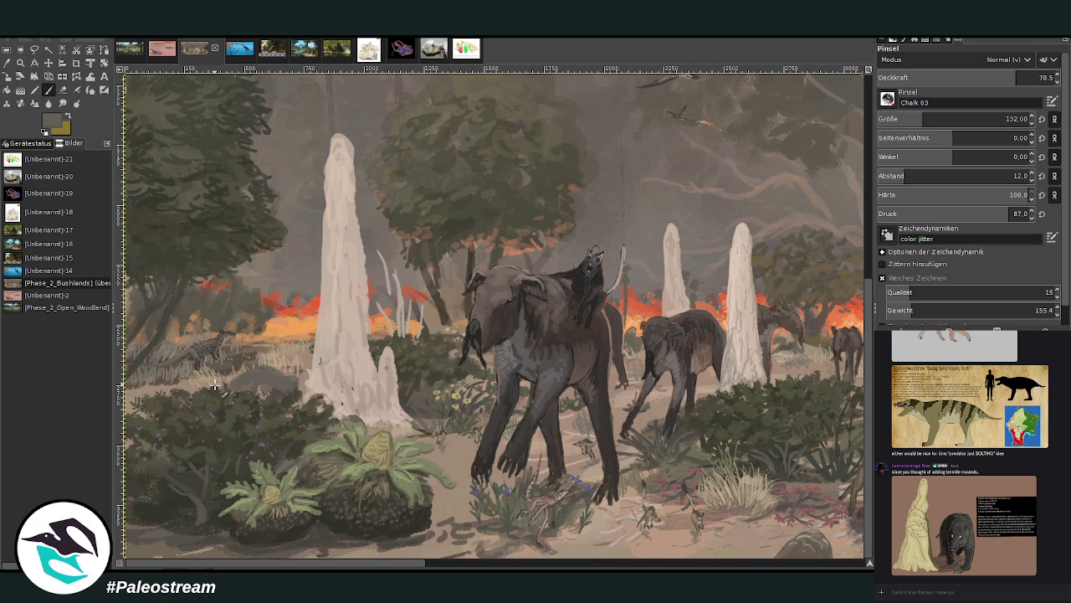
{"action": "key", "text": "ctrl+z"}
{"action": "key", "text": "ctrl+z"}
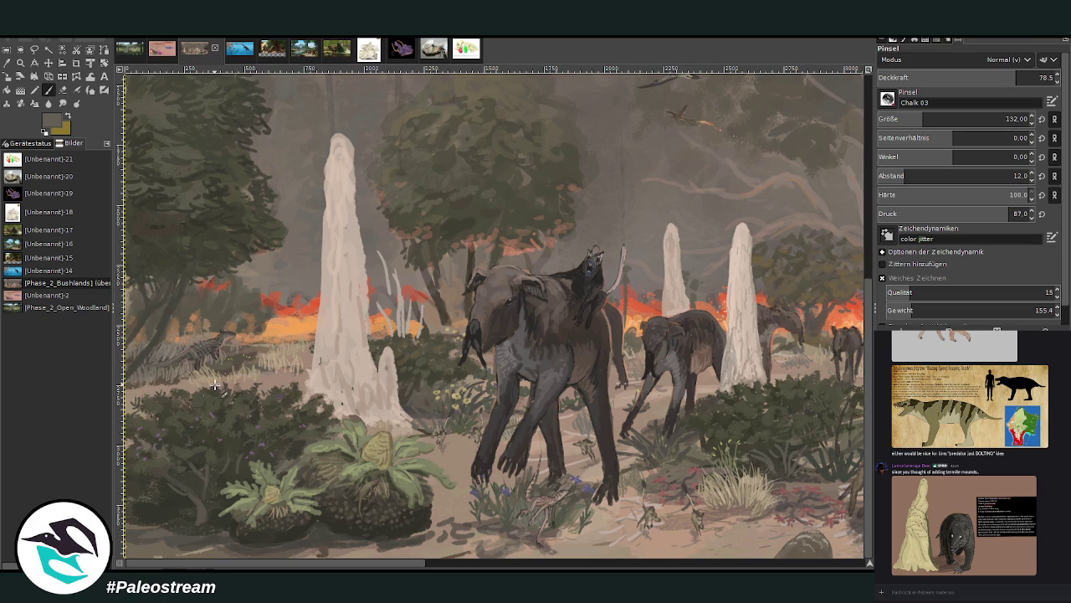
{"action": "left_click_drag", "start_coordinate": [387, 563], "coordinate": [718, 565]}
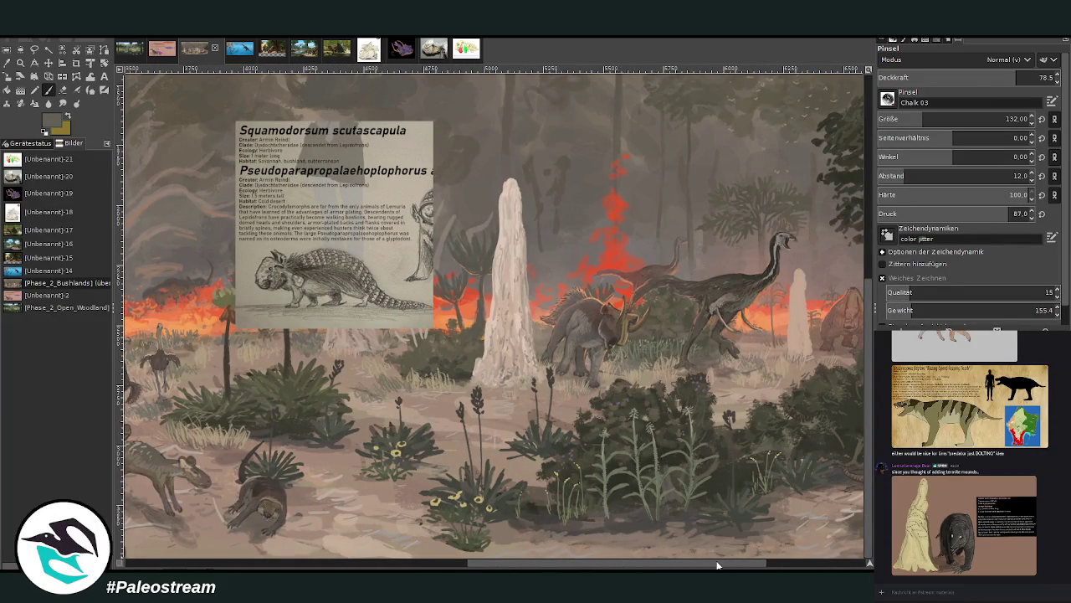